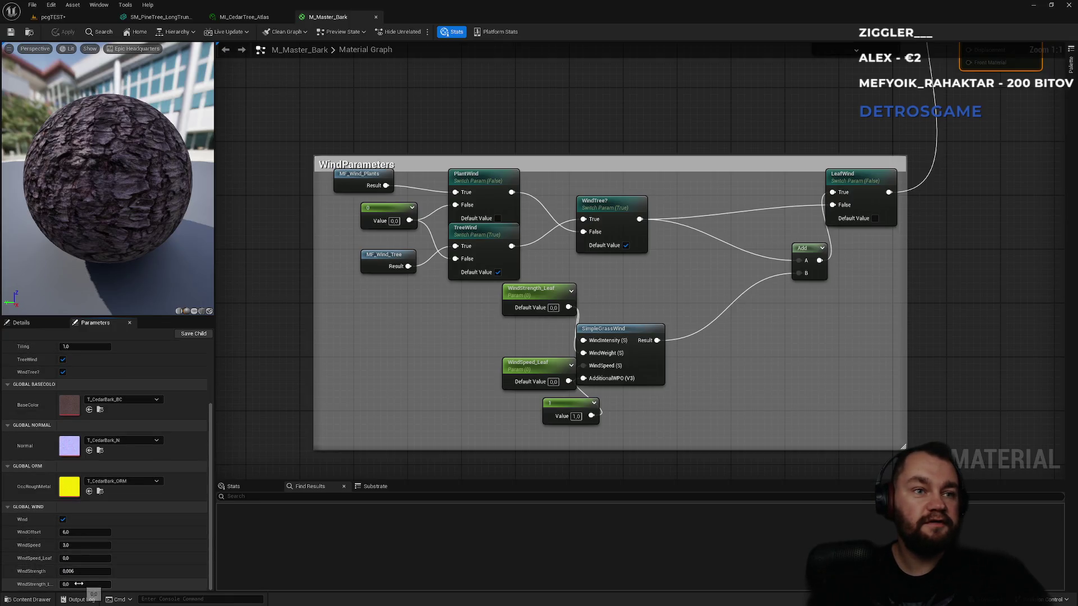
Step: Pan the M_Master_Bark graph from the wind parameters to the main nodes, then open SM_PineTree_LongTrunk
drag(422, 404, 382, 404)
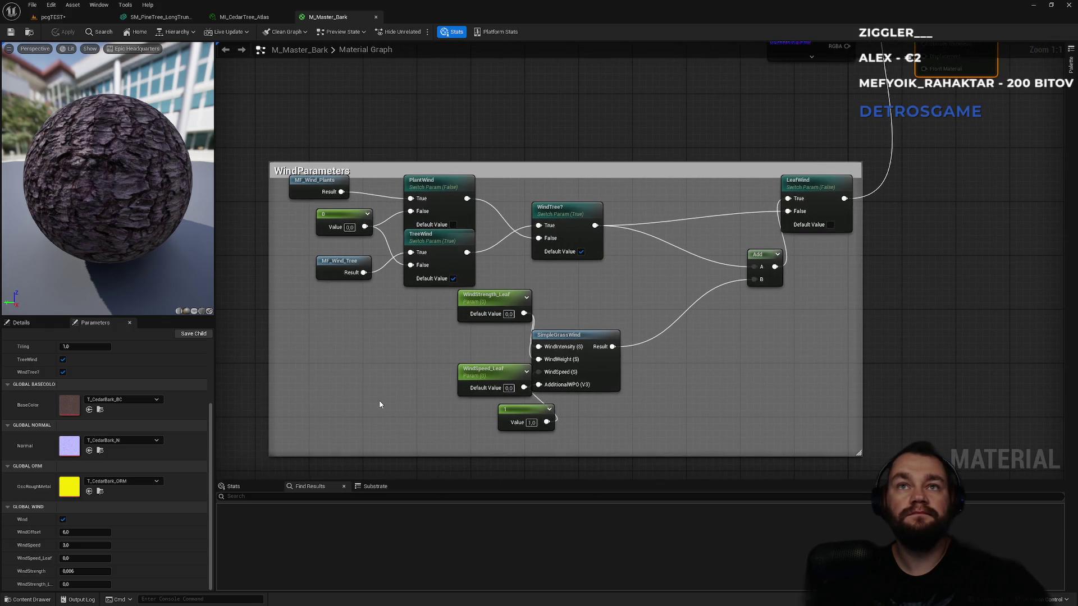
scroll(452, 308, down, 4)
mouse_move(404, 269)
mouse_down()
mouse_move(457, 264)
mouse_move(453, 397)
mouse_up()
click(162, 17)
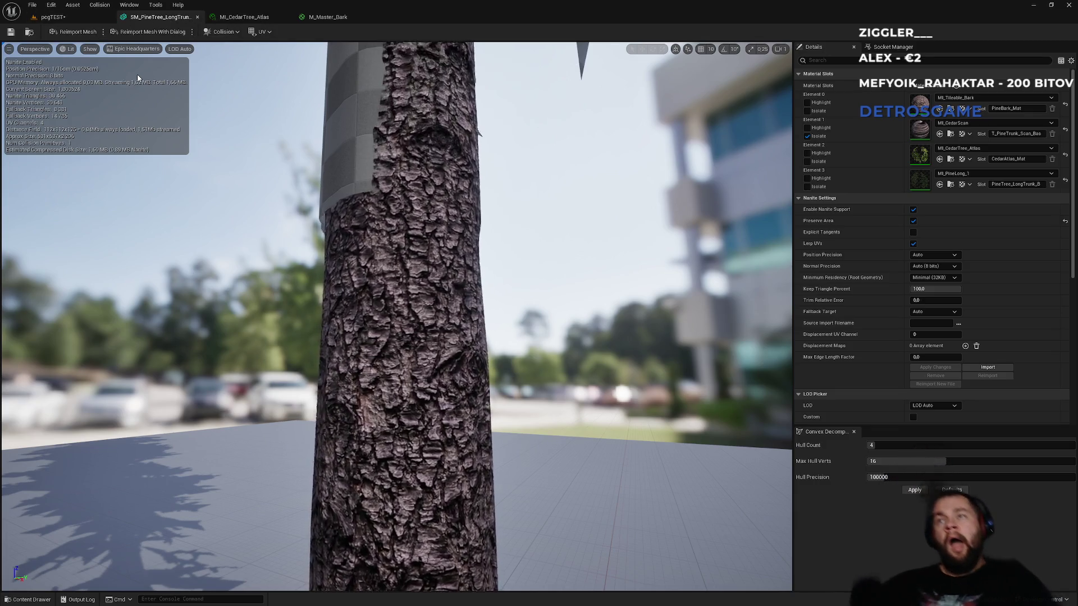
Step: Turn off Isolate on Element 1, orbit the full pine tree from base to crown, then return to M_Master_Bark
click(808, 137)
drag(534, 252, 567, 190)
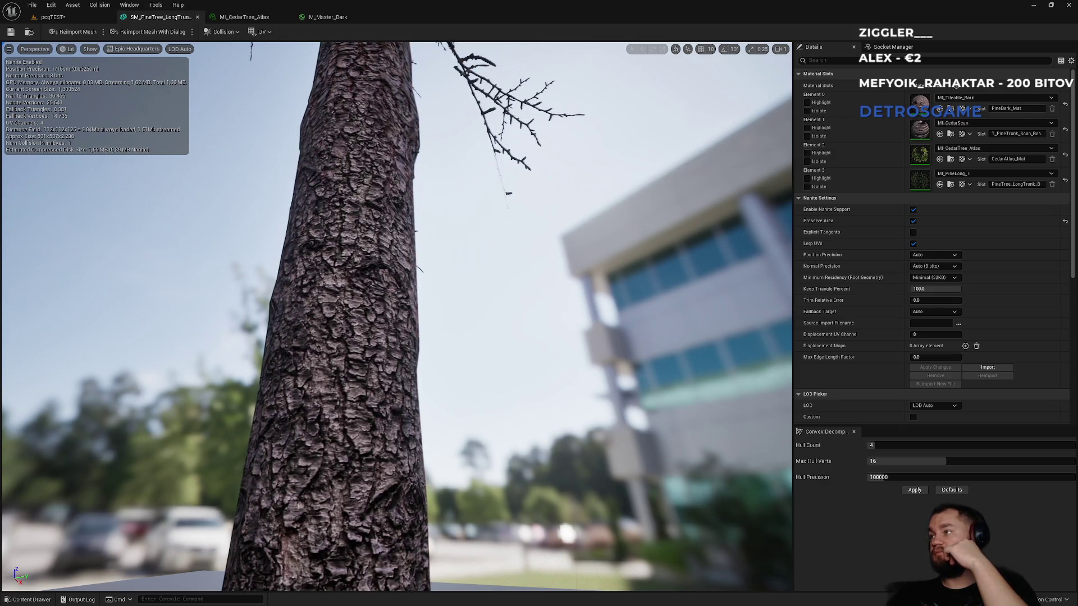
mouse_move(474, 241)
mouse_down()
mouse_move(475, 337)
mouse_move(475, 247)
mouse_move(463, 252)
mouse_move(463, 303)
mouse_move(458, 208)
mouse_up()
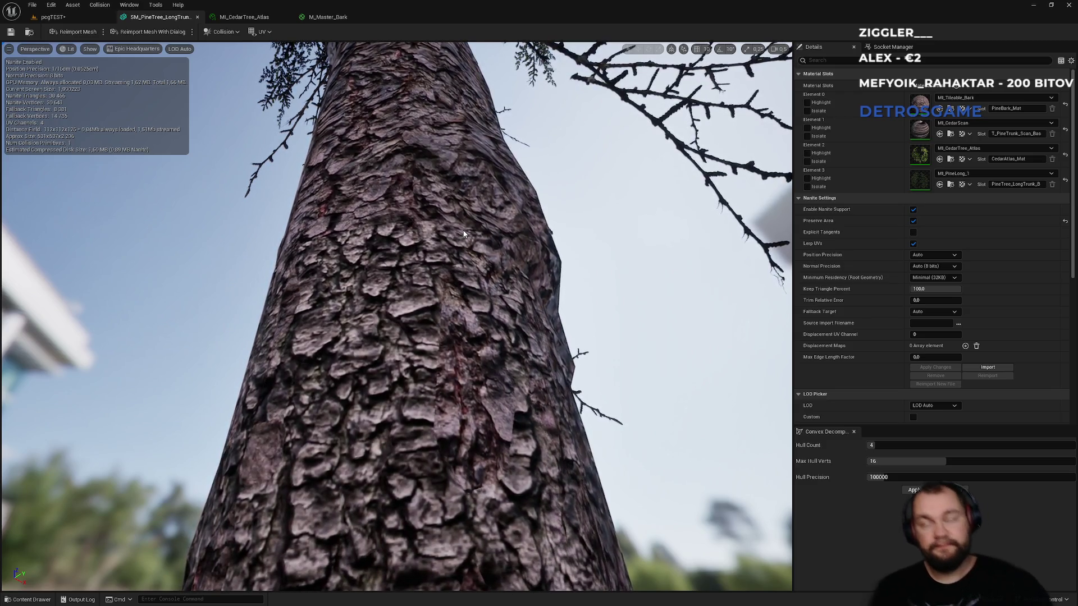
mouse_move(503, 152)
mouse_down()
mouse_move(541, 145)
mouse_move(512, 332)
mouse_move(521, 458)
mouse_up()
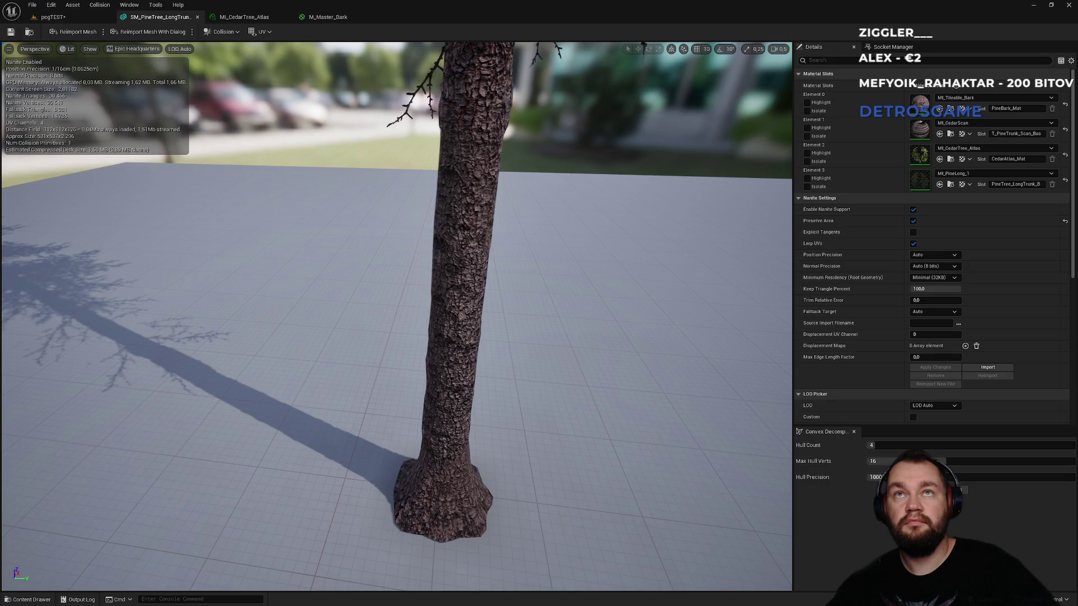
drag(521, 457, 529, 410)
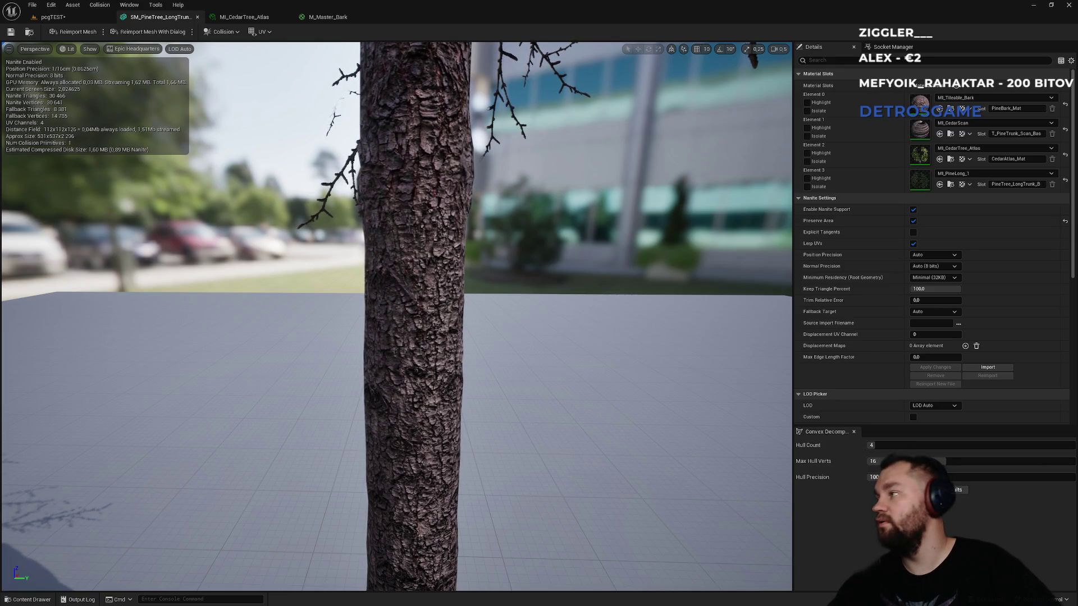
drag(528, 409, 531, 410)
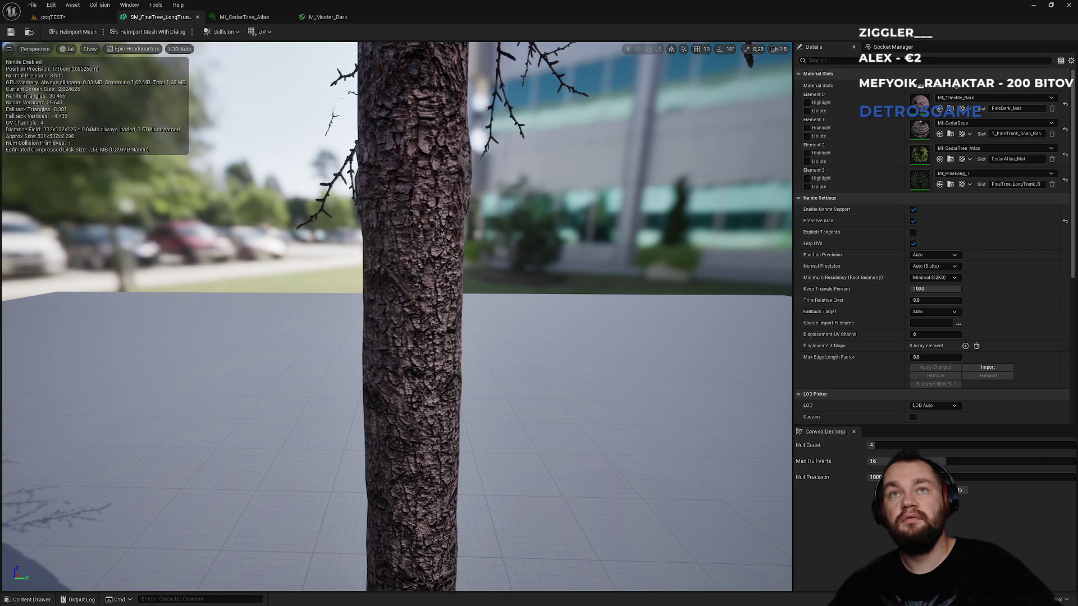
drag(674, 281, 673, 196)
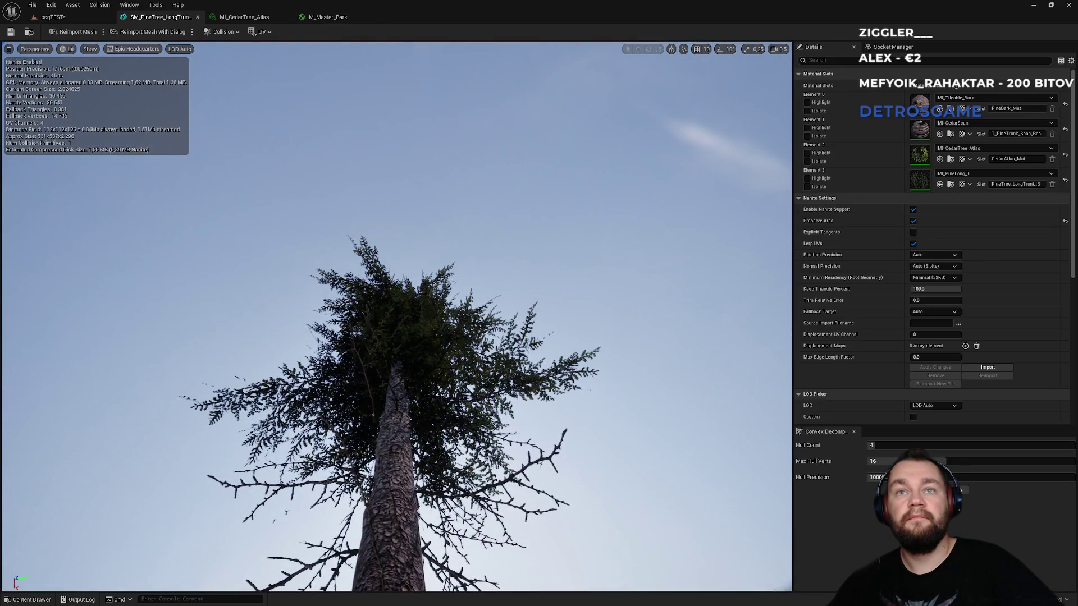
click(337, 17)
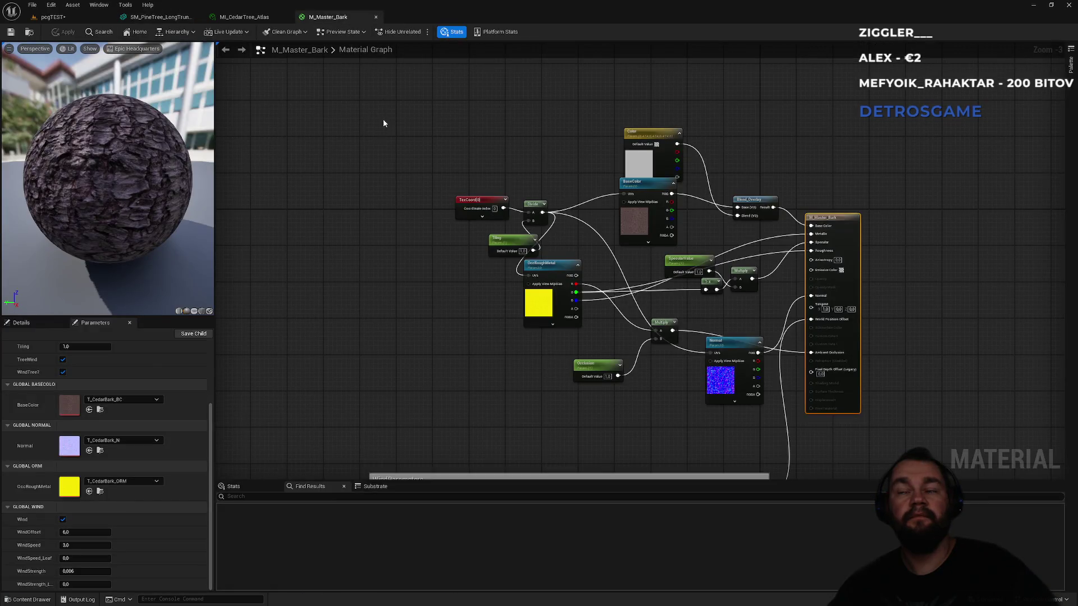
Step: Glance at MI_CedarTree_Atlas, then go back to the pcgTEST forest level
click(245, 19)
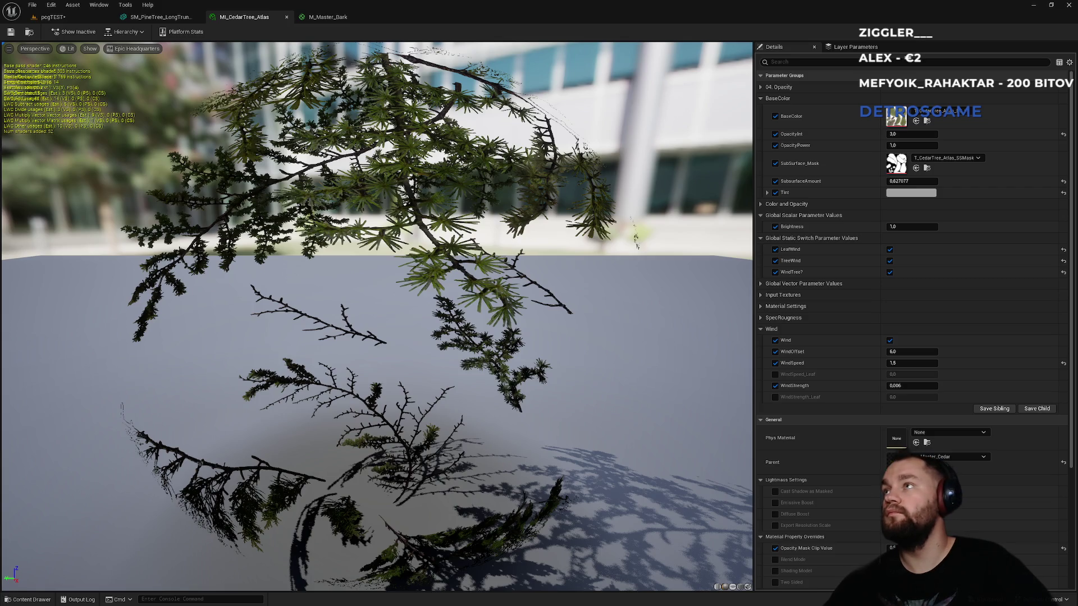
click(56, 17)
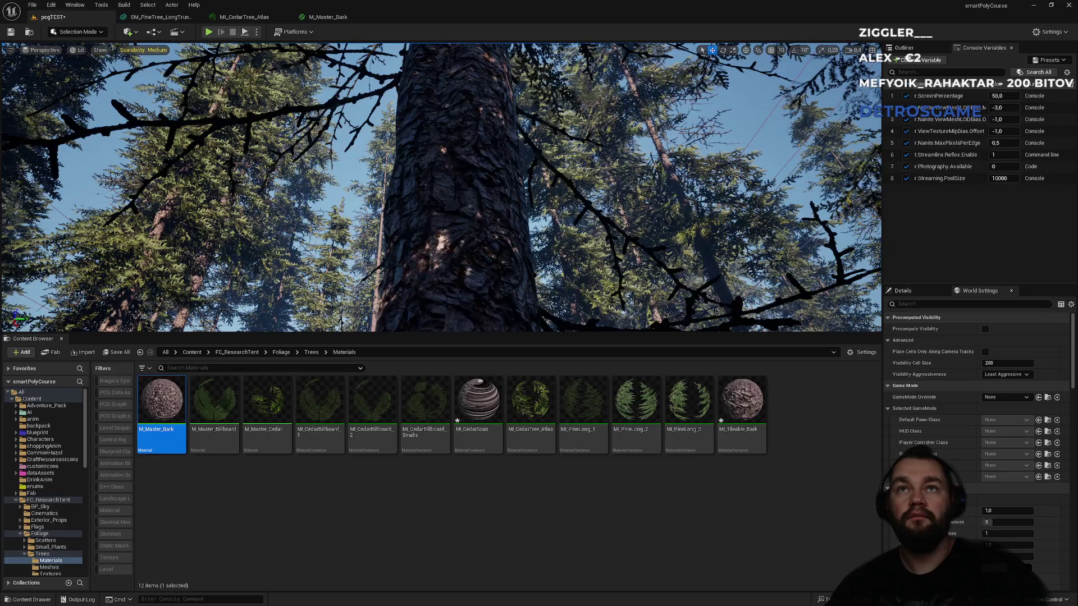
Step: View the forest fullscreen, flip through the bark, cedar and pine tabs, then Play pcgTEST in Editor
key(F11)
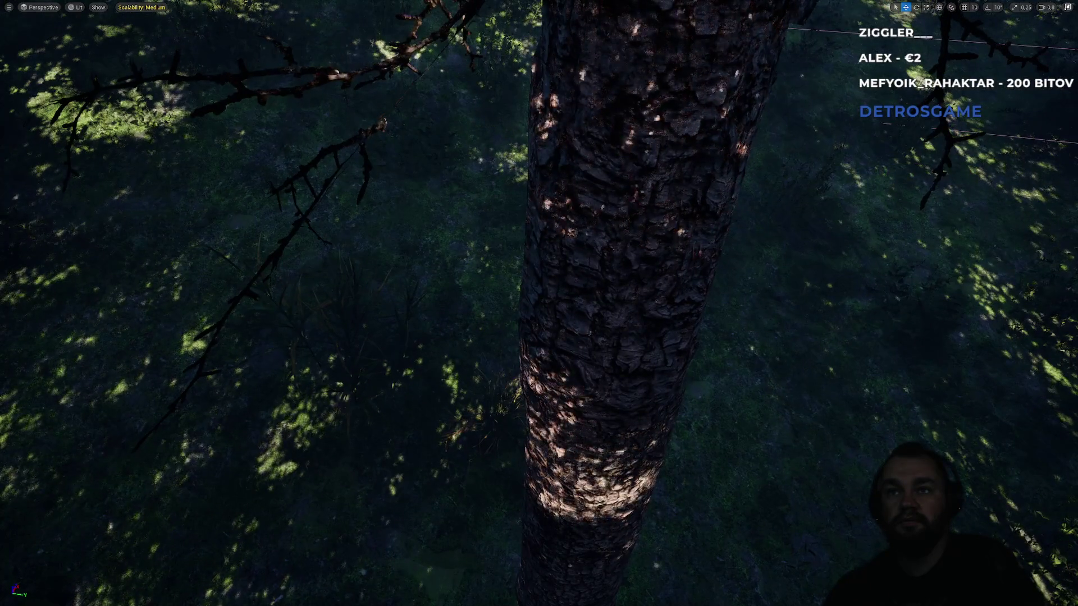
key(F11)
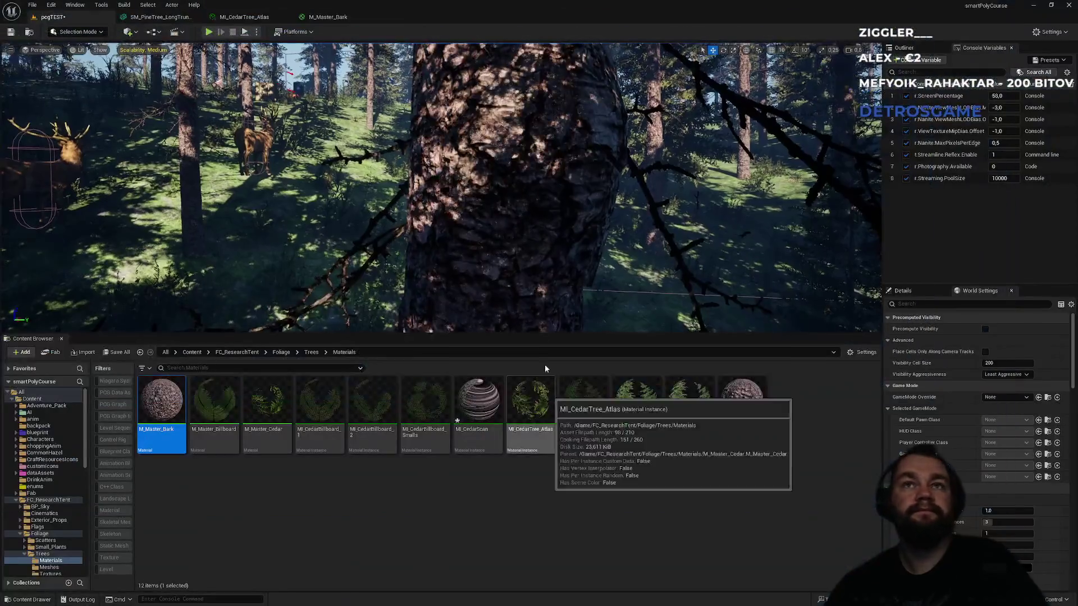
click(331, 18)
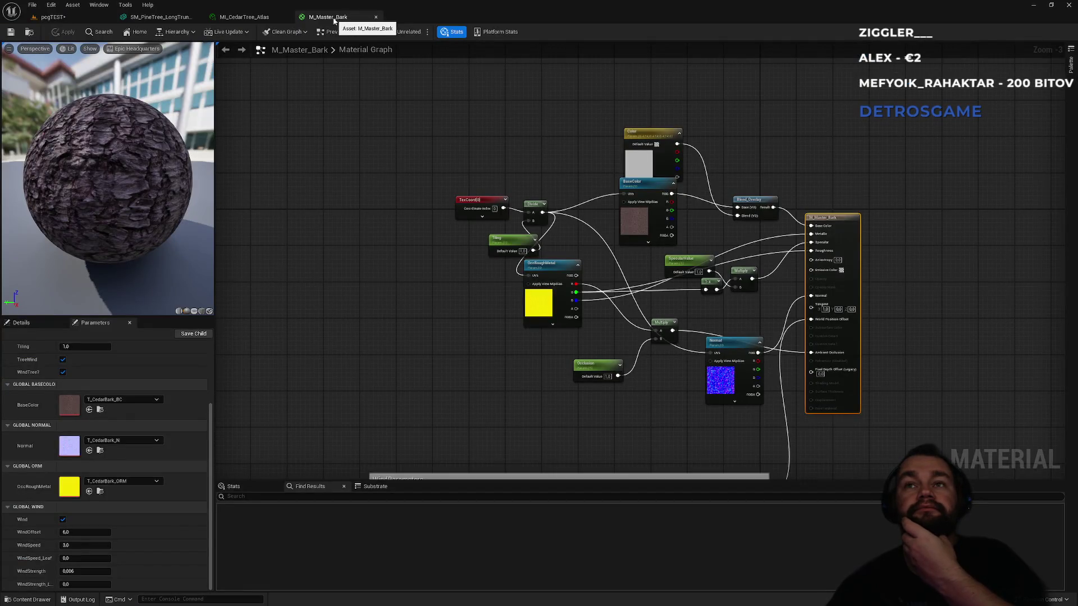
click(231, 18)
click(157, 18)
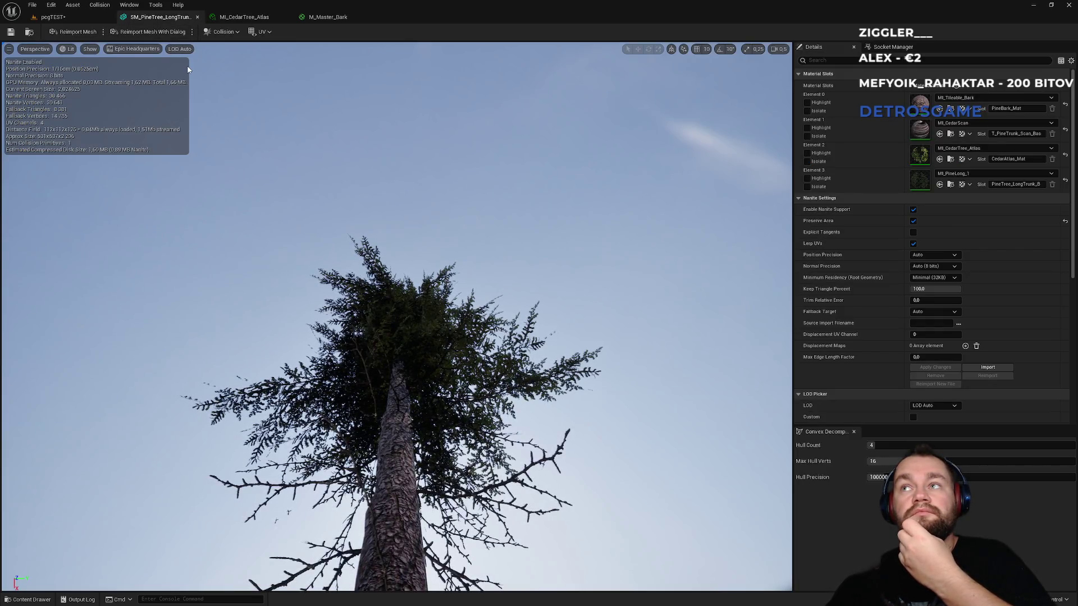
click(96, 18)
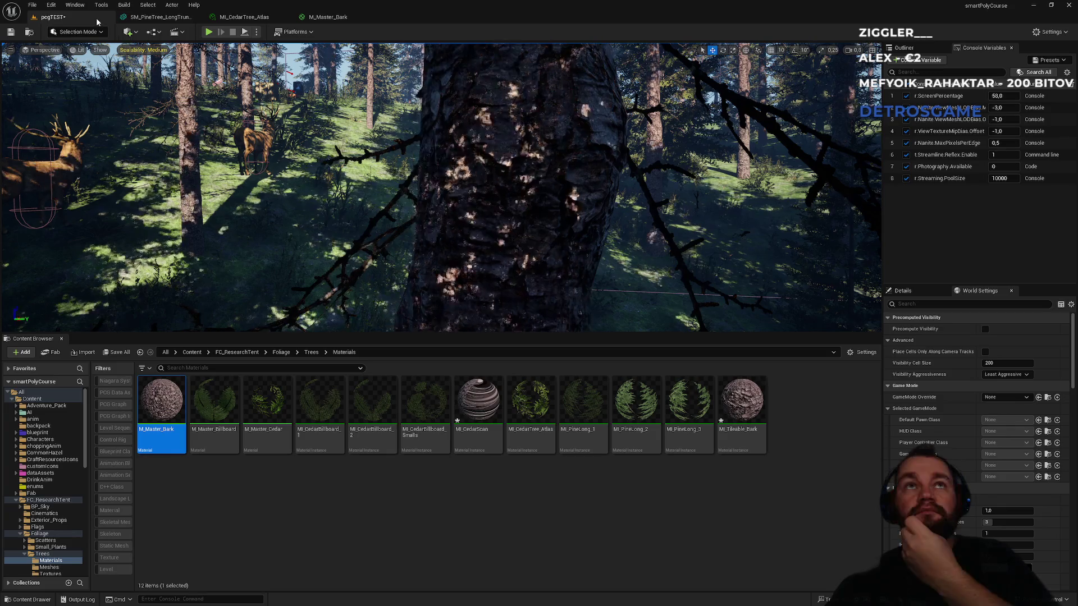
click(205, 34)
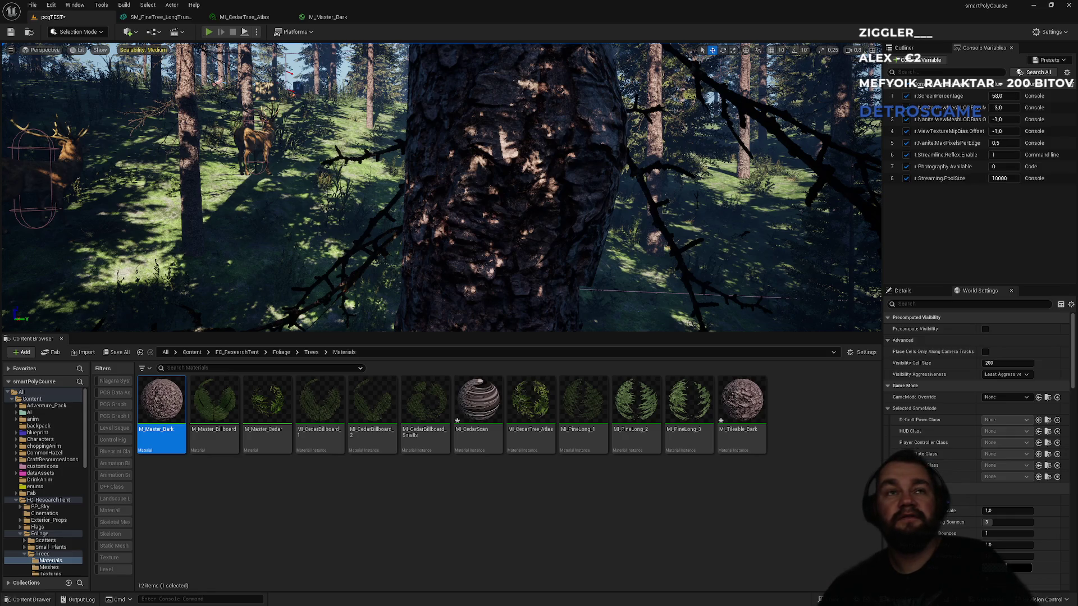
key(F11)
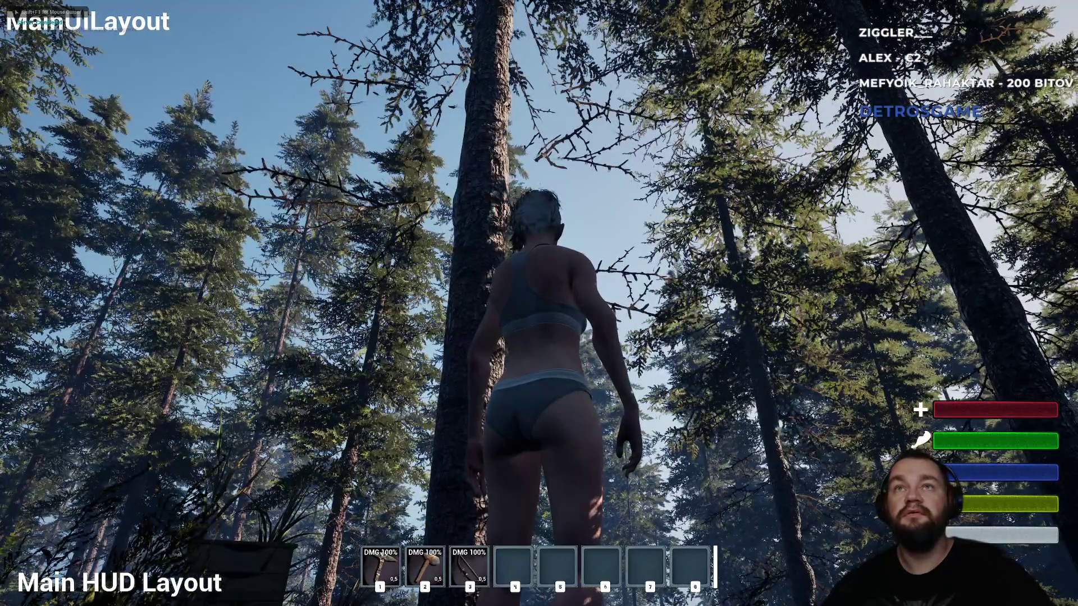
Step: Walk forward, jump onto the stump and chop the pine tree for wood
key(w)
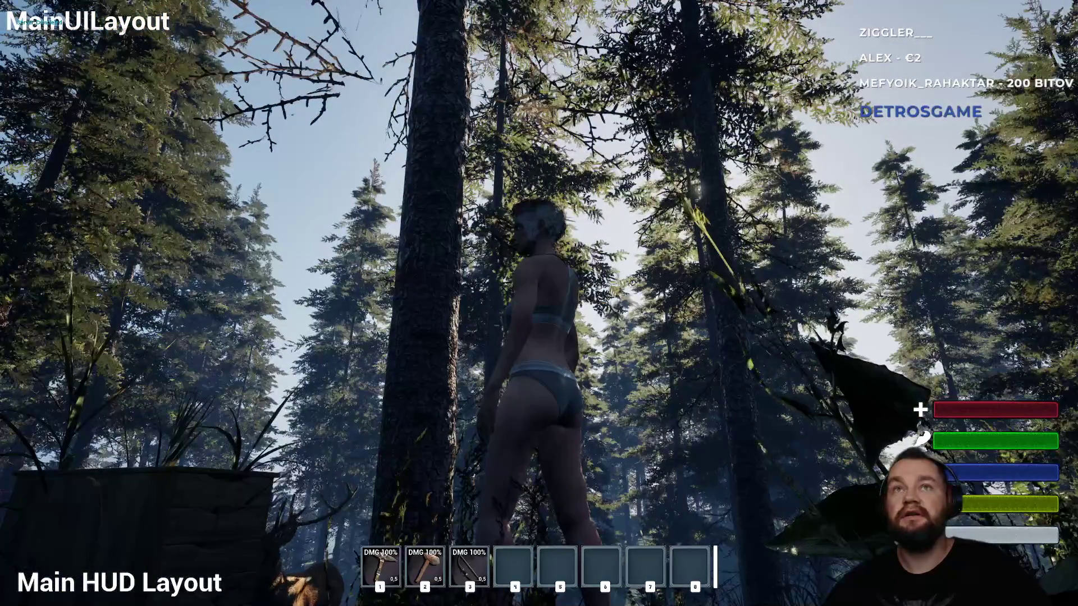
key(space)
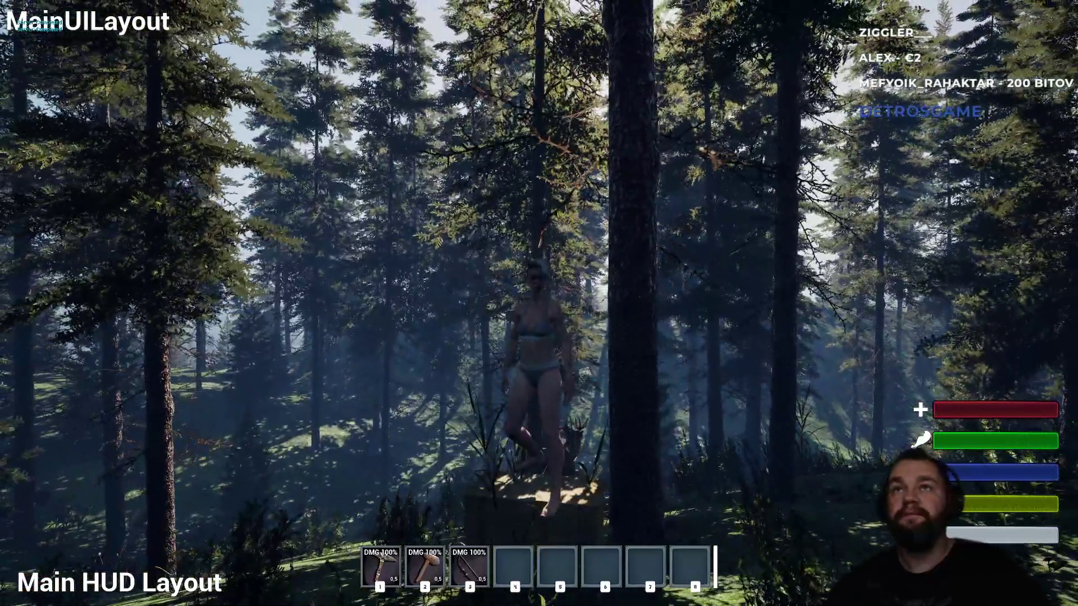
mouse_move(539, 303)
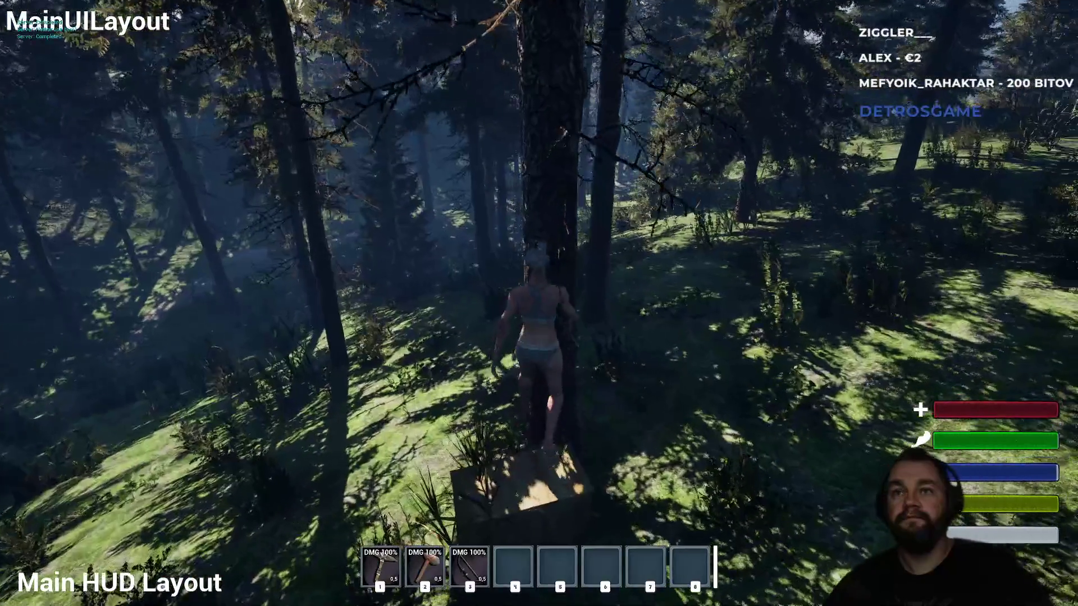
click(539, 324)
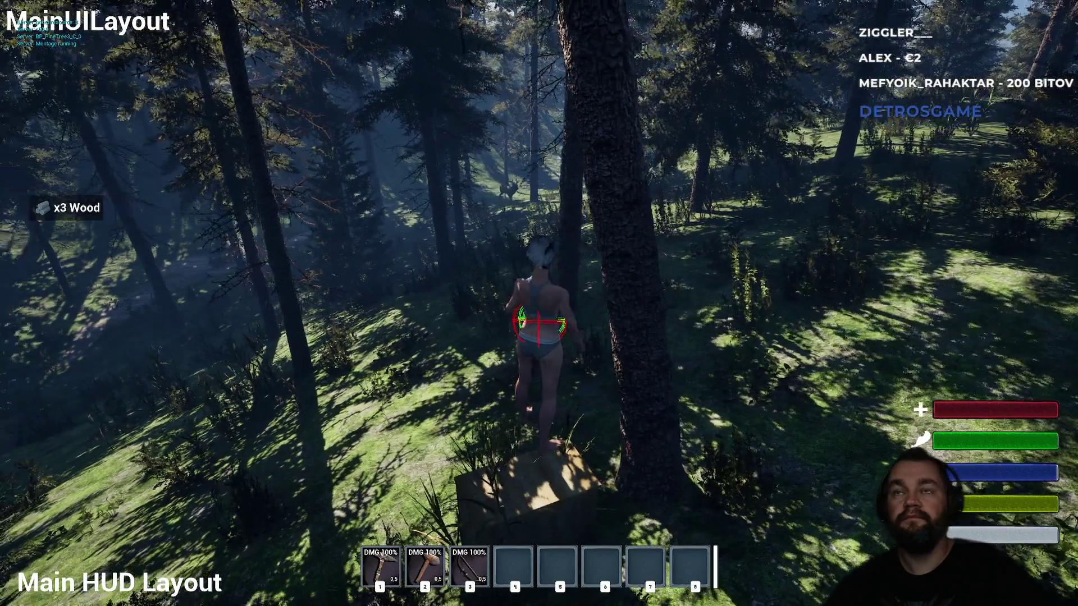
mouse_move(539, 303)
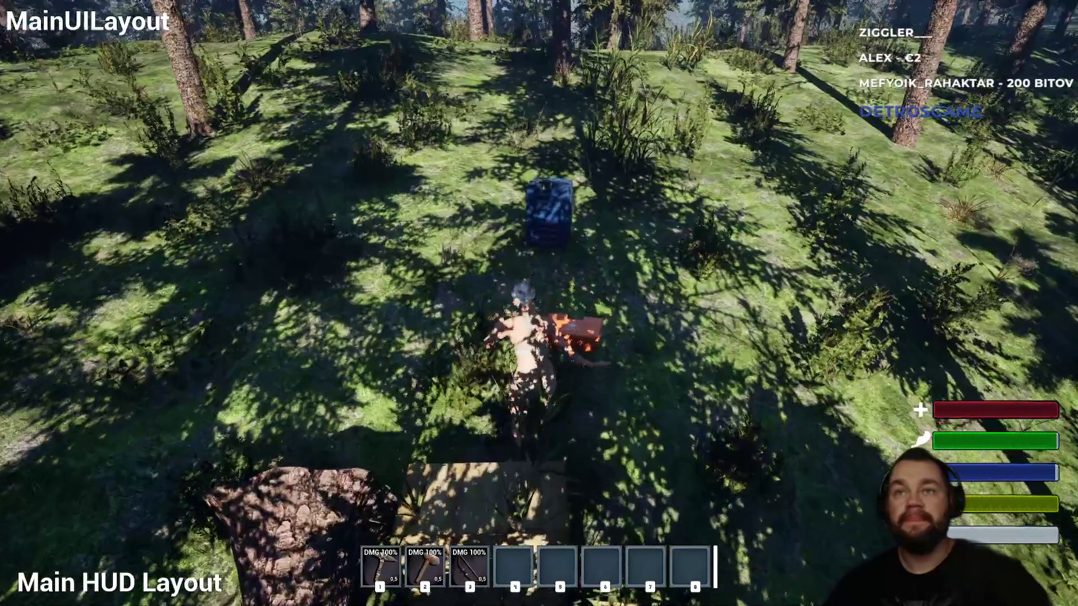
Step: Move the three logs into the storage box, chop another tree, then release control to the editor
key(e)
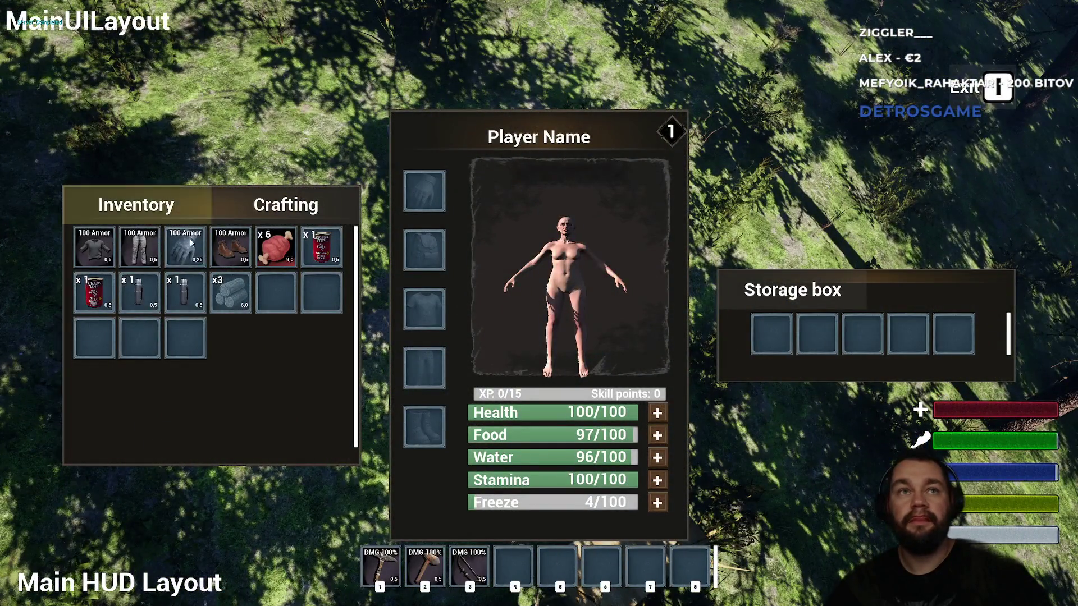
drag(736, 338, 770, 341)
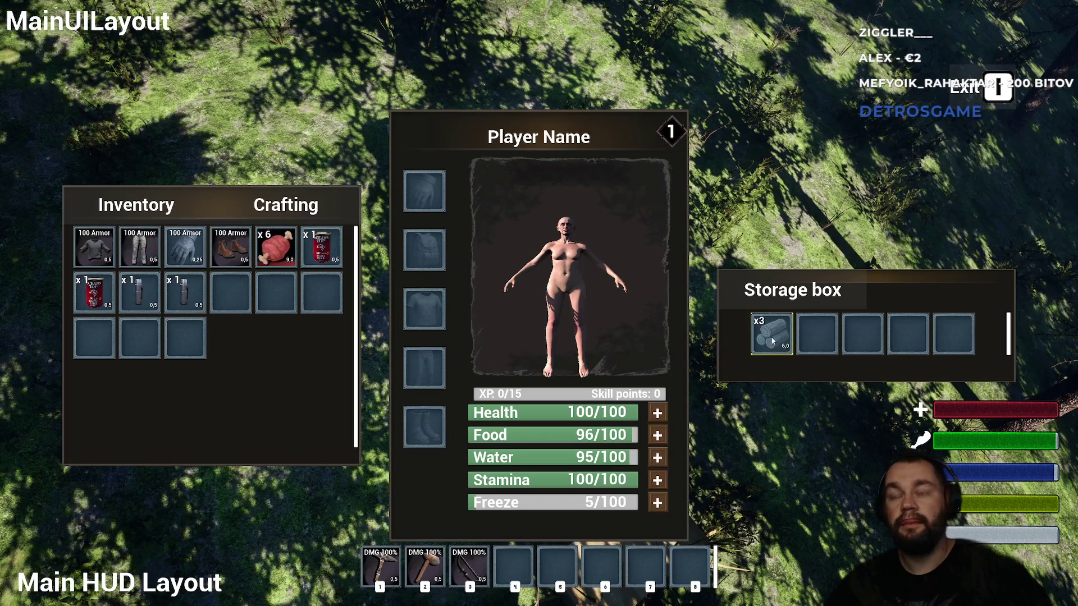
key(e)
key(e)
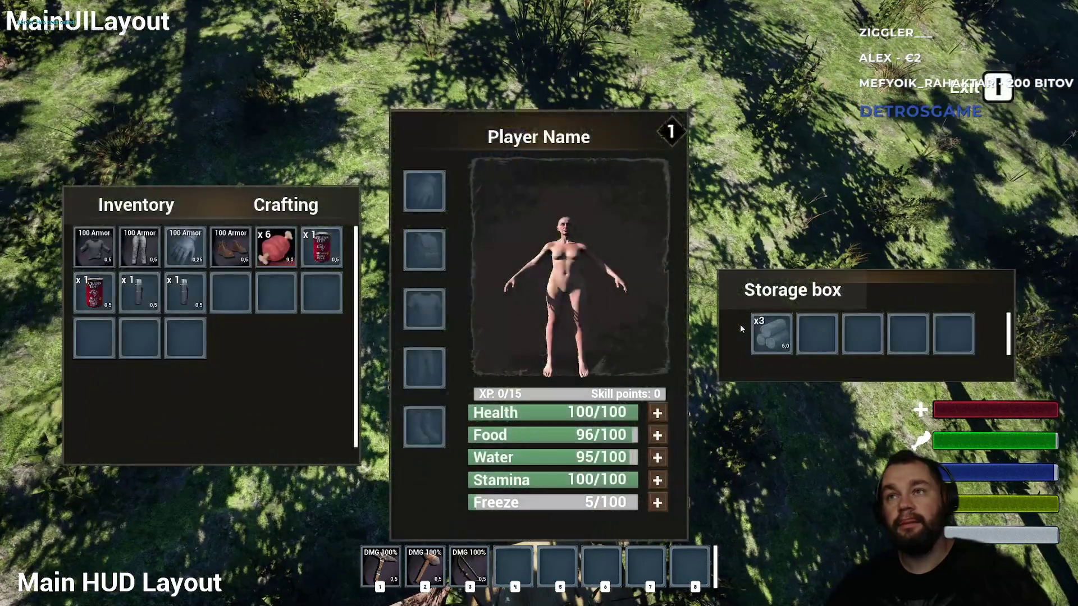
key(e)
key(w)
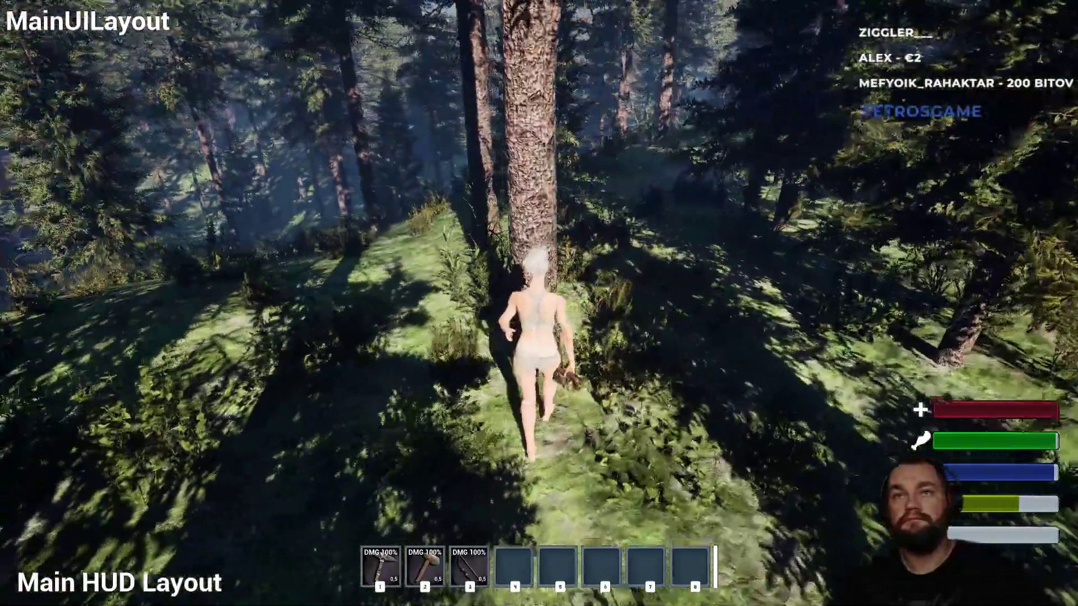
click(539, 303)
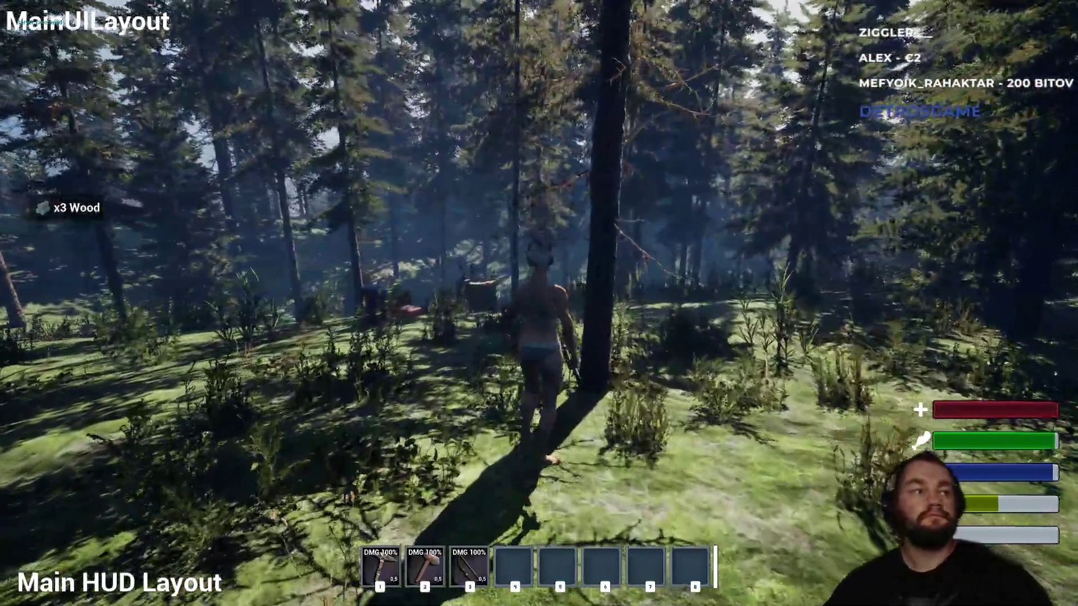
key(F11)
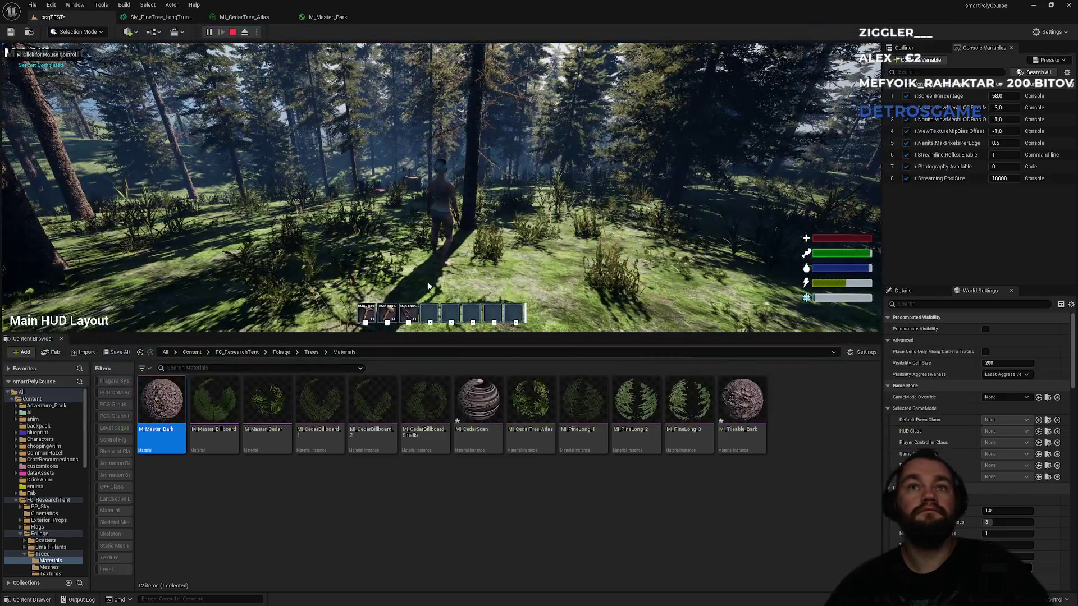
Step: End the play session, cycle through the M_Master_Bark, MI_CedarTree_Atlas and SM_PineTree_LongTrunk tabs, back to pcgTEST
key(Escape)
click(333, 19)
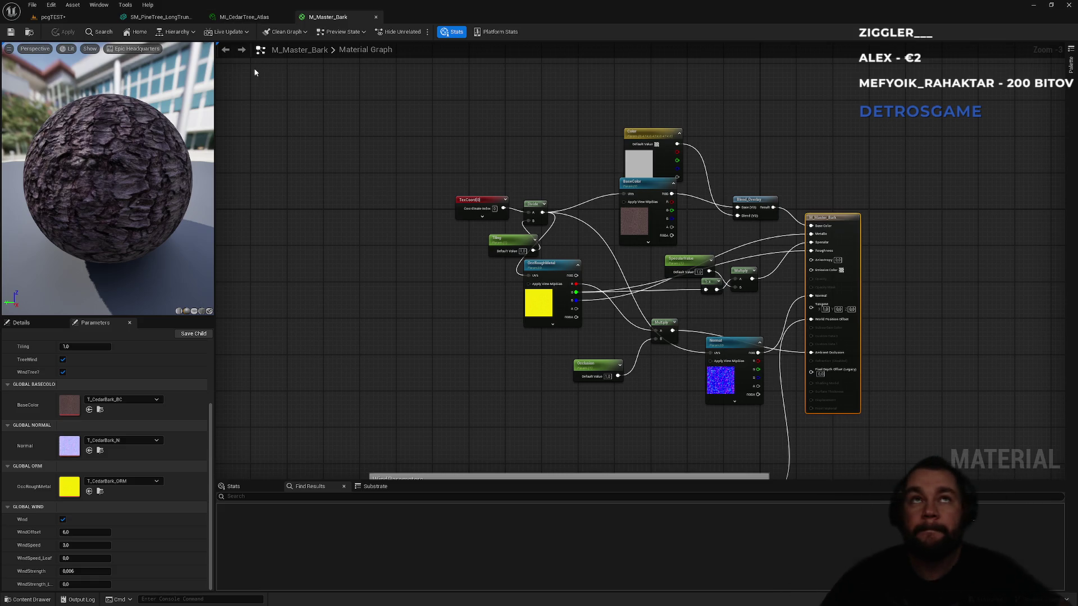
click(226, 19)
click(162, 19)
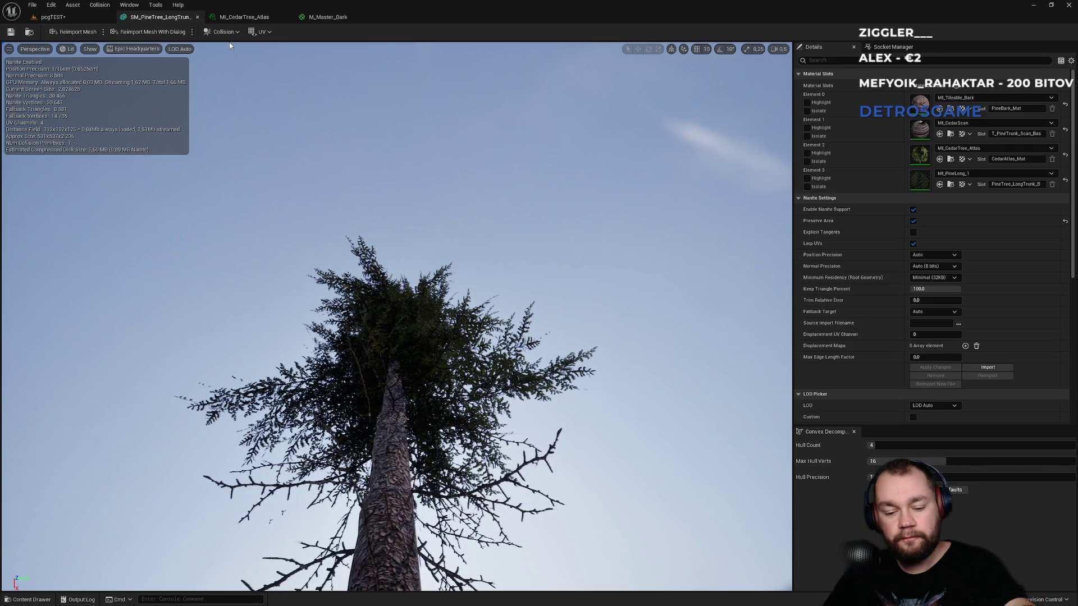
click(247, 16)
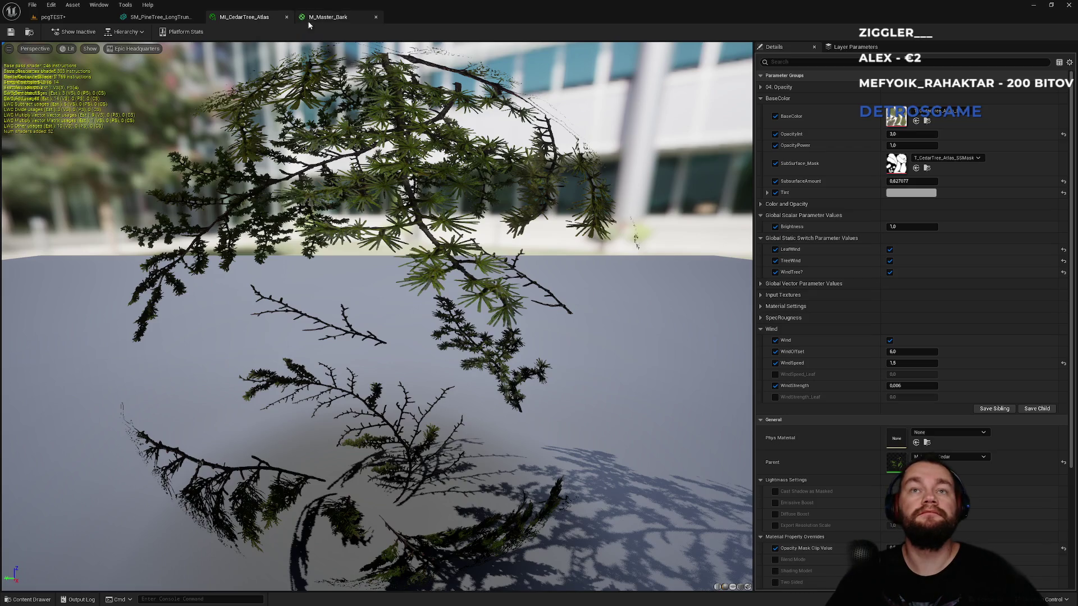
click(335, 17)
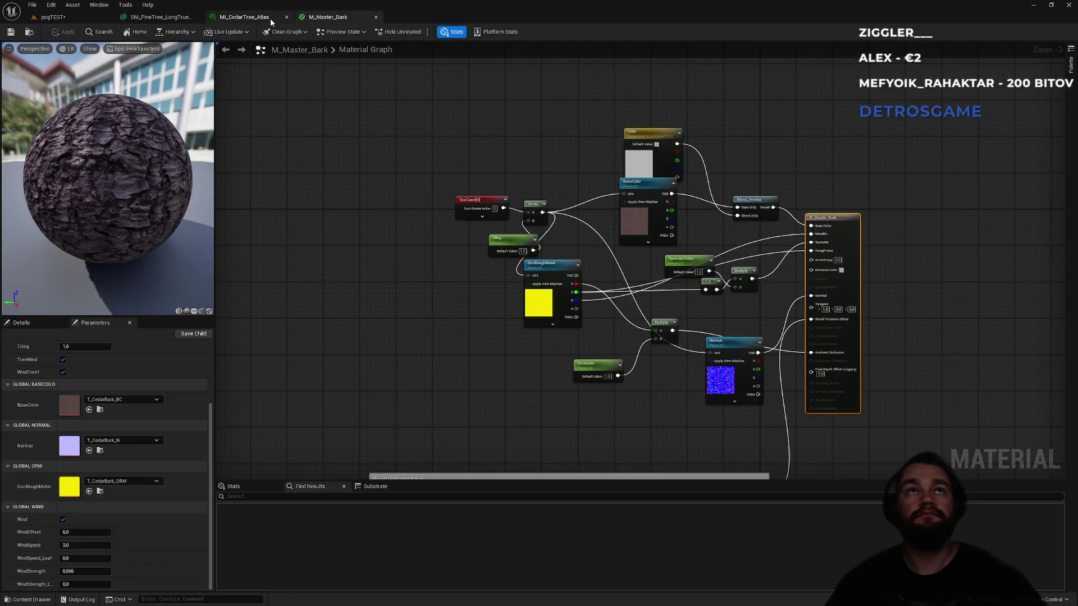
click(270, 18)
click(160, 17)
click(93, 19)
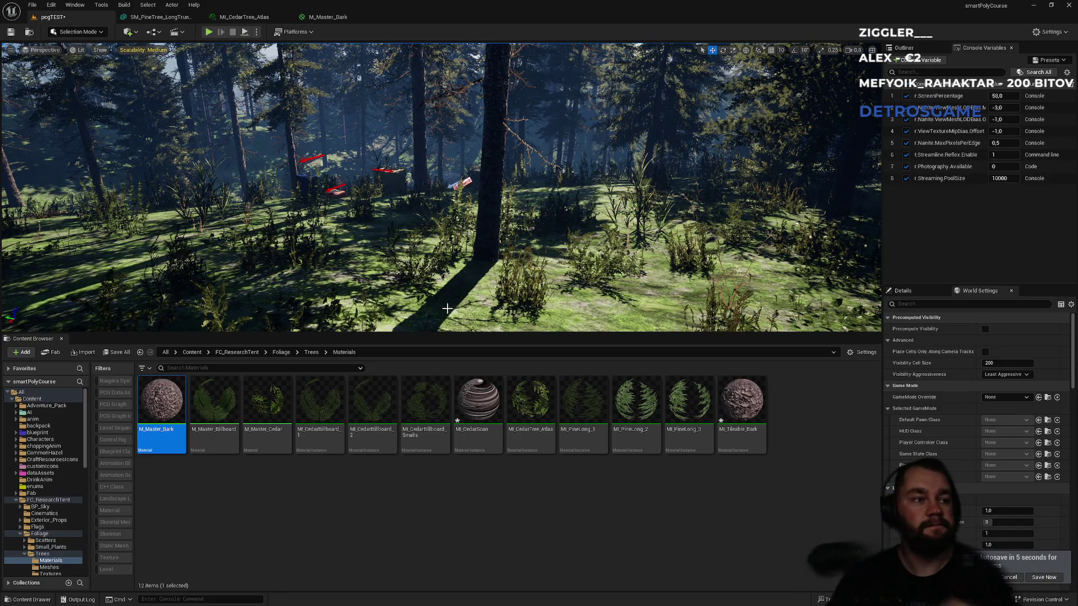
Step: Bring up the web browser, restore its window size, then return to Unreal Editor
key(super)
click(481, 600)
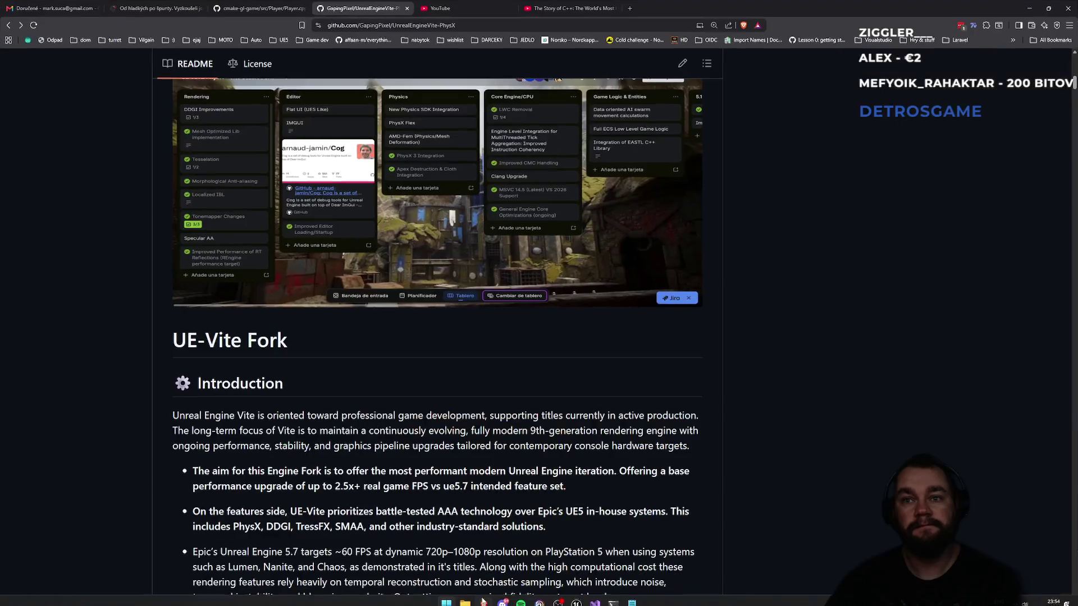
double_click(690, 7)
key(alt+Tab)
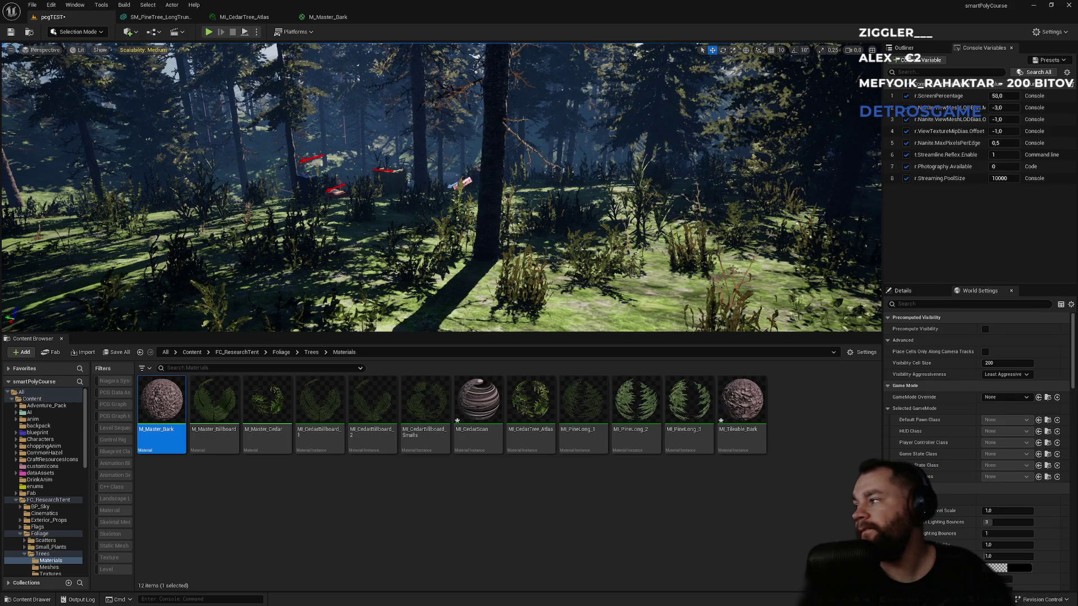
Step: Navigate Content > ThirdPerson > Blueprints and select BP_ThirdPersonCharacter
click(192, 353)
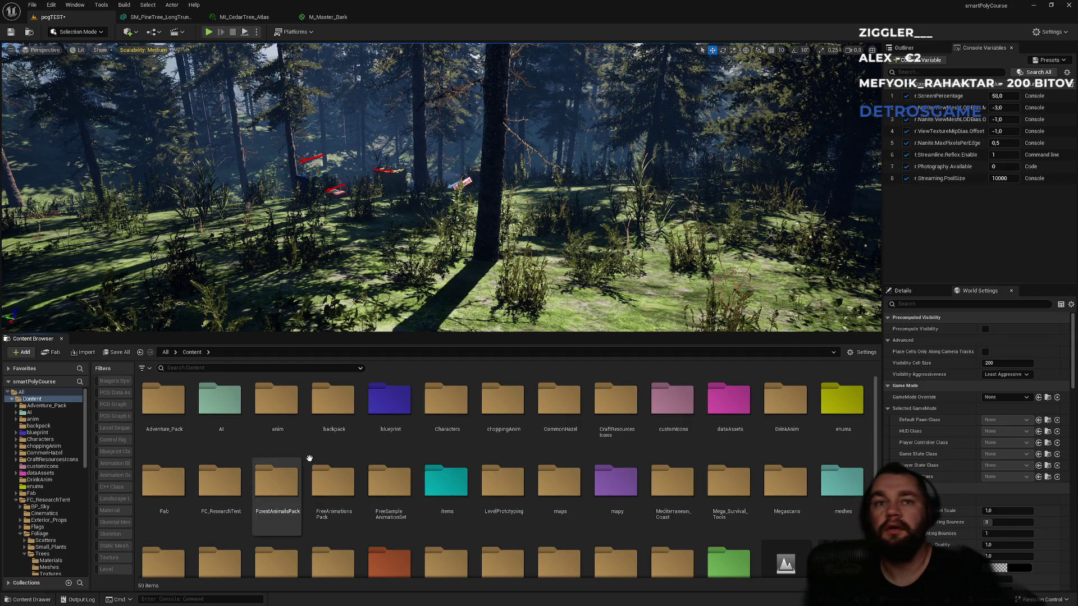
click(373, 478)
scroll(372, 478, down, 2)
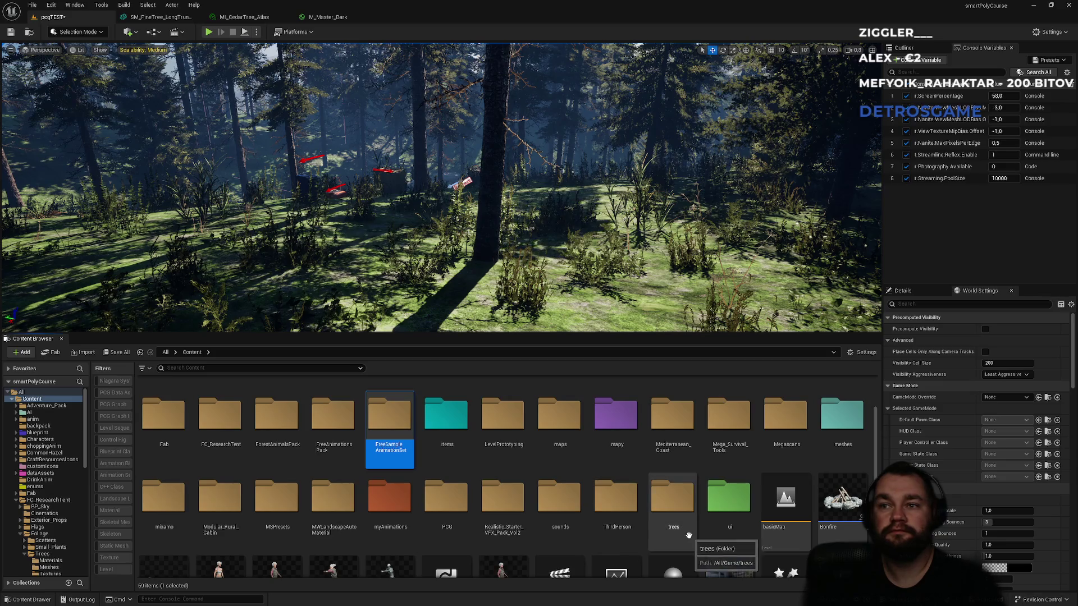
click(629, 527)
double_click(629, 526)
double_click(162, 430)
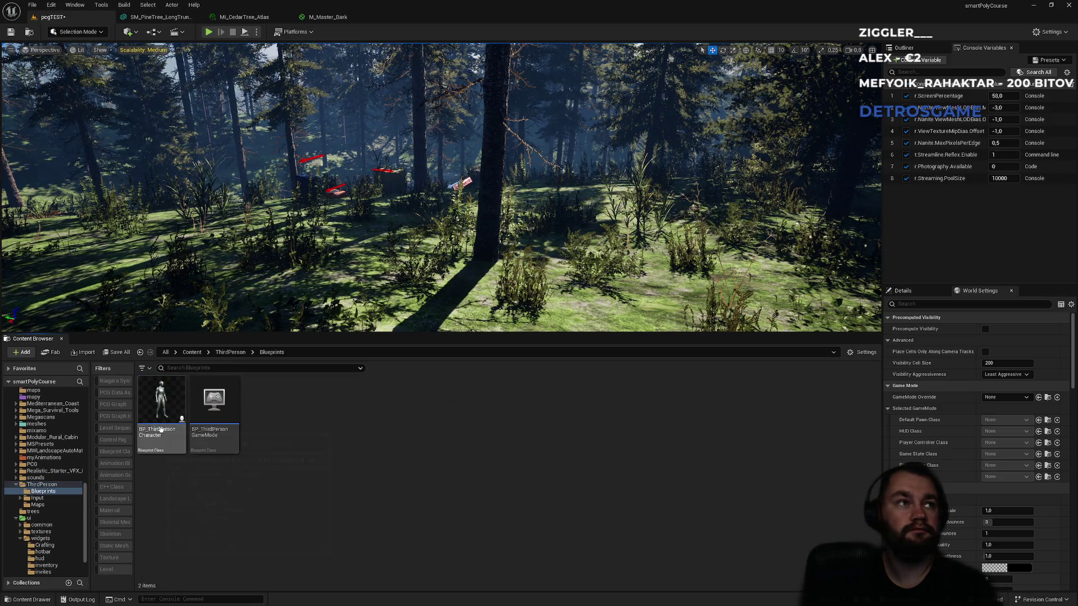
click(170, 442)
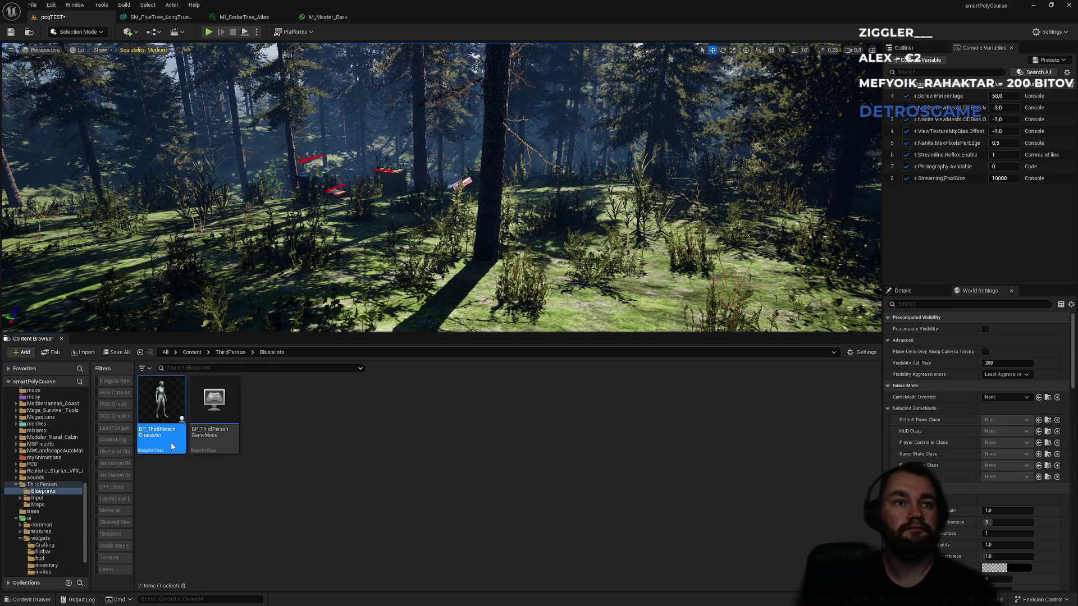
Step: Open BP_ThirdPersonCharacter and view the character mesh and PlayerNameTag in its Viewport
double_click(172, 447)
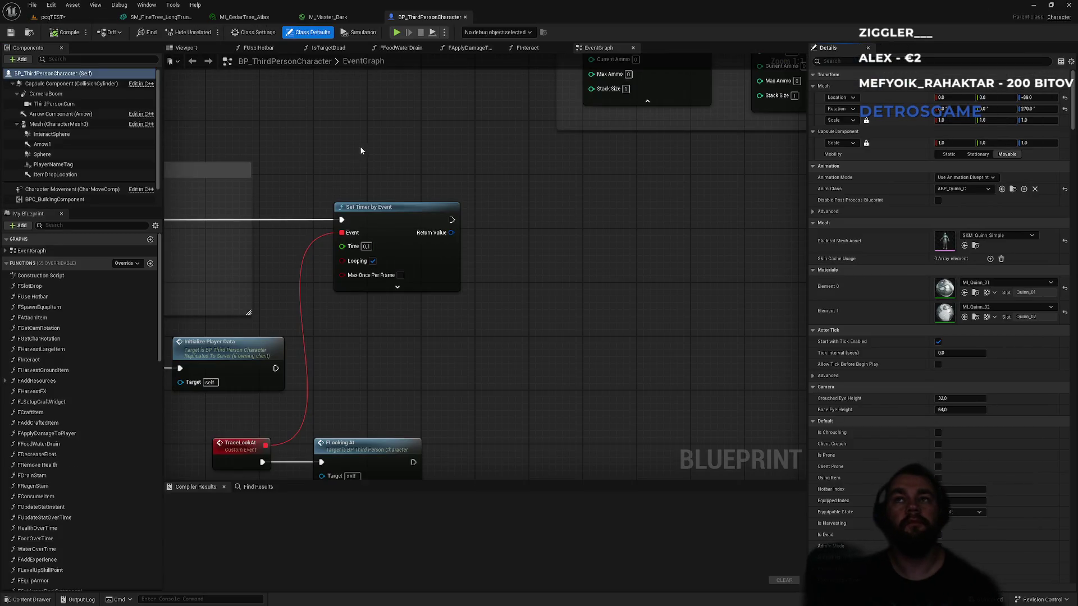
scroll(557, 303, down, 2)
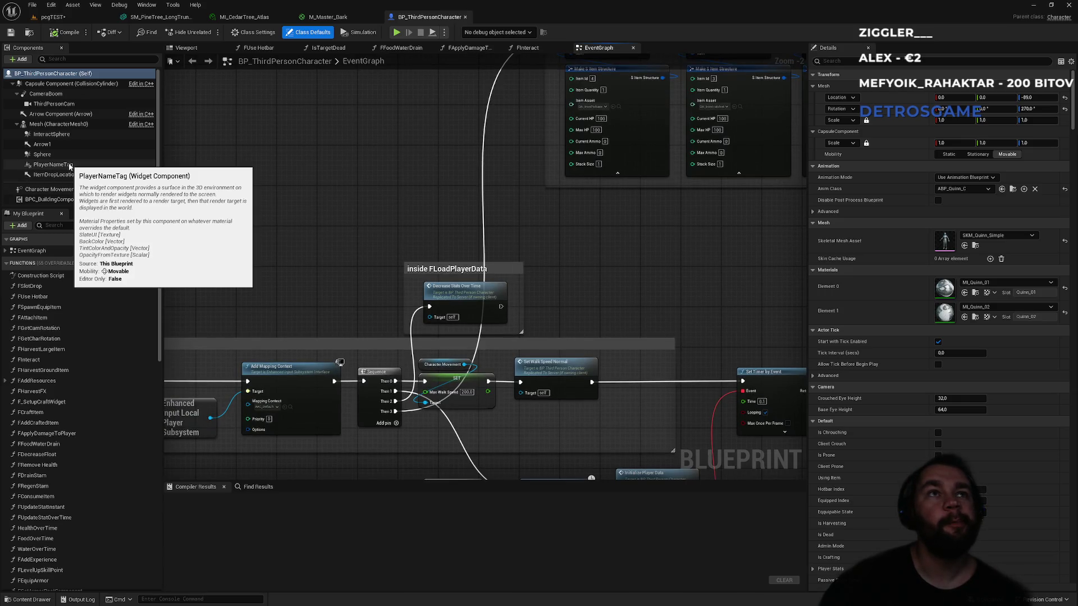
click(71, 165)
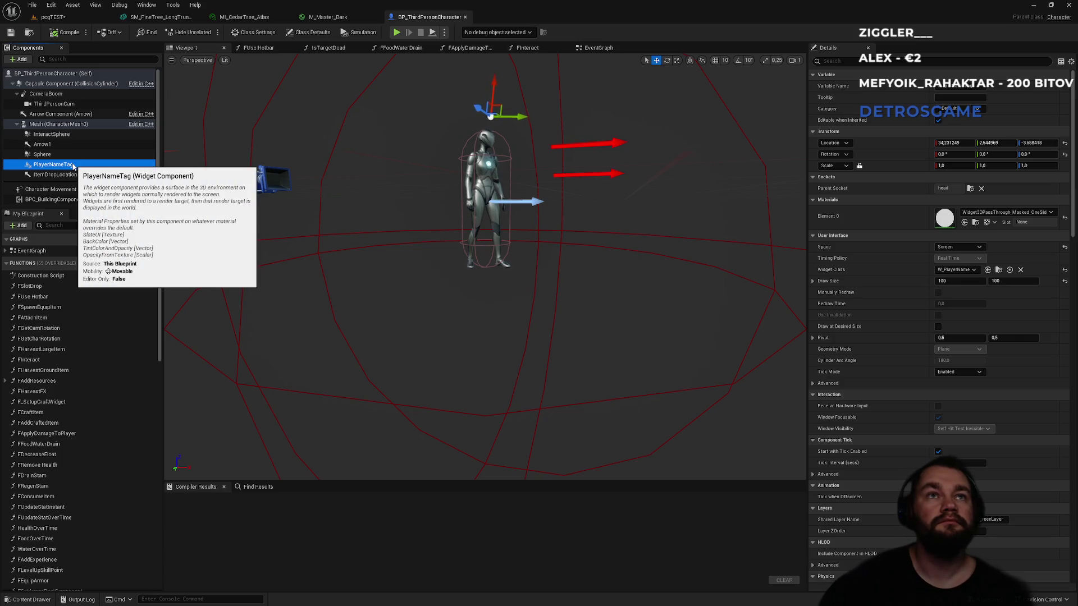
scroll(395, 210, down, 2)
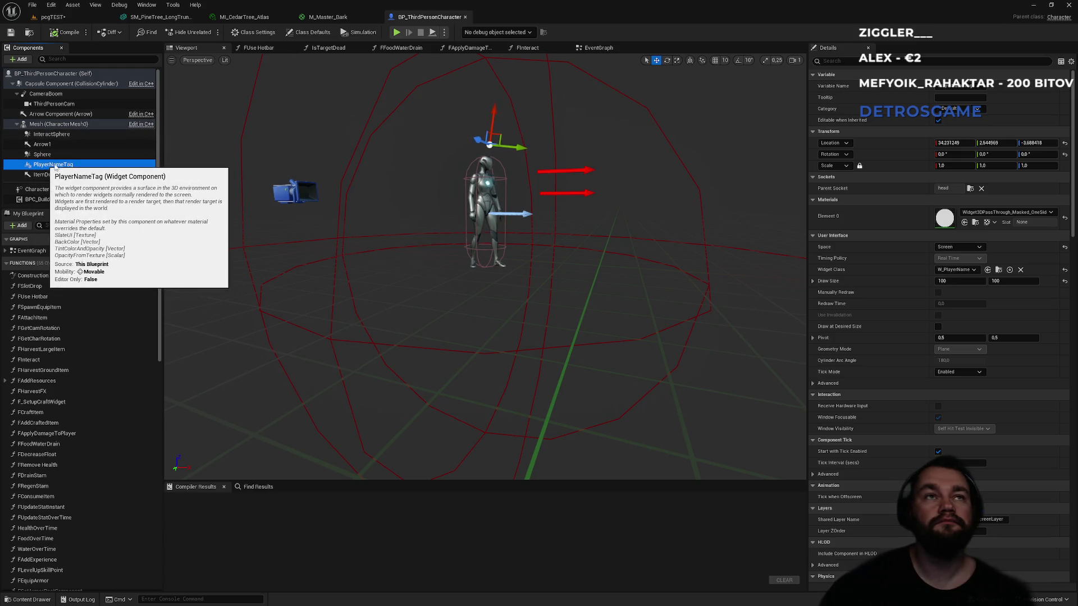
mouse_move(471, 222)
mouse_down()
mouse_move(393, 207)
mouse_move(426, 213)
mouse_up()
click(56, 154)
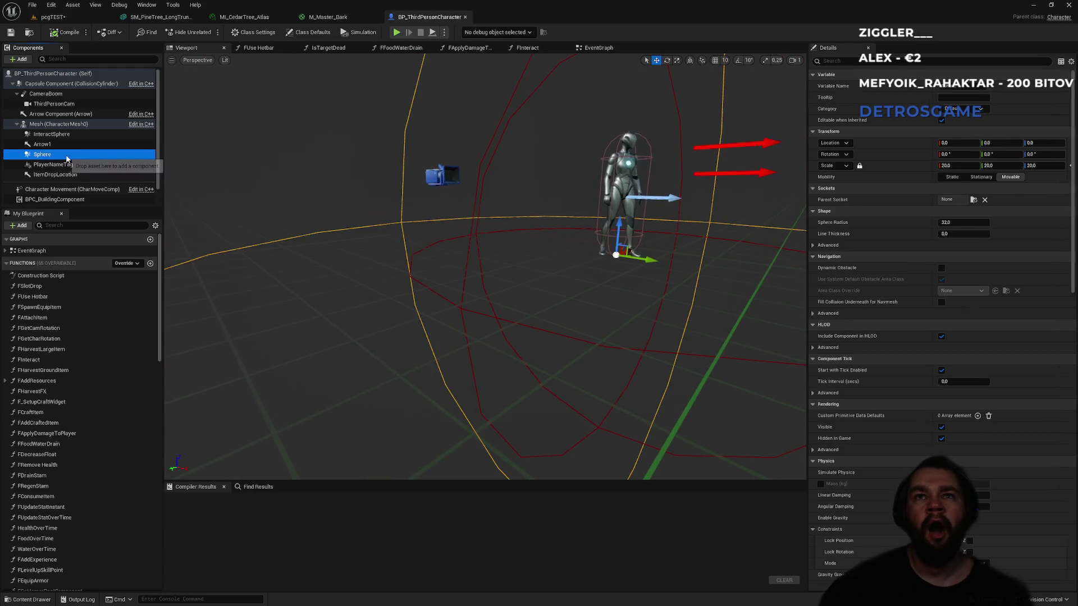
click(66, 165)
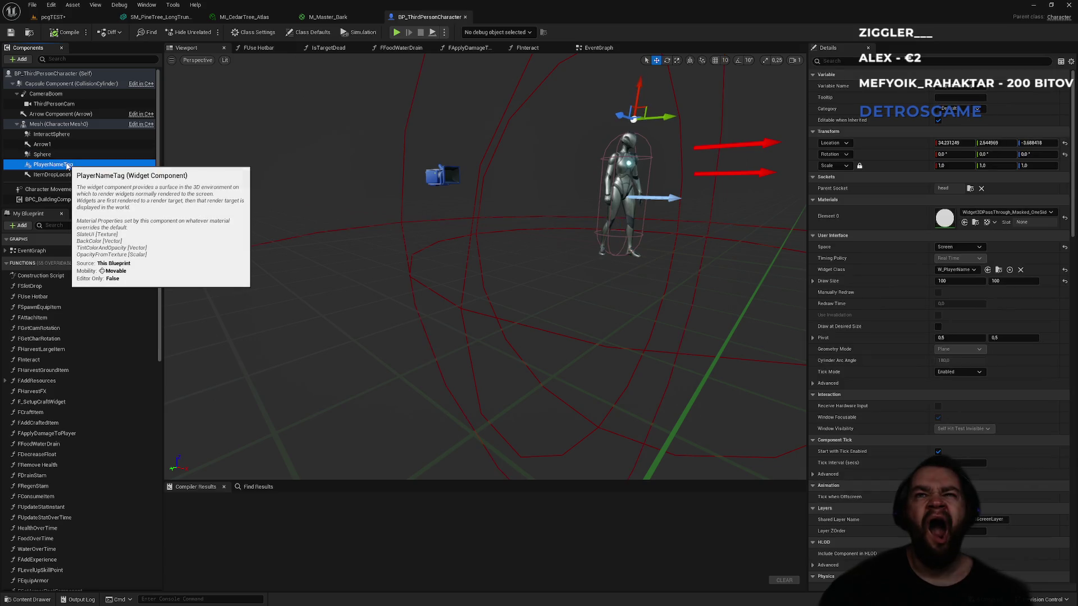
click(56, 155)
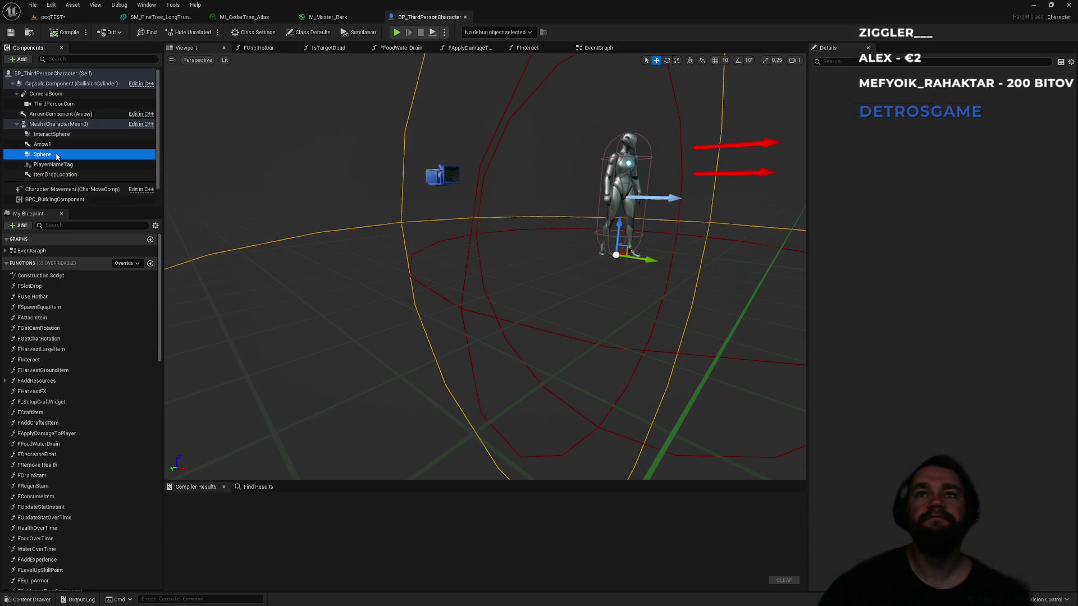
click(55, 164)
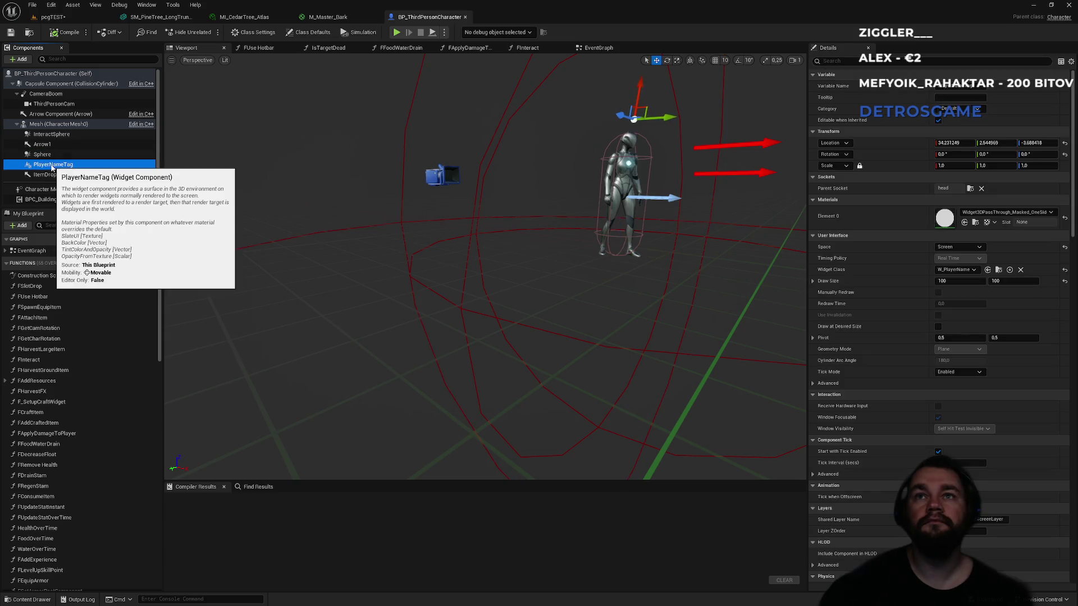
click(488, 164)
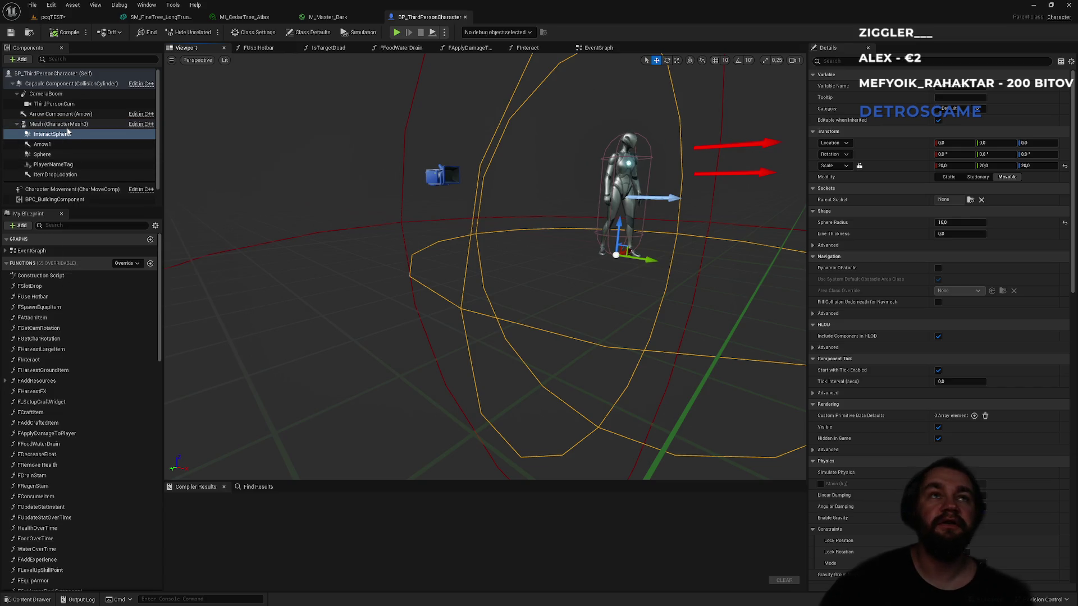
click(58, 165)
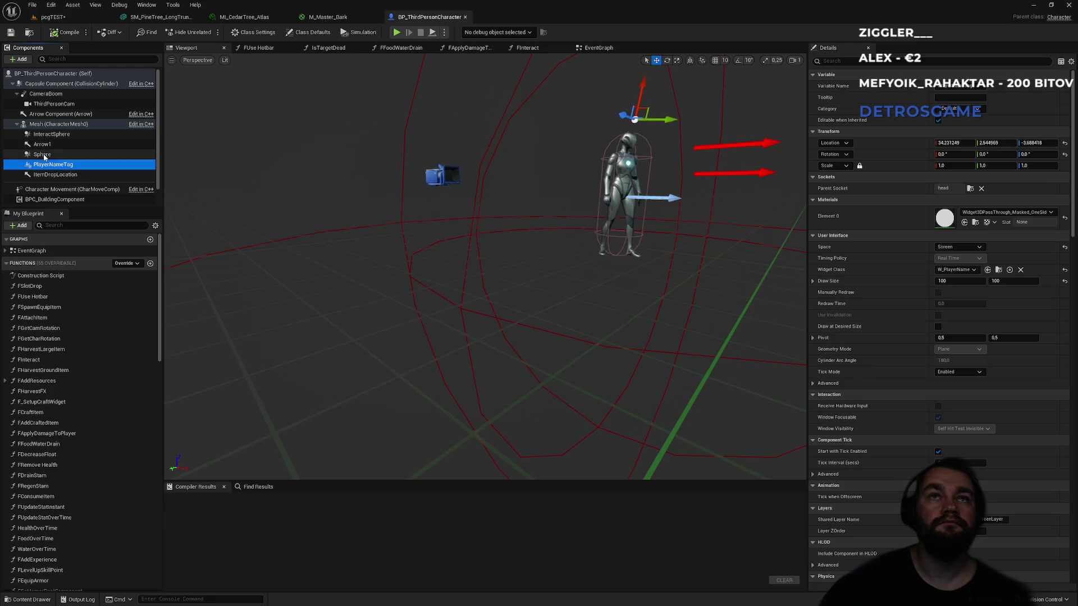
click(44, 155)
click(46, 135)
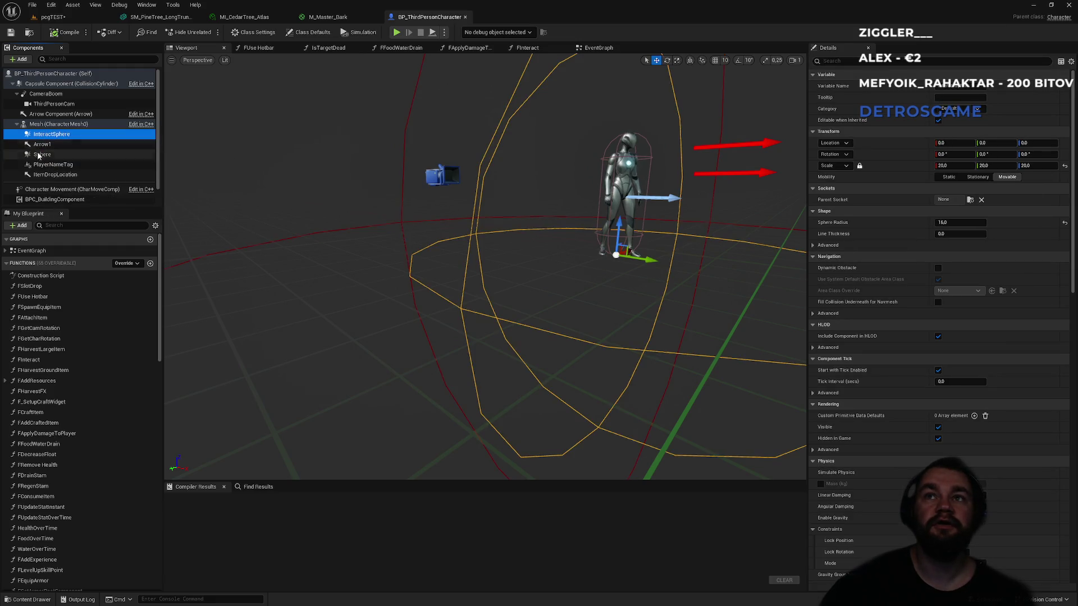
click(44, 155)
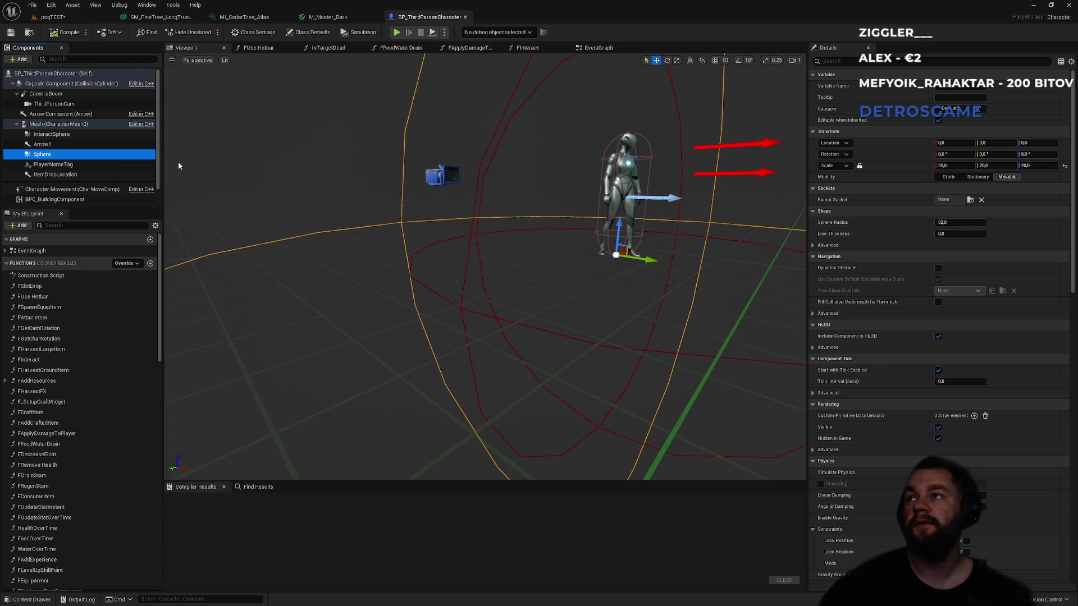
Step: Filter Details by 'tag' and check InteractSphere, mesh, Self and capsule tags, then clear the filter
click(840, 61)
text(tag)
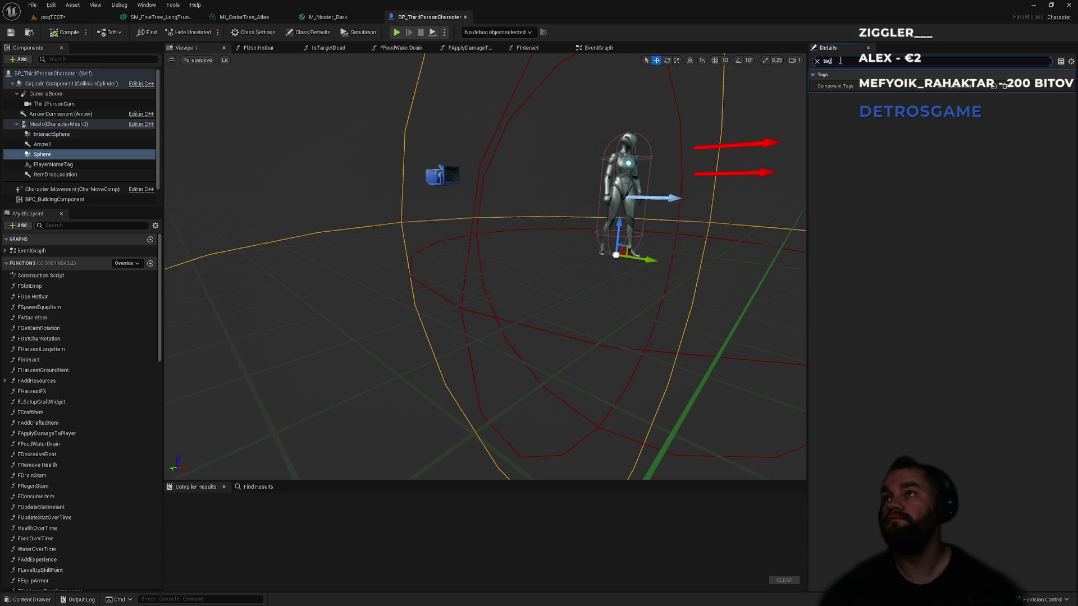
click(49, 134)
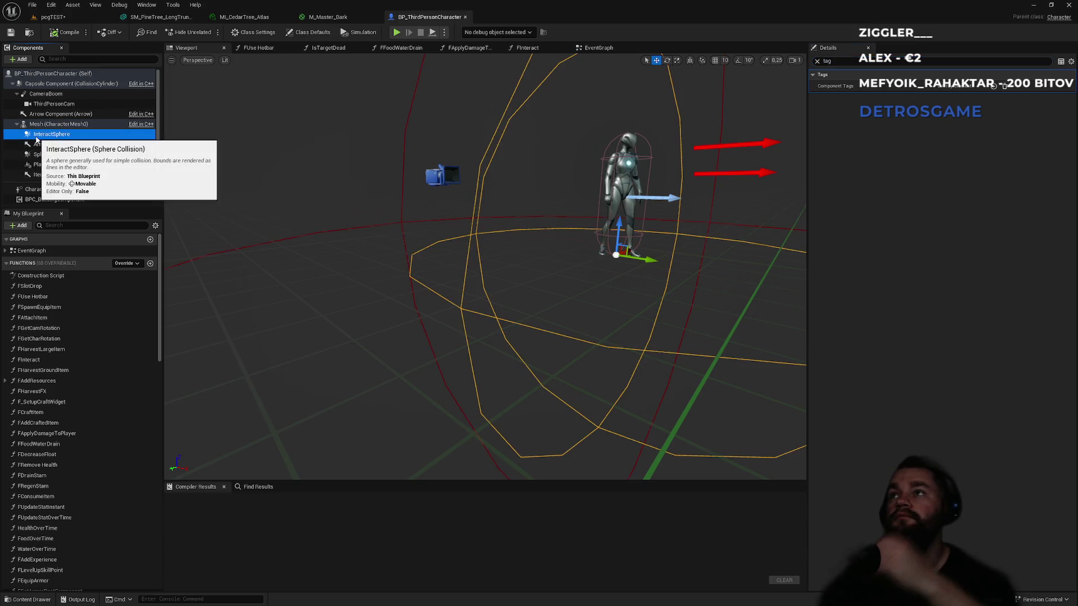
click(50, 124)
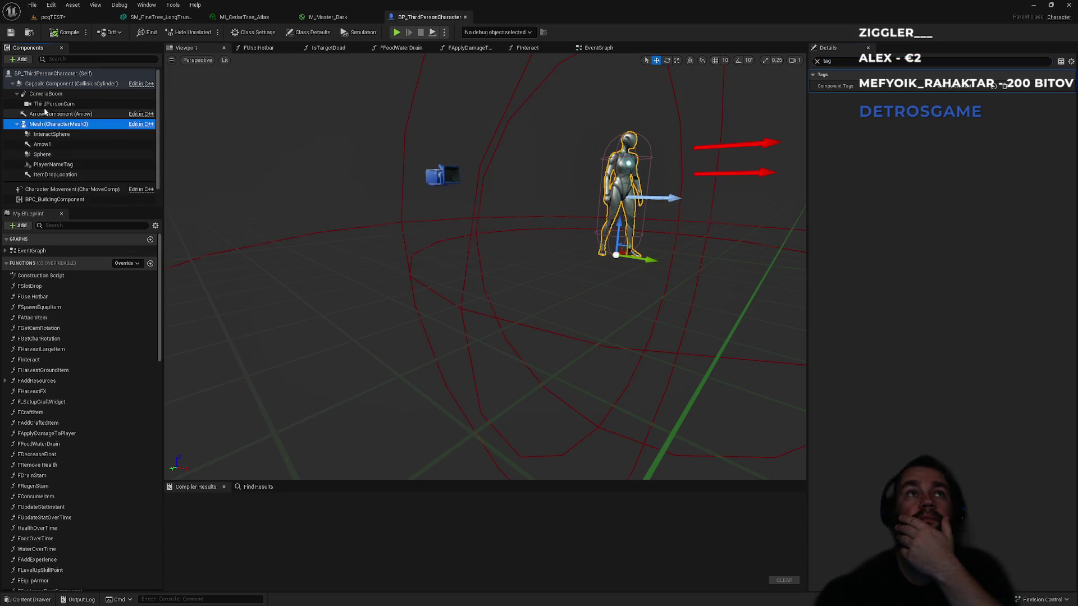
click(35, 75)
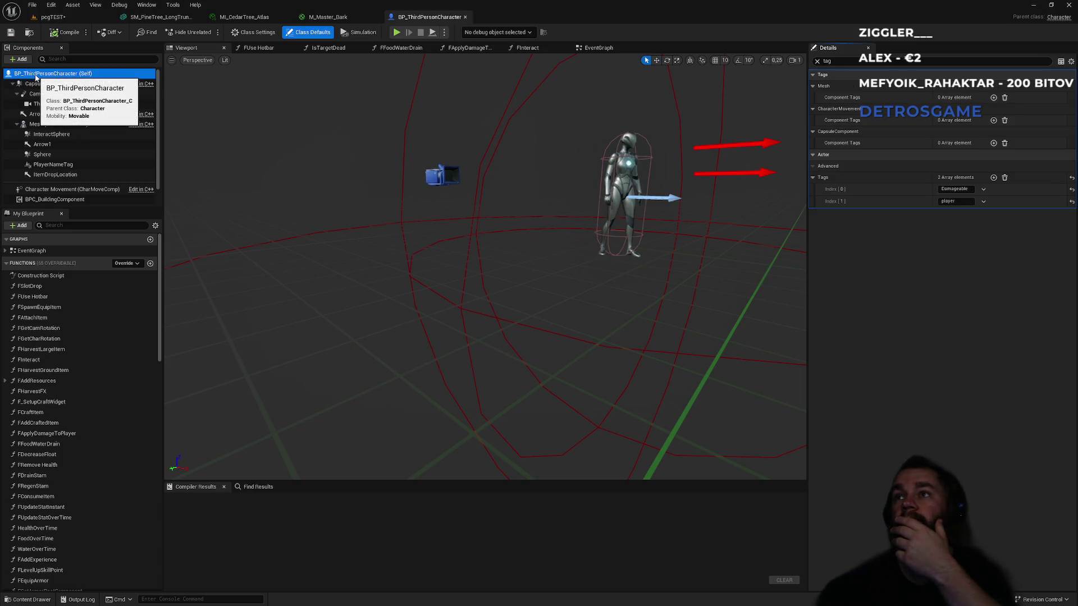
click(48, 85)
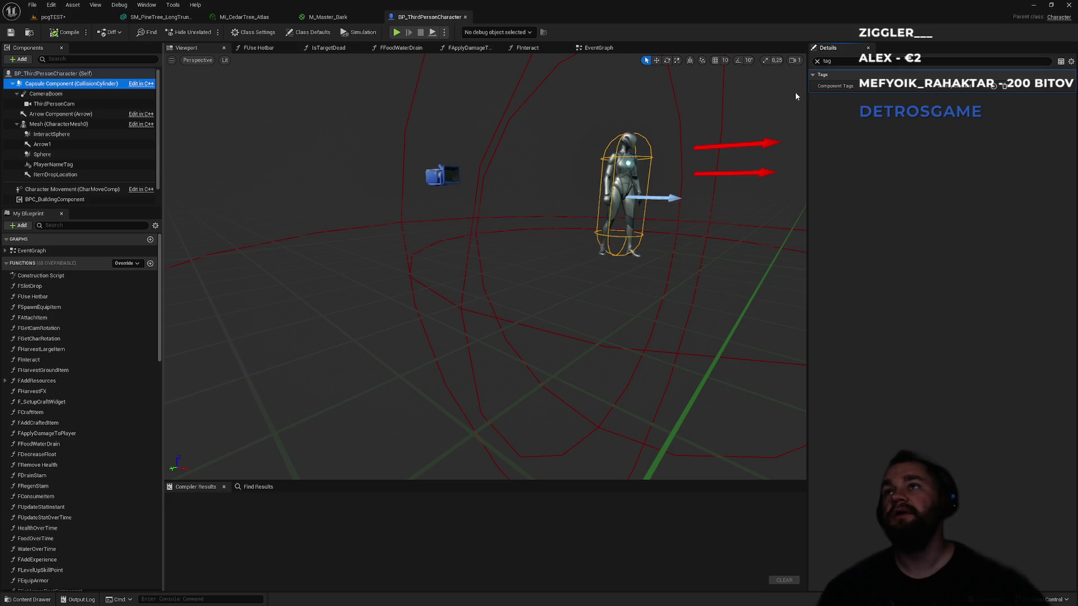
click(818, 60)
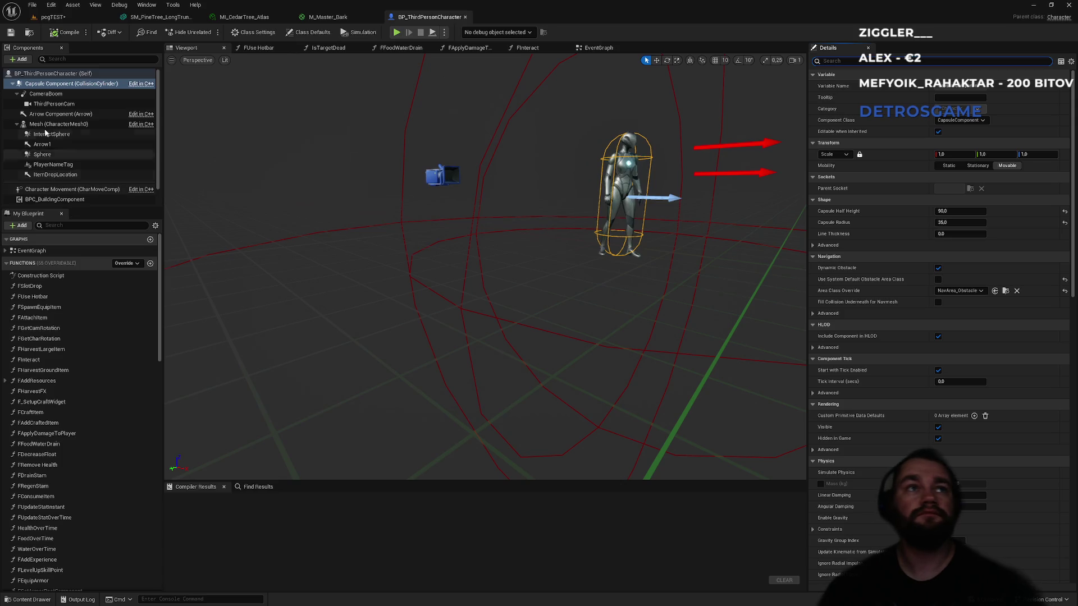
Step: Frame the capsule with F and zoom out, then move to the Blueprint's function search
key(f)
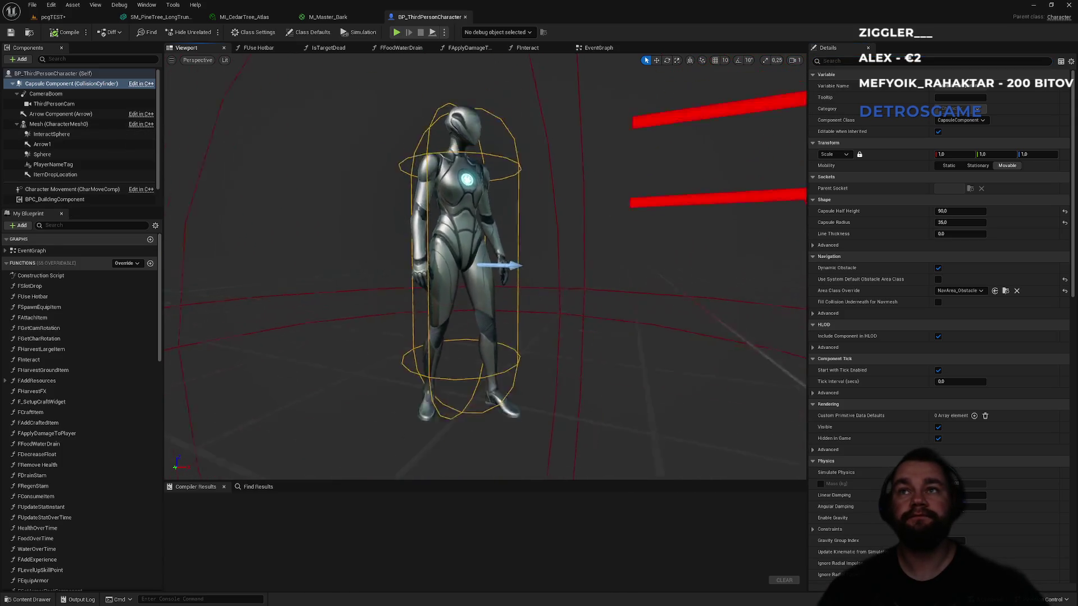
scroll(485, 264, down, 3)
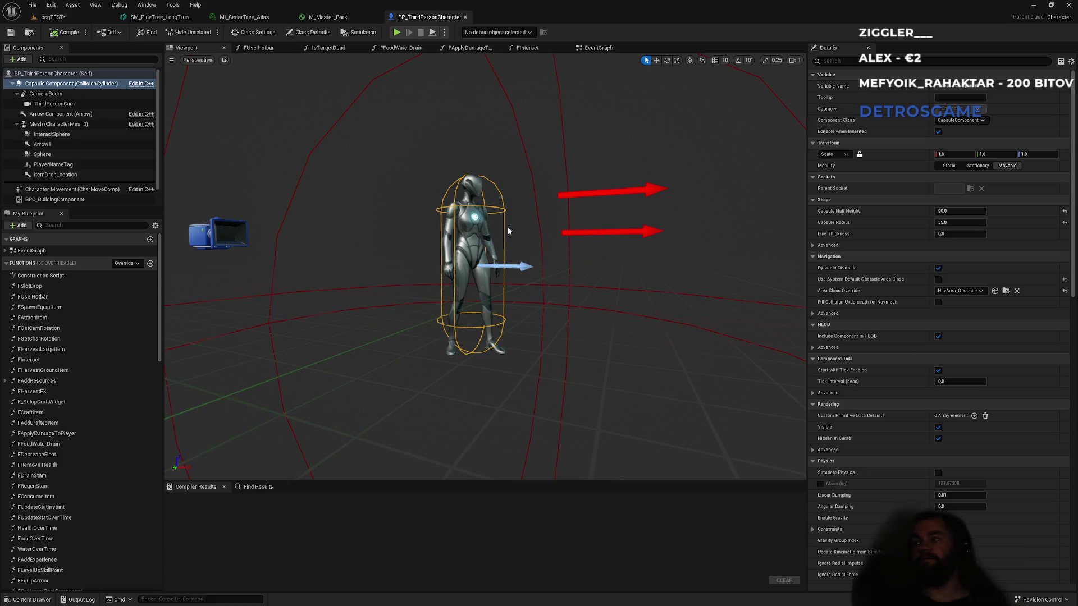
click(62, 225)
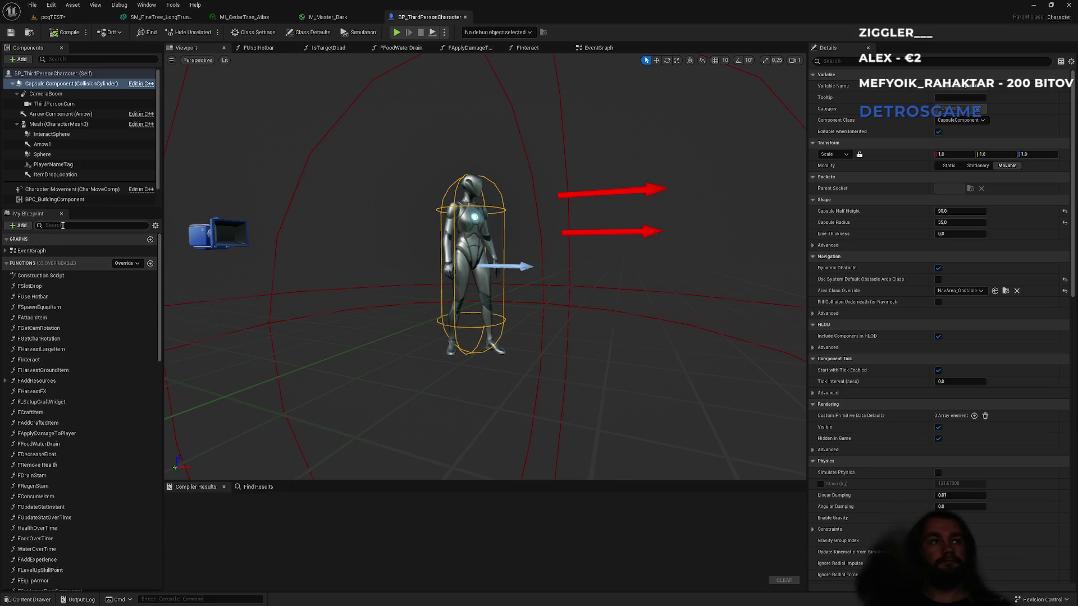
Step: Search 'fshow' in My Blueprint, review the FShowTag function graph, then go back to the pegTEST level
text(fshow)
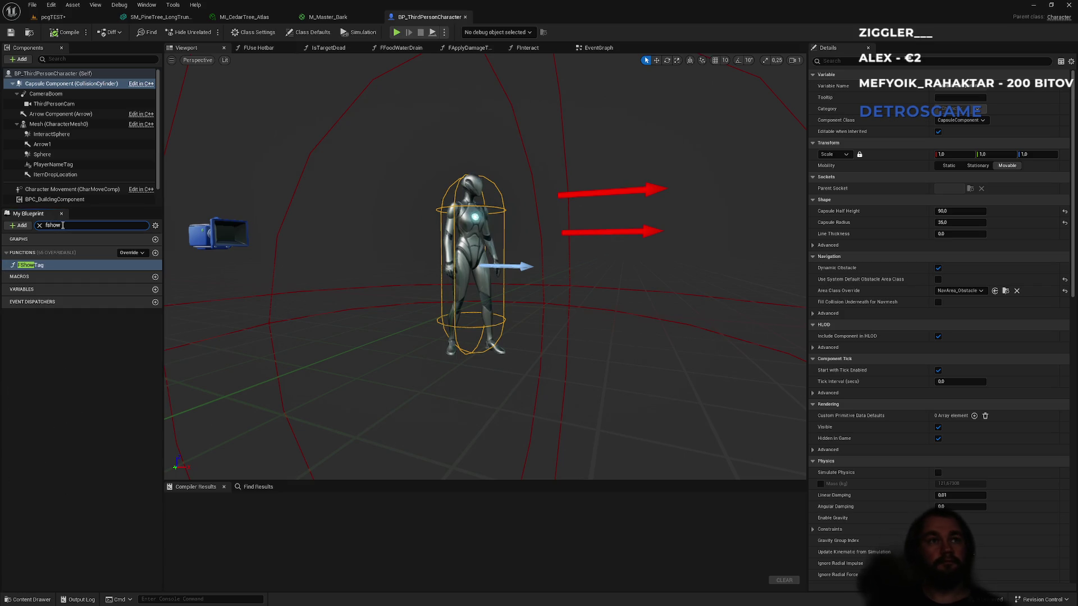
double_click(31, 265)
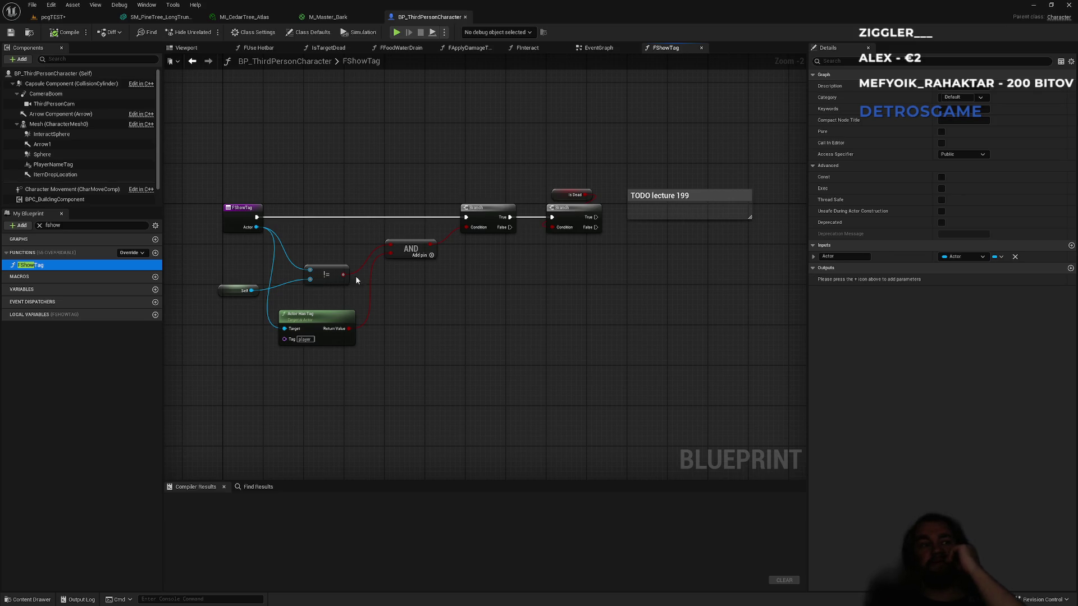
click(76, 20)
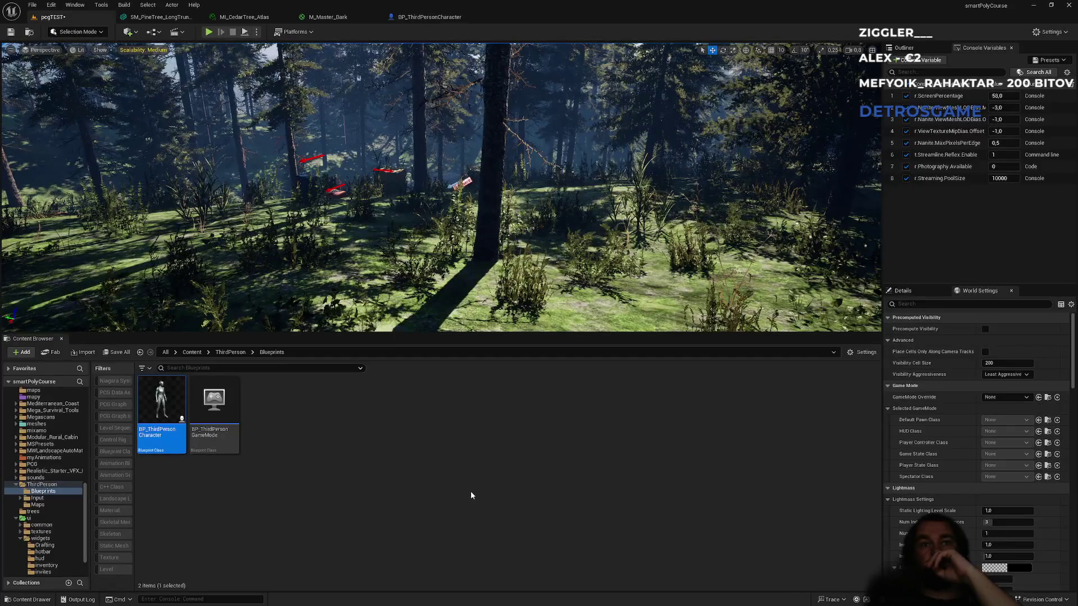
Step: Go up to the Content folder and open PS_SurvivalPlayerState from the blueprint folder
click(231, 352)
click(191, 352)
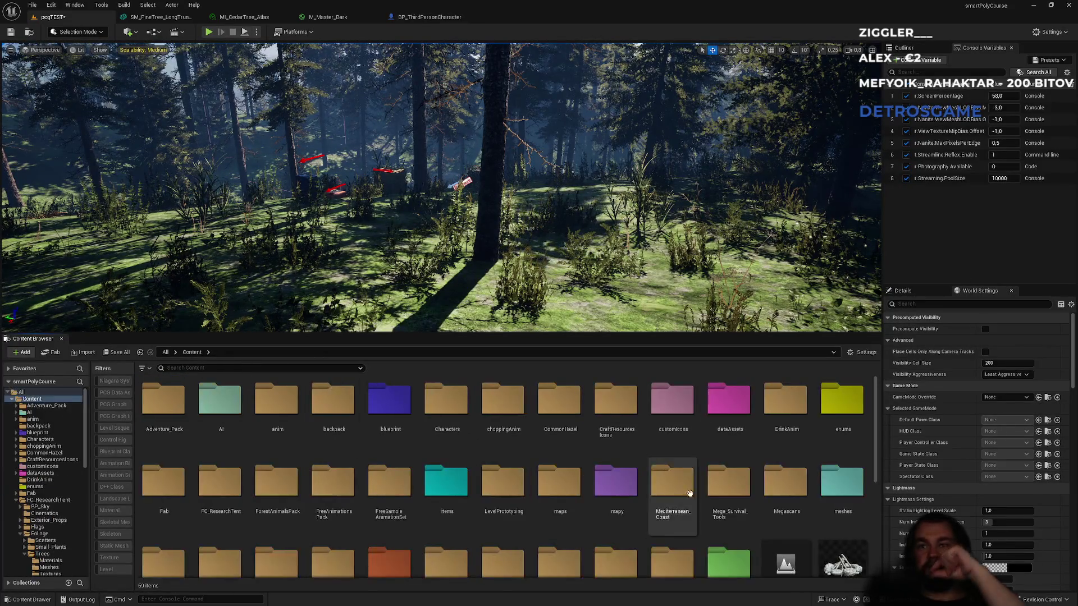
double_click(388, 427)
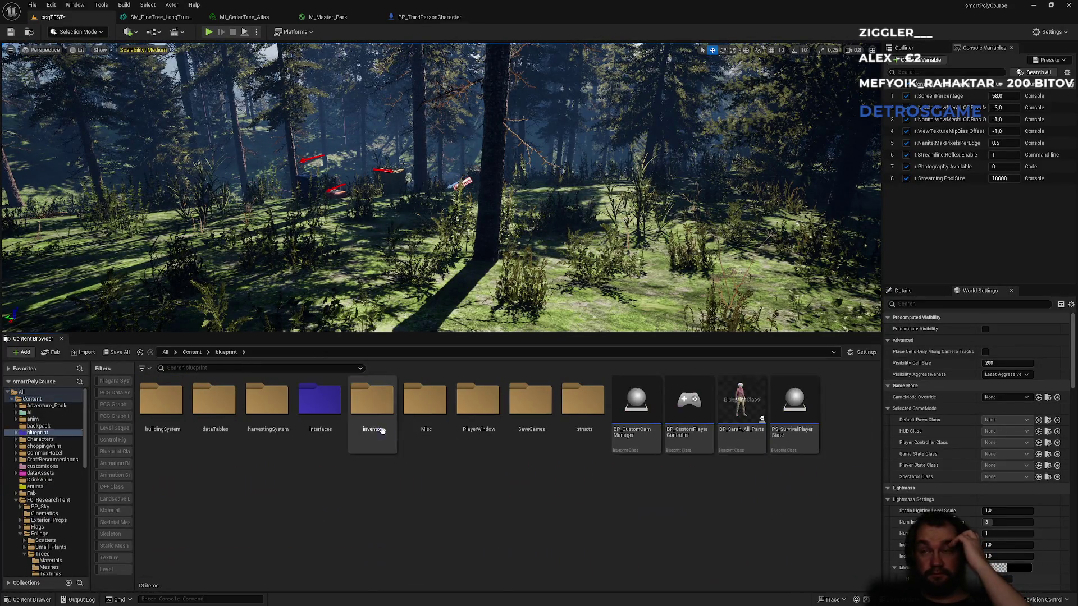
double_click(792, 449)
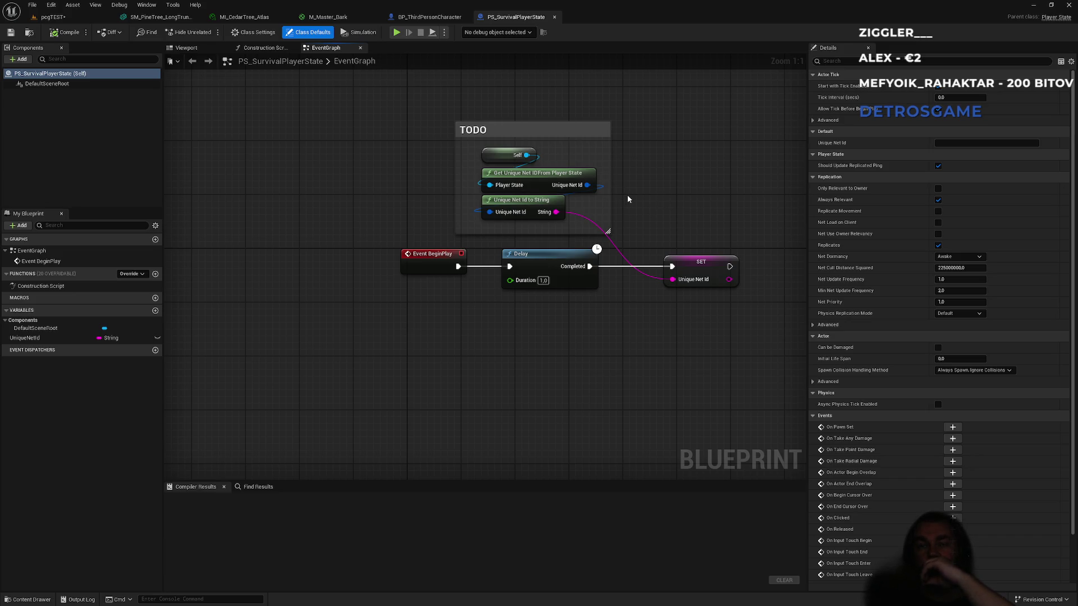
drag(628, 199, 570, 200)
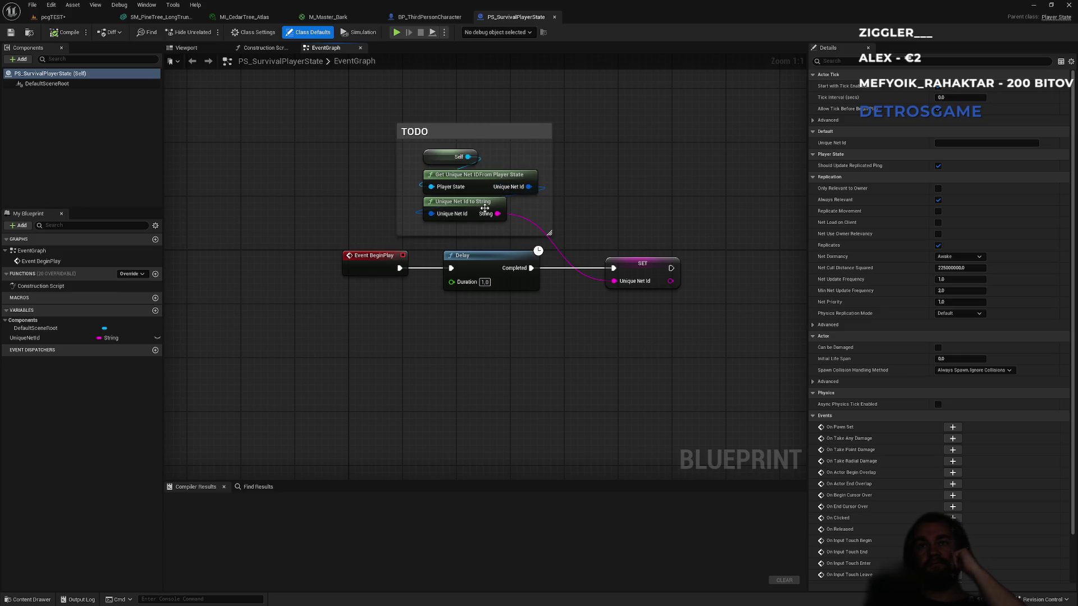
drag(652, 233, 555, 227)
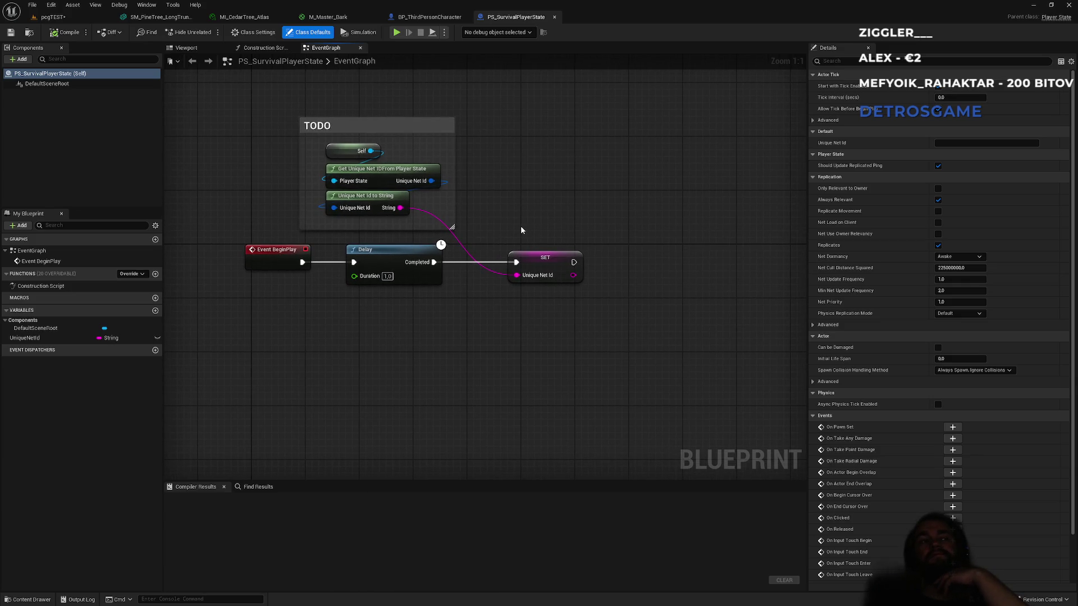
right_click(606, 281)
Step: Add a Print String node with a display duration of 10
text(print)
click(658, 326)
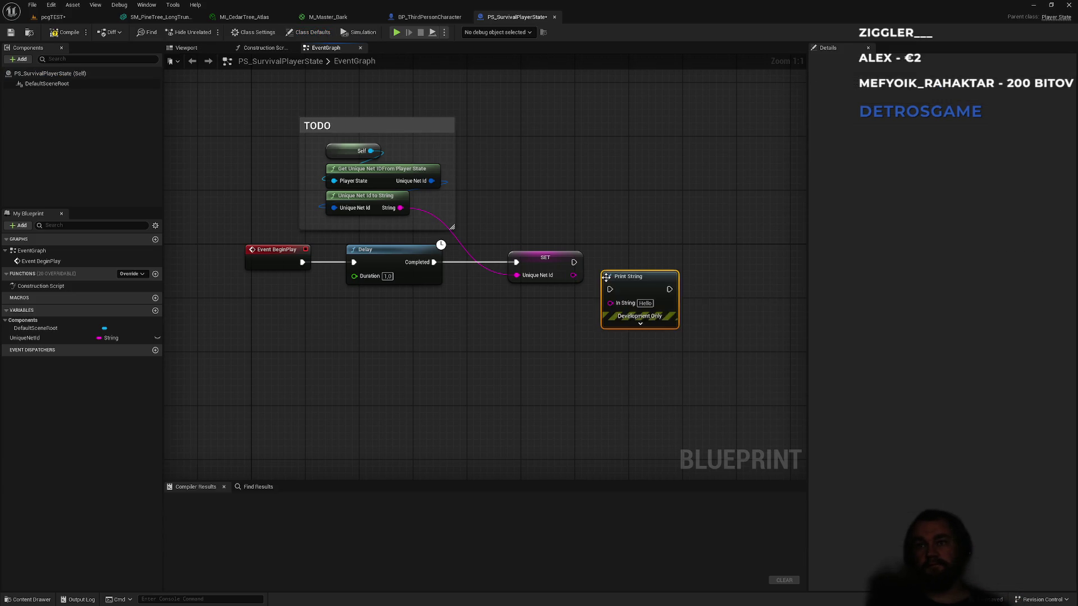
click(656, 324)
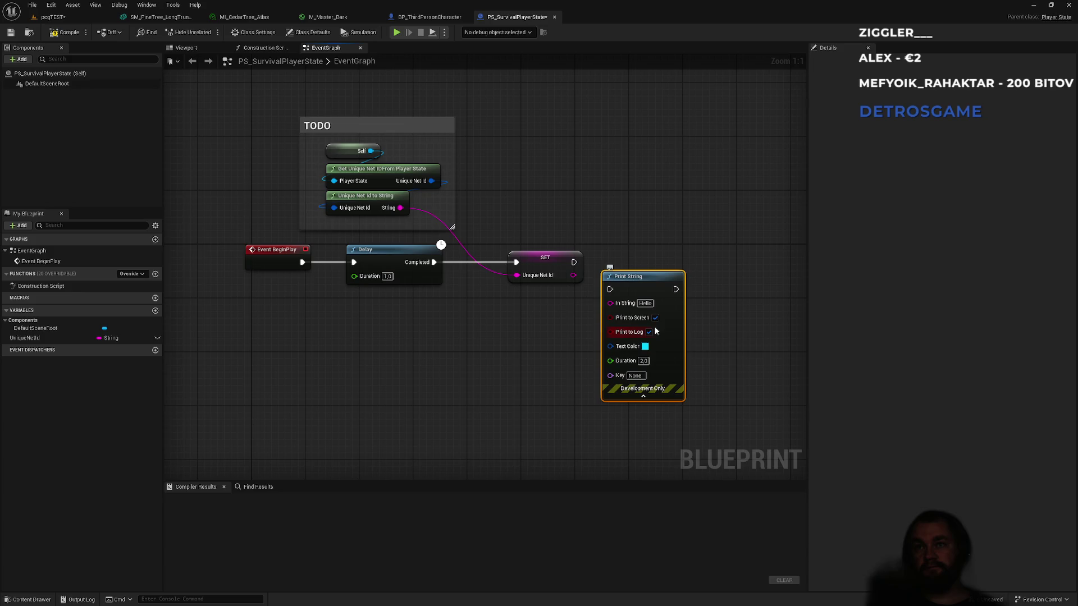
click(647, 360)
text(10)
key(Return)
Step: Add a Format Text node whose format contains a {uniqueid} placeholder
mouse_move(635, 291)
mouse_down()
mouse_move(681, 277)
mouse_move(604, 345)
mouse_up()
text(forma)
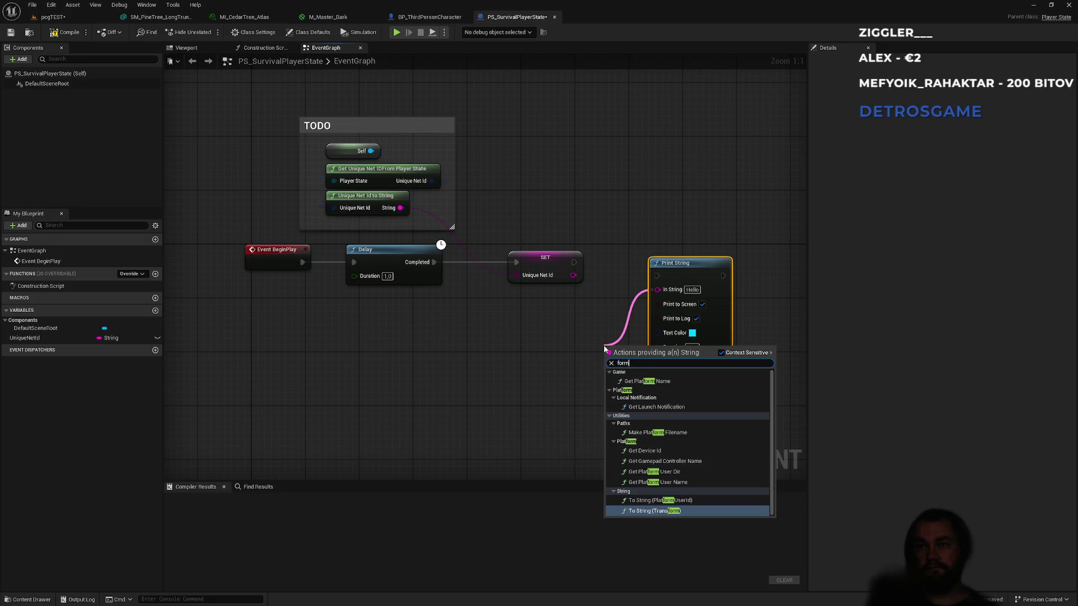
key(Escape)
right_click(559, 384)
text(format text)
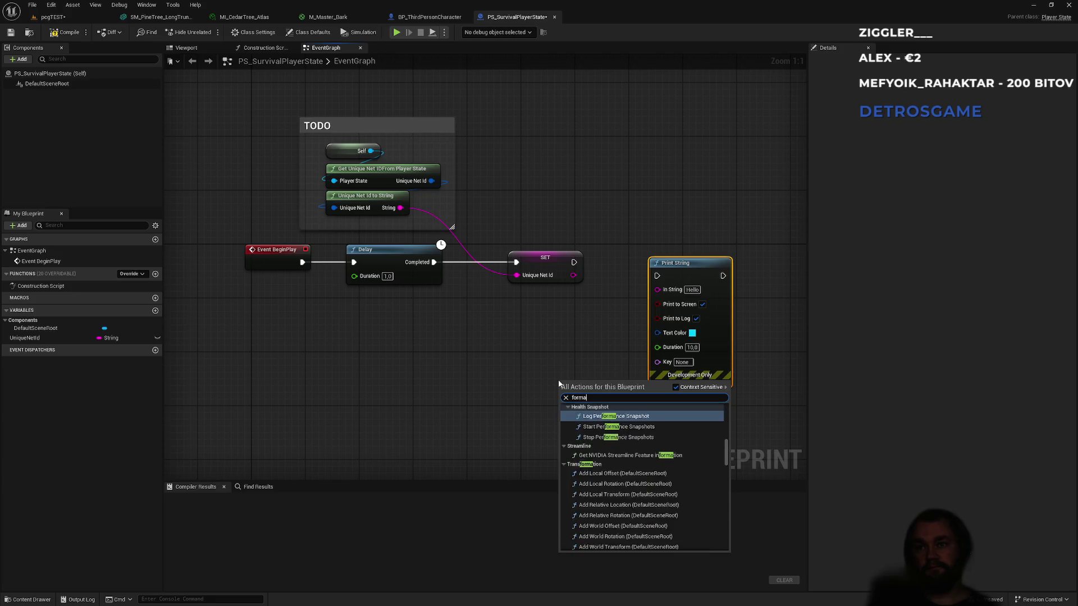
key(Return)
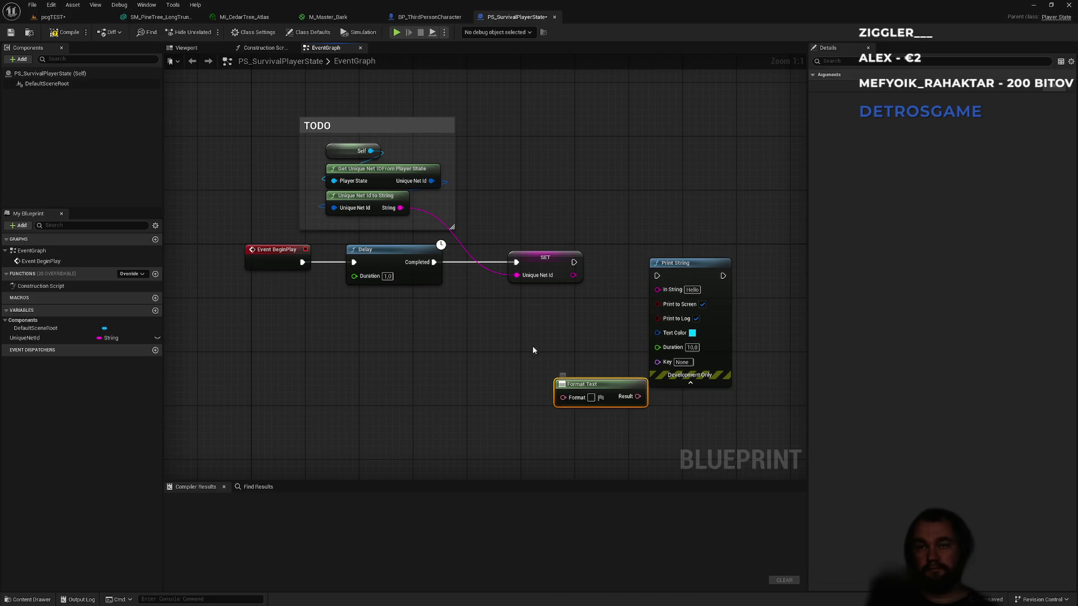
click(592, 398)
text(Go to? {})
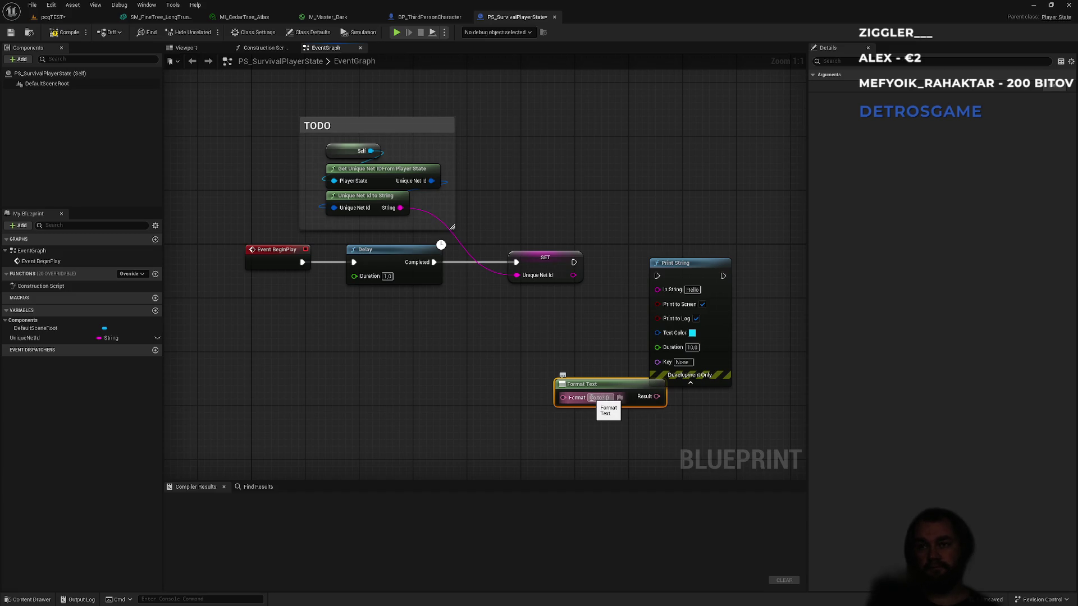
text(uniqueid)
key(Return)
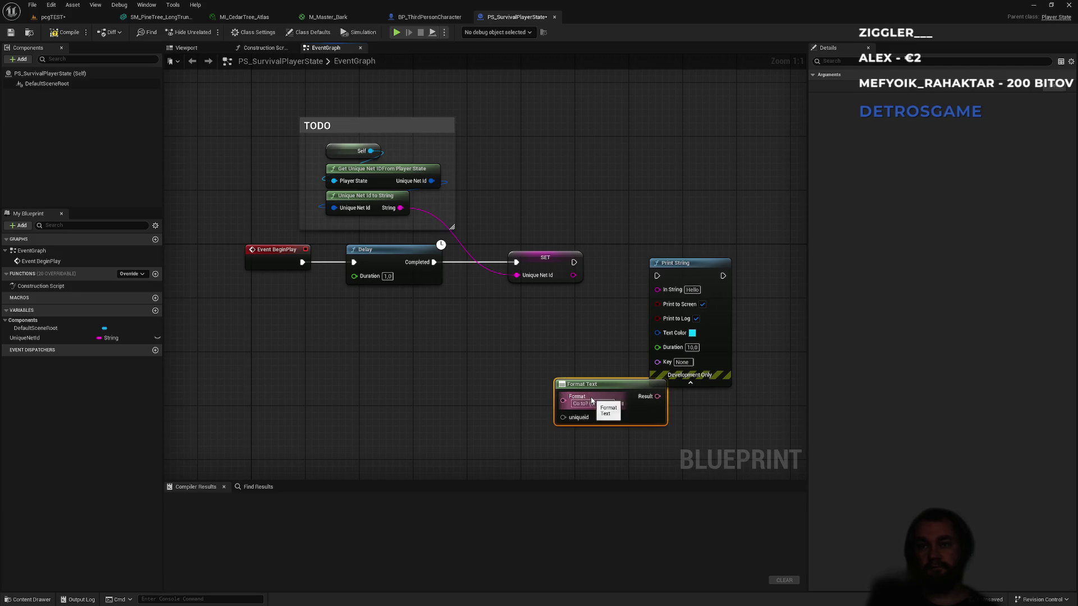
Step: Wire the SET node's Unique Net Id into uniqueid and Result into Print String, then compile and save
mouse_move(573, 275)
mouse_down()
mouse_move(546, 405)
mouse_move(563, 417)
mouse_up()
mouse_move(653, 398)
mouse_down()
mouse_move(665, 292)
mouse_move(574, 262)
mouse_up()
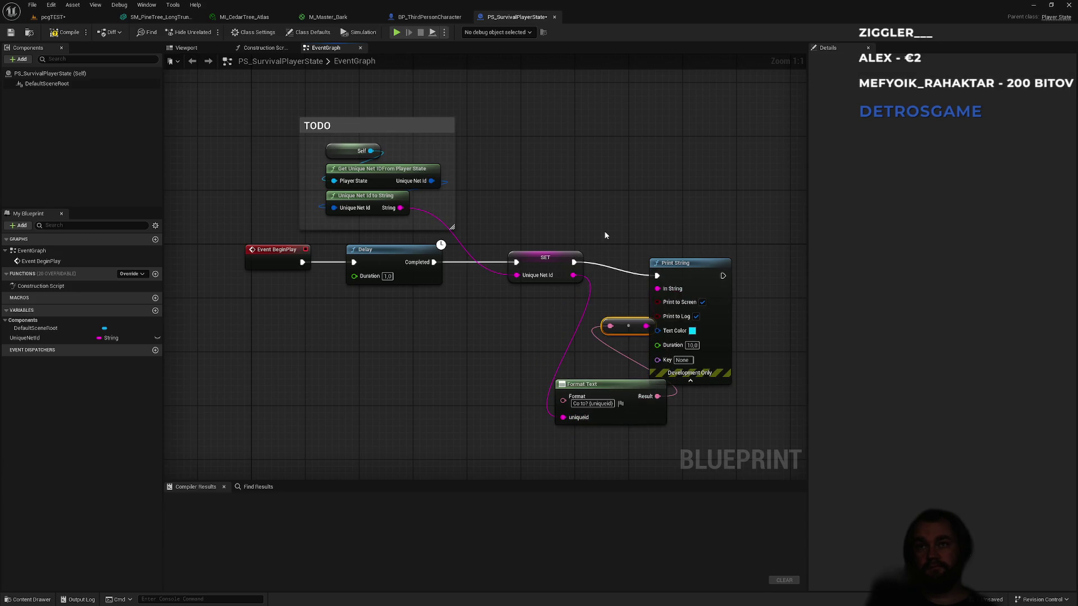
click(65, 32)
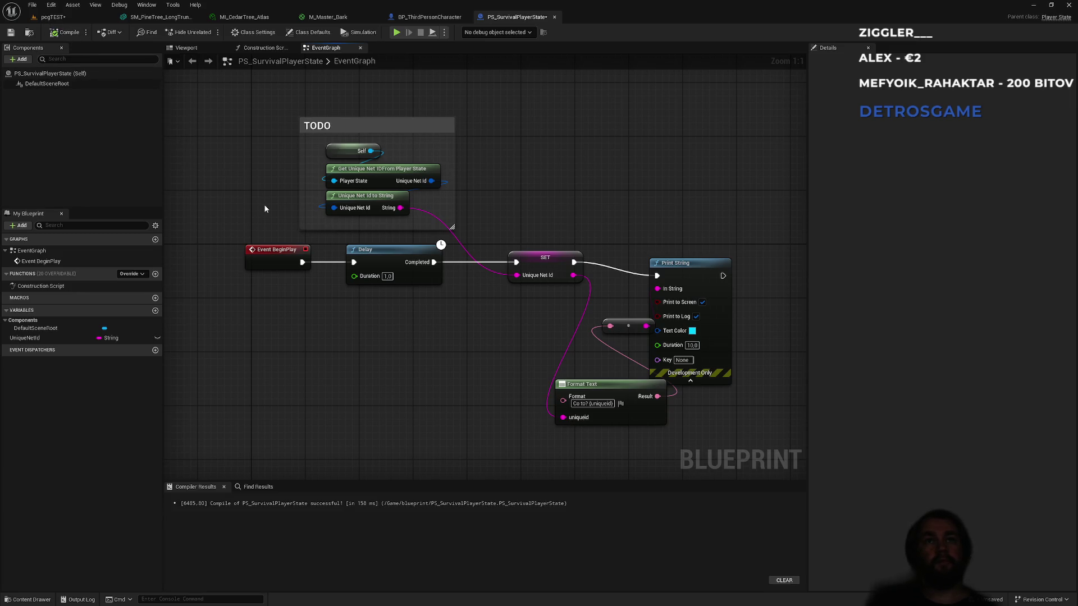
key(ctrl+s)
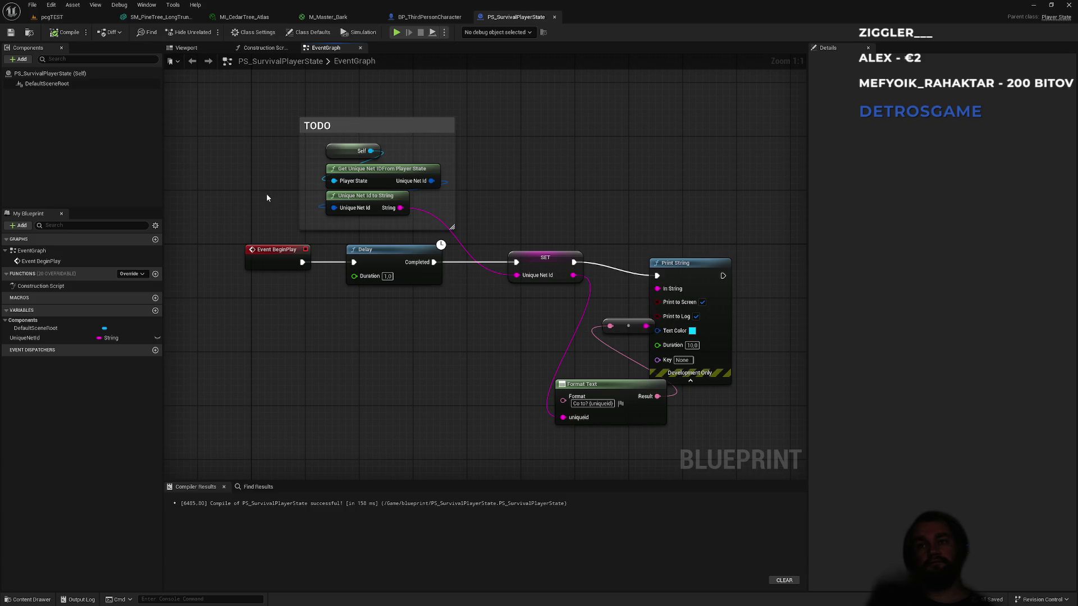
click(73, 17)
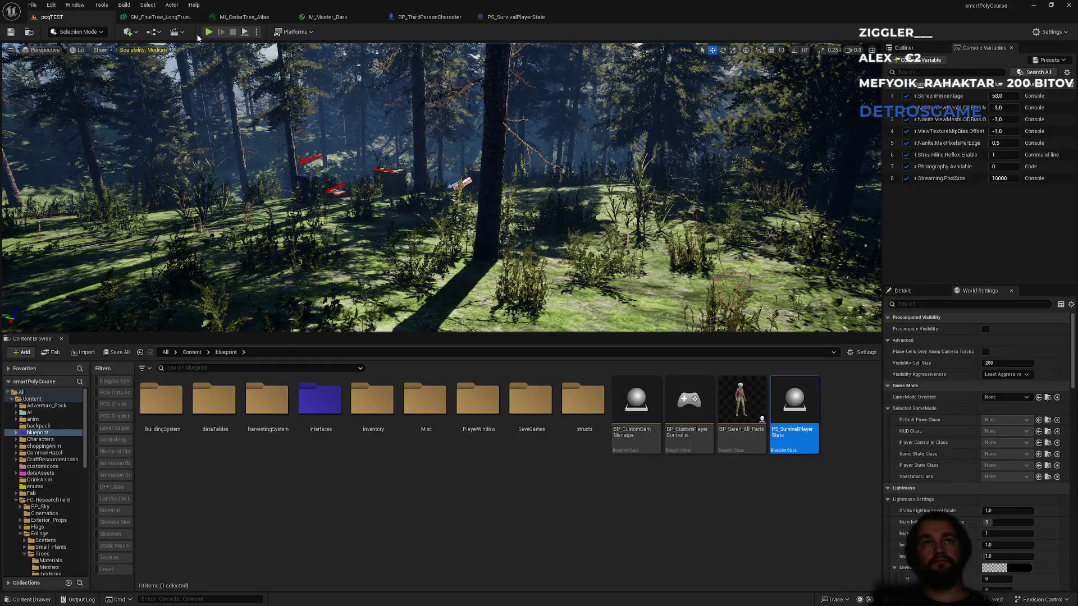
Step: Run a quick play-in-editor session of pcgTEST, stop it, and show the play mode options
click(208, 32)
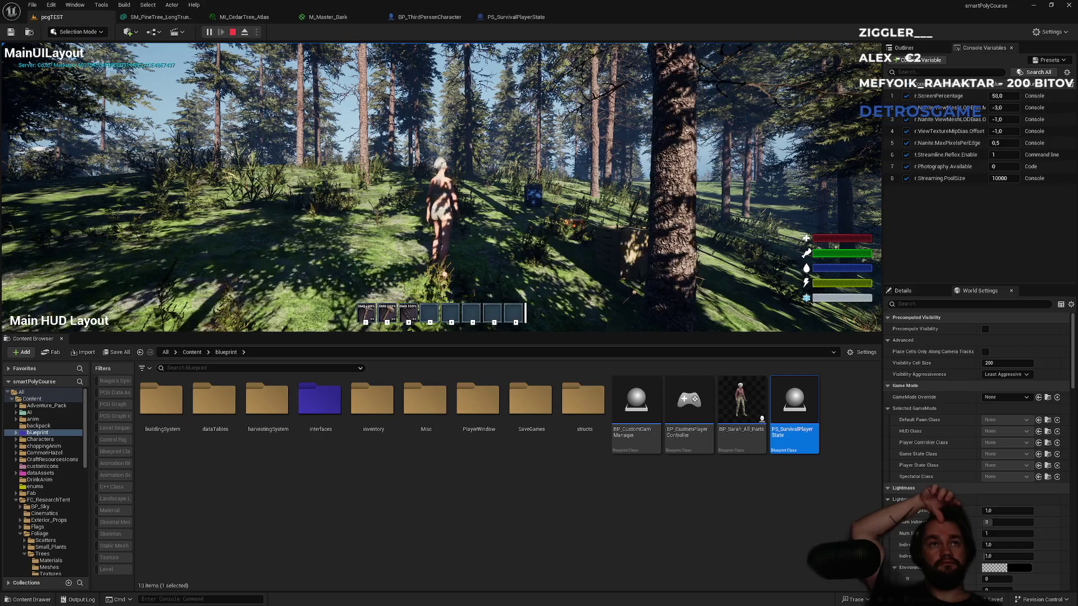
key(Escape)
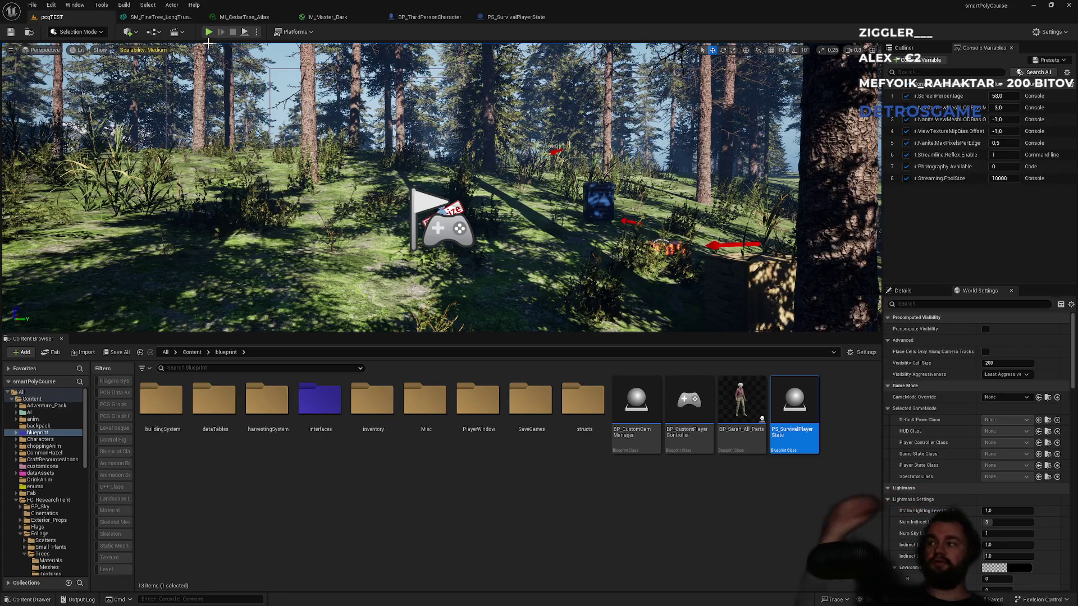
click(257, 32)
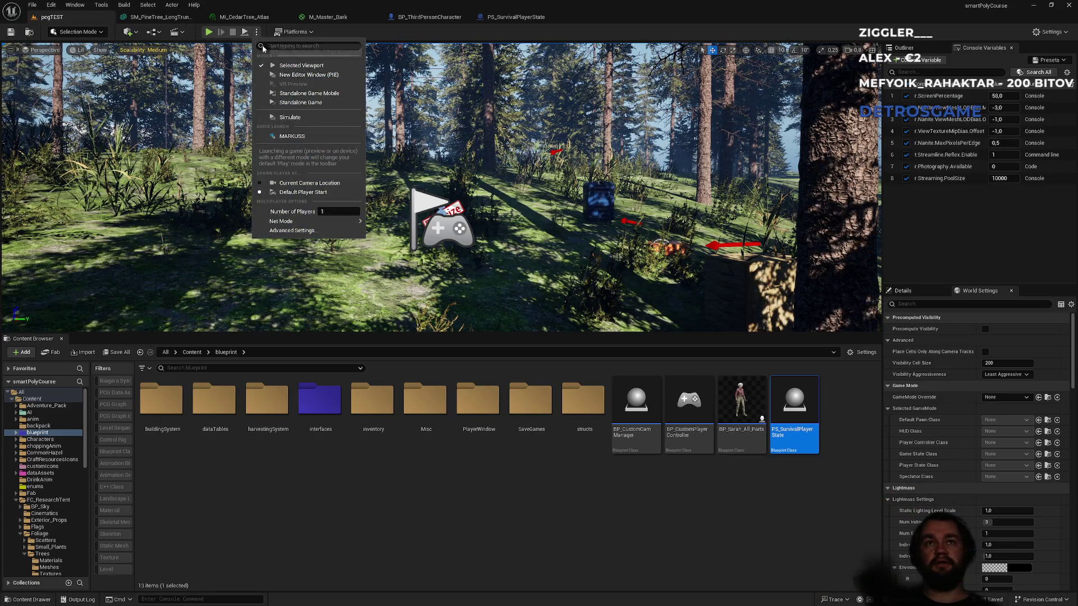
Step: Play as Standalone Game, quit from the pause menu, and return to the PS_SurvivalPlayerState graph
click(298, 104)
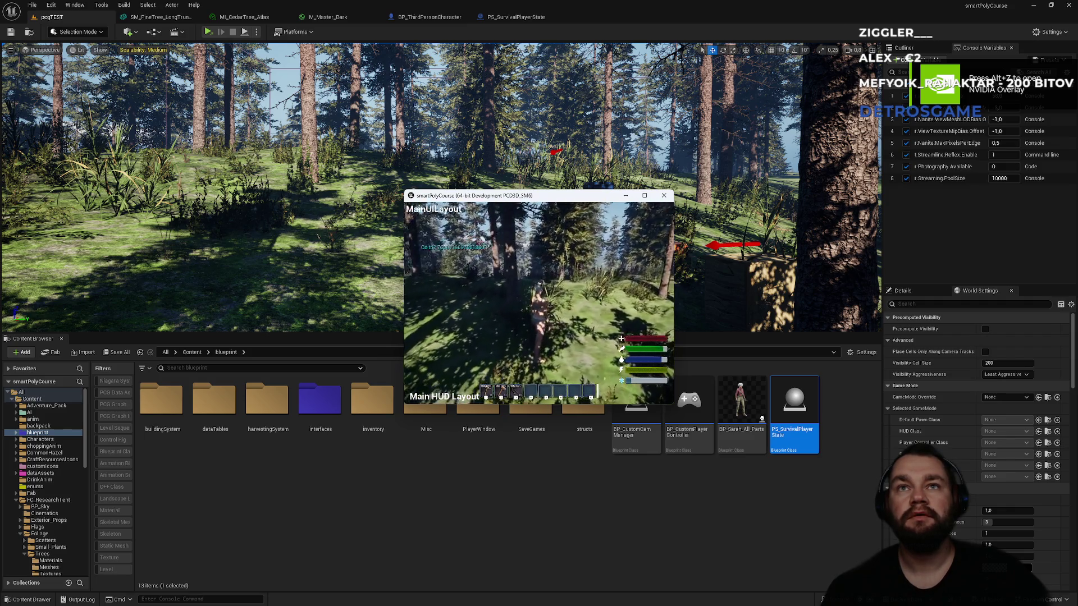
key(Escape)
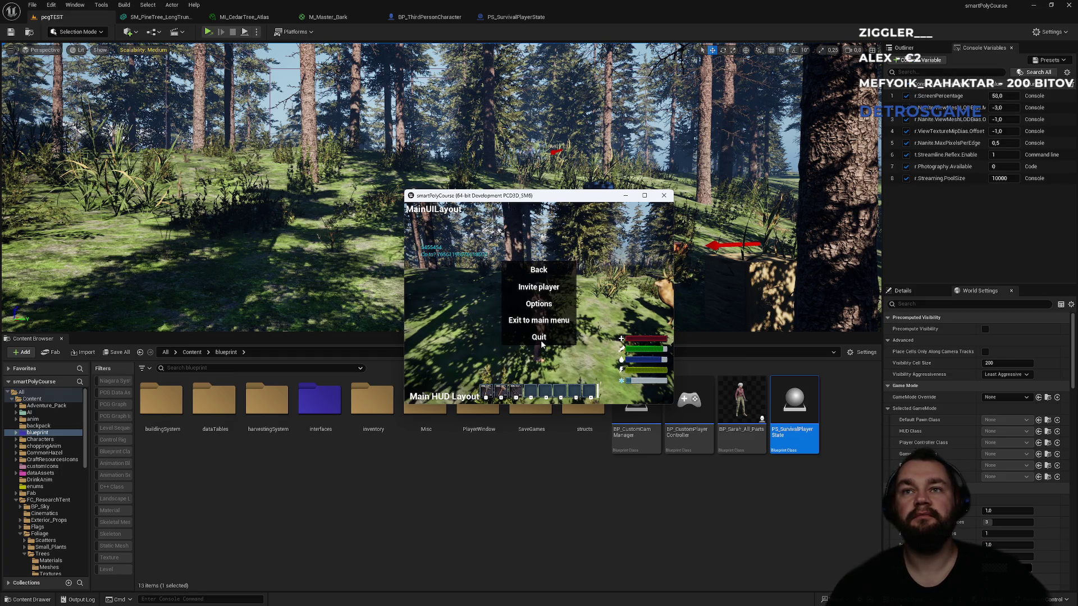
click(538, 340)
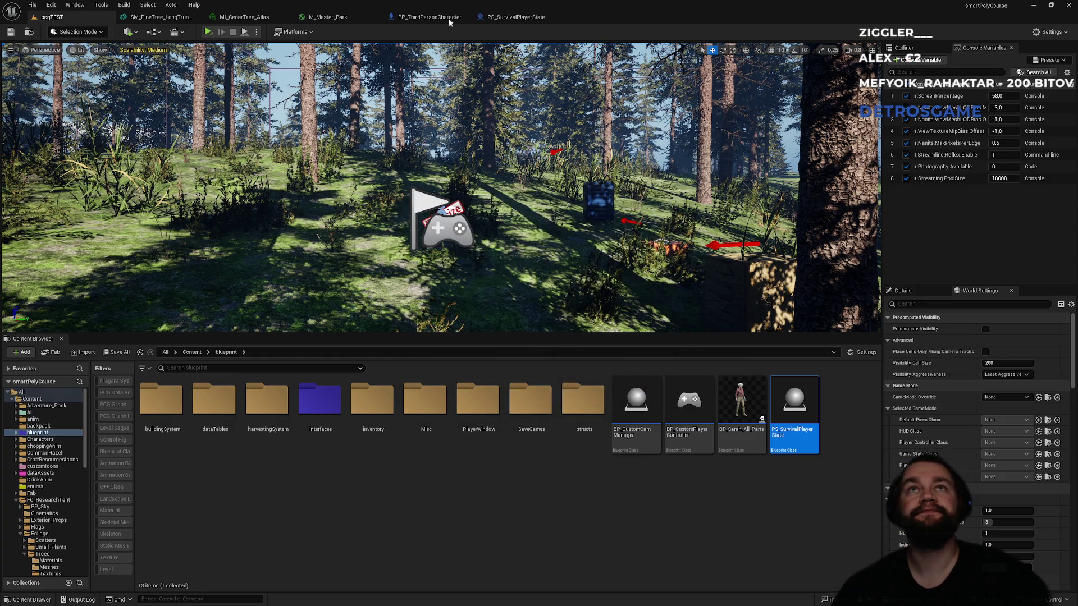
click(430, 21)
click(517, 18)
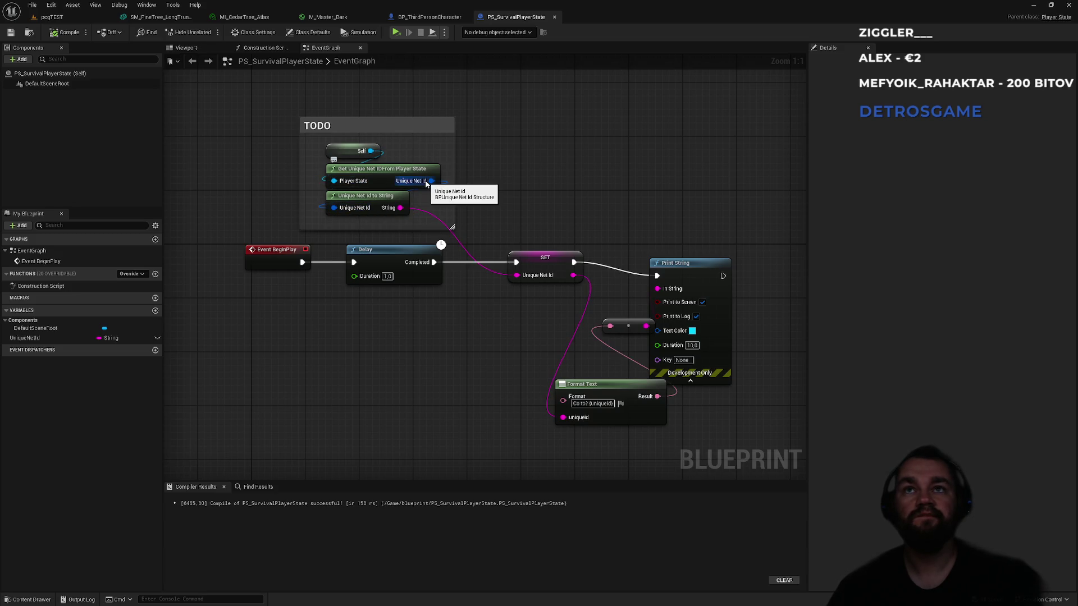
click(432, 17)
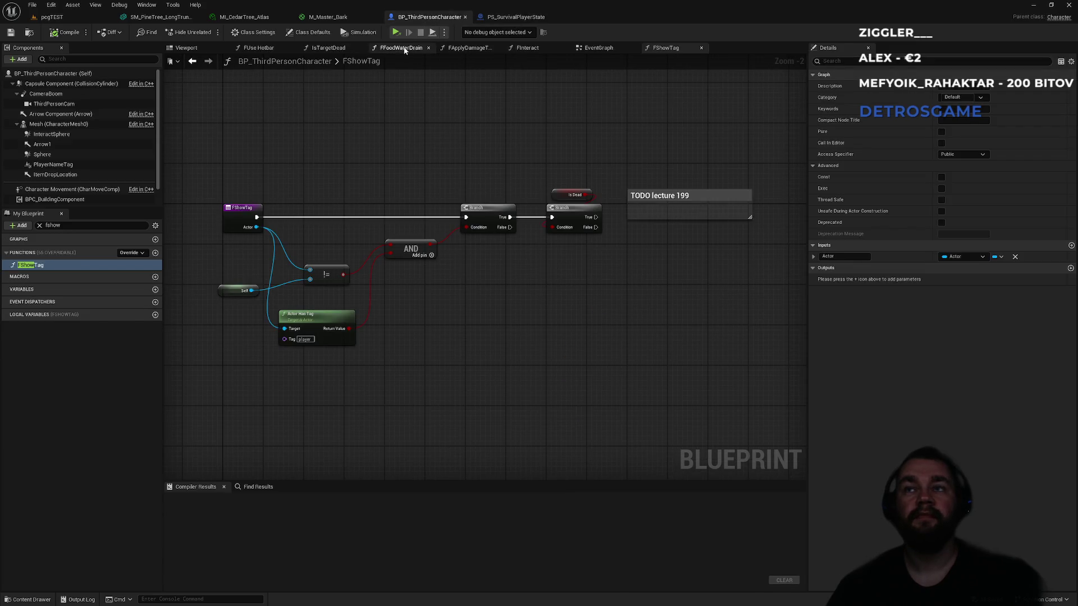
click(206, 17)
click(429, 17)
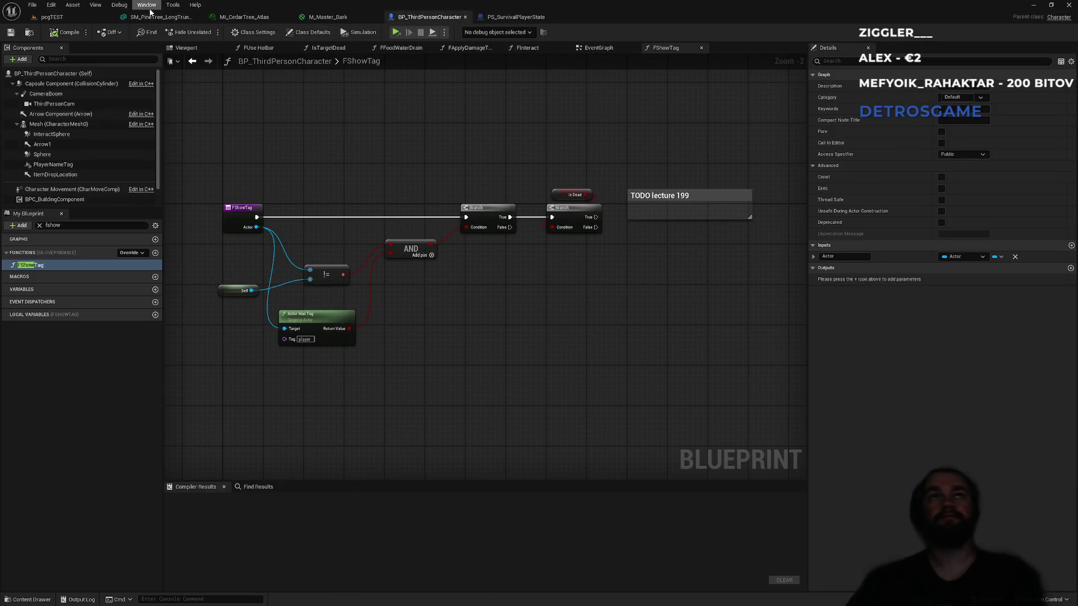
click(52, 17)
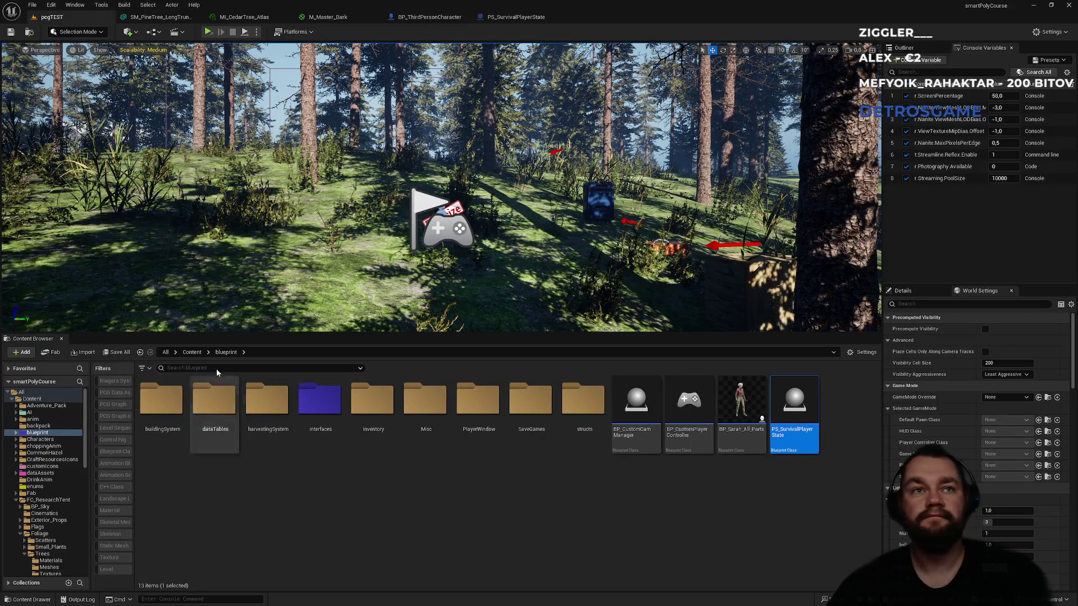
click(516, 17)
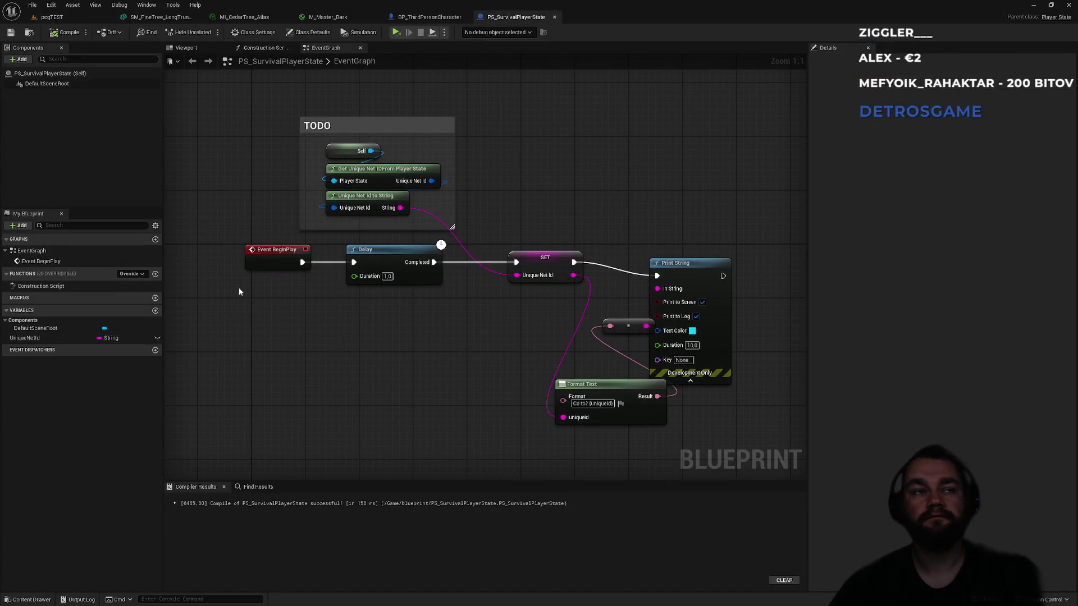
click(52, 17)
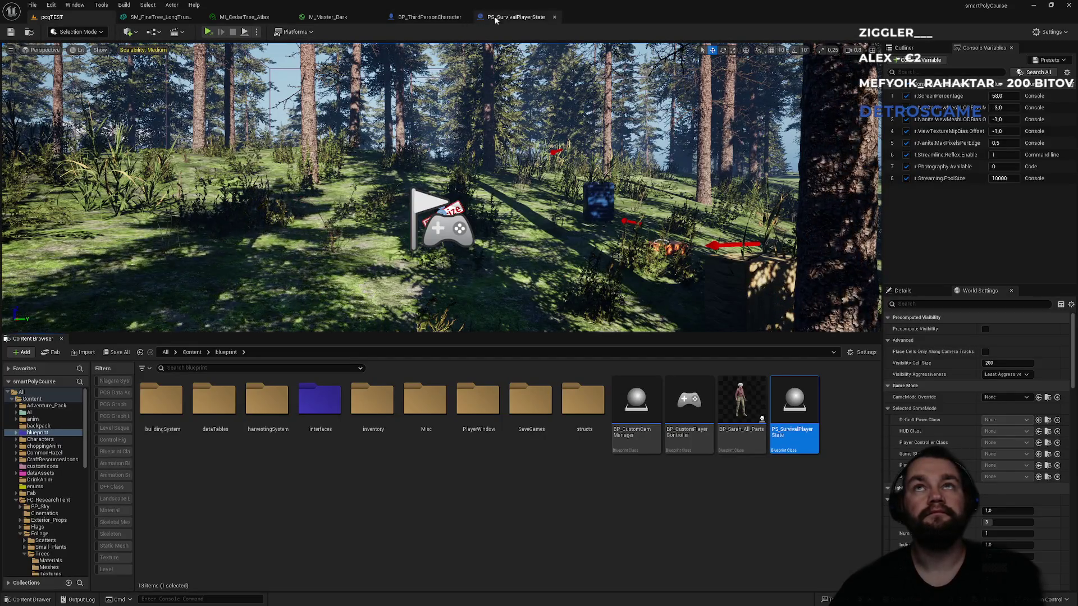
click(497, 18)
Step: Bring up the graph's action list and expand its Online category
right_click(321, 373)
scroll(387, 453, down, 5)
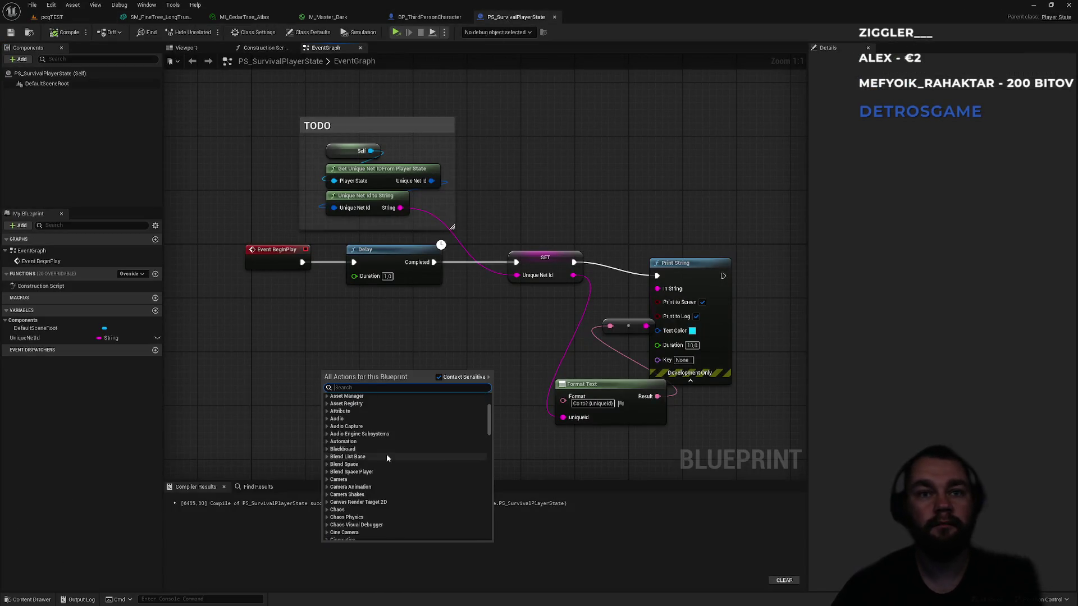
scroll(391, 464, down, 10)
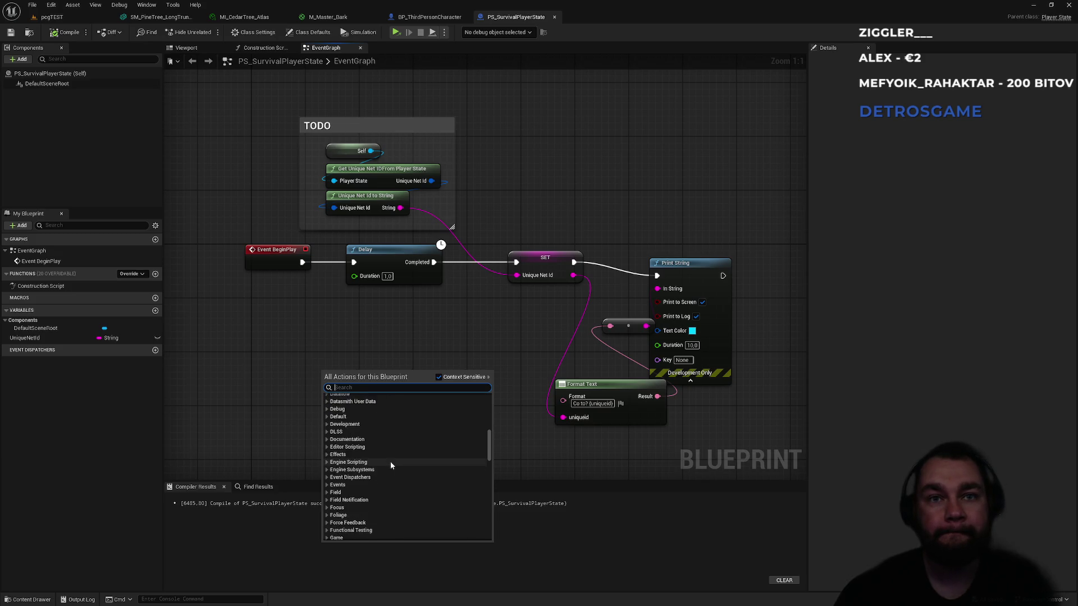
scroll(392, 465, down, 8)
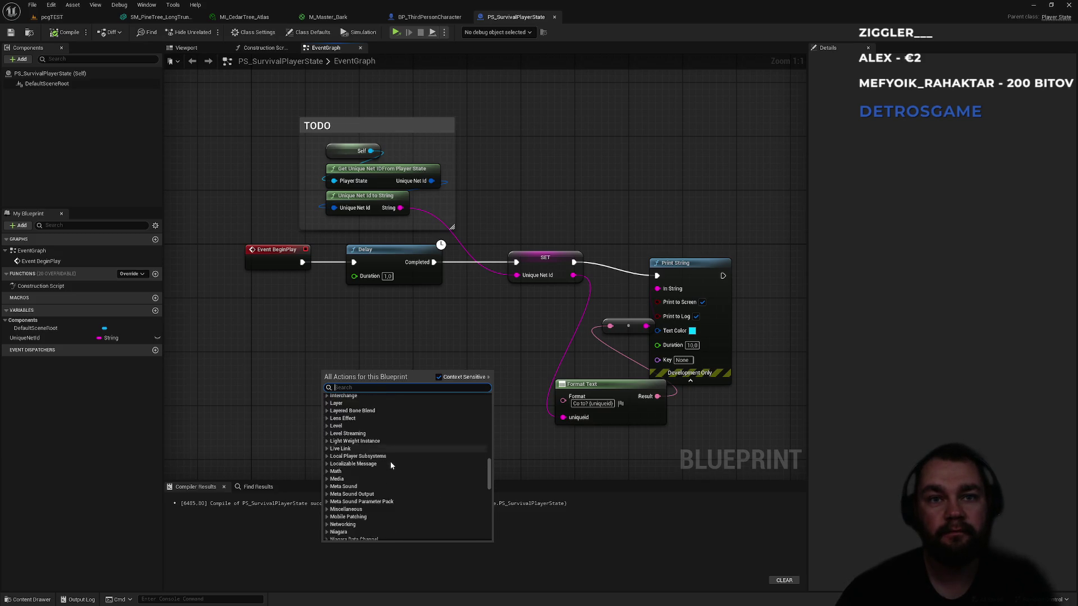
scroll(376, 477, down, 2)
click(327, 413)
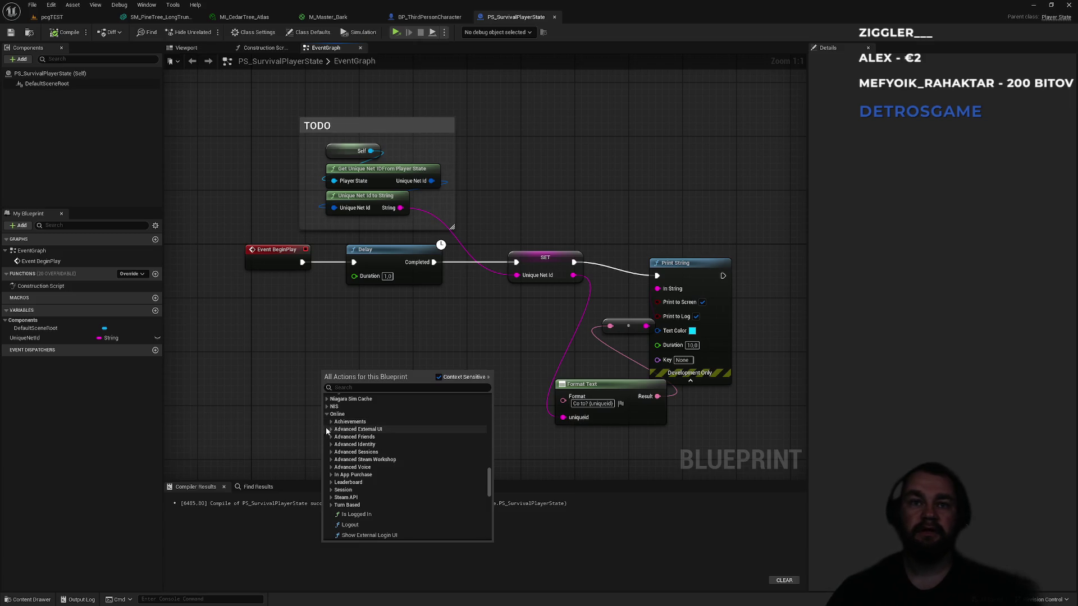
Step: Browse Advanced Sessions > Player Info down to the Player ID and Player Name functions, then close the list
click(332, 444)
click(332, 445)
click(332, 444)
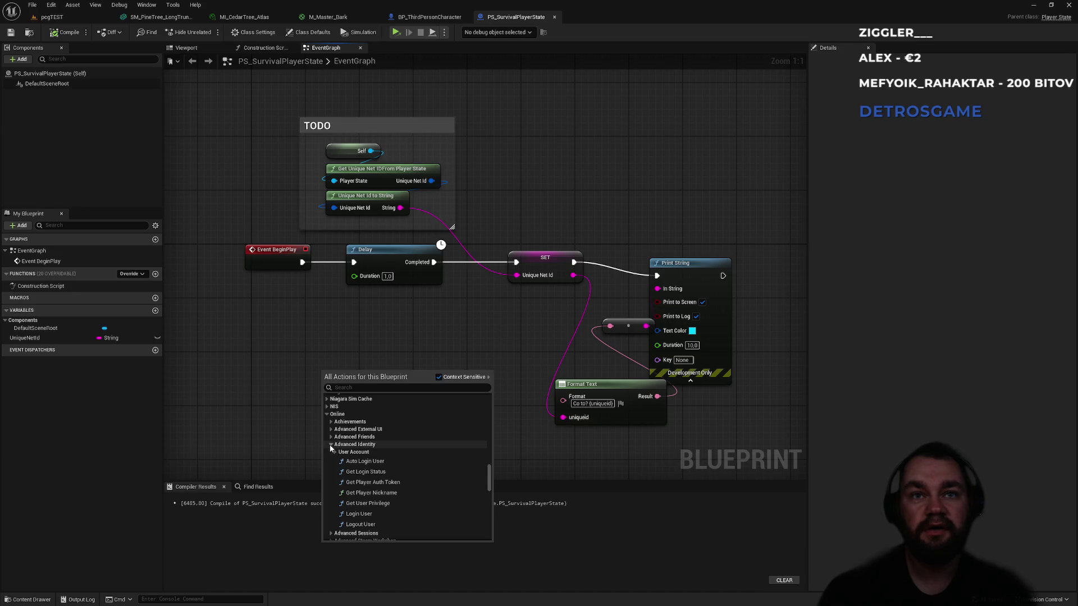
click(331, 444)
click(332, 451)
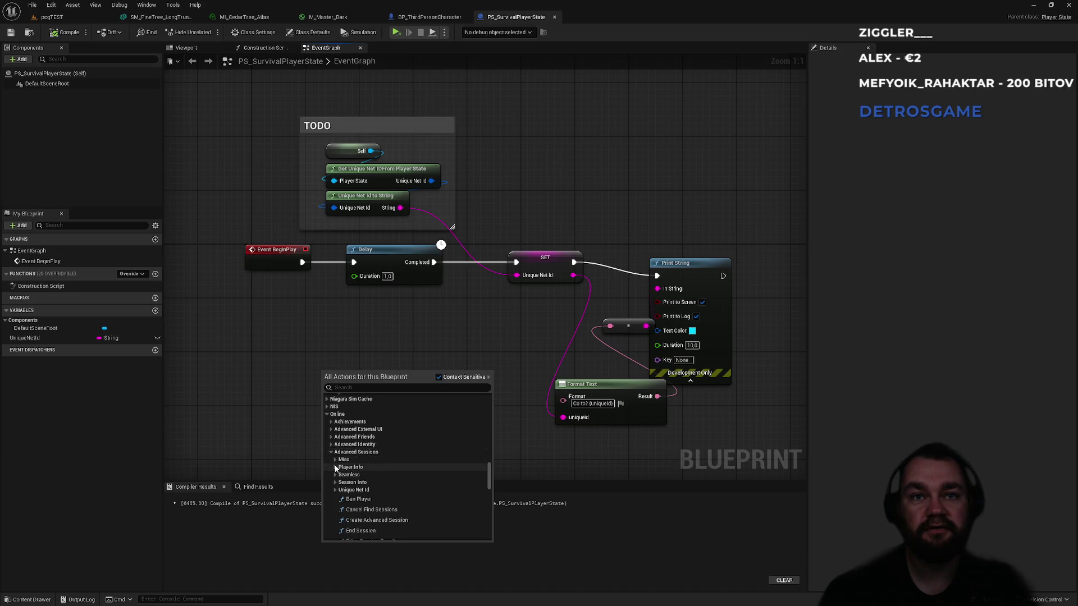
click(336, 467)
click(339, 483)
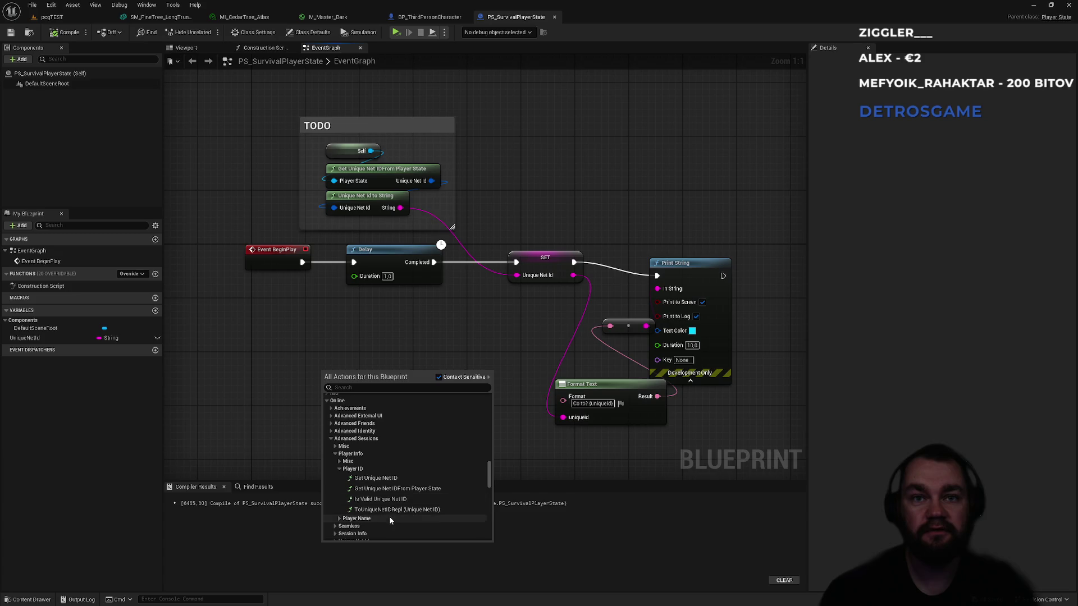
click(357, 532)
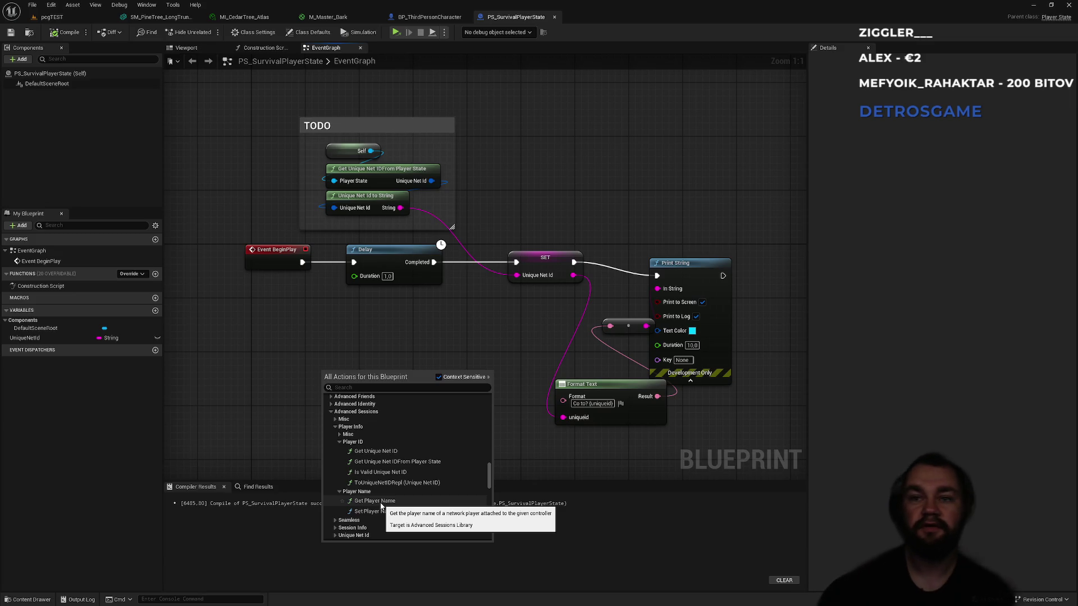
click(332, 335)
Step: Search 'get player name' and place the Player State Get Player Name node
right_click(334, 392)
text(get player name)
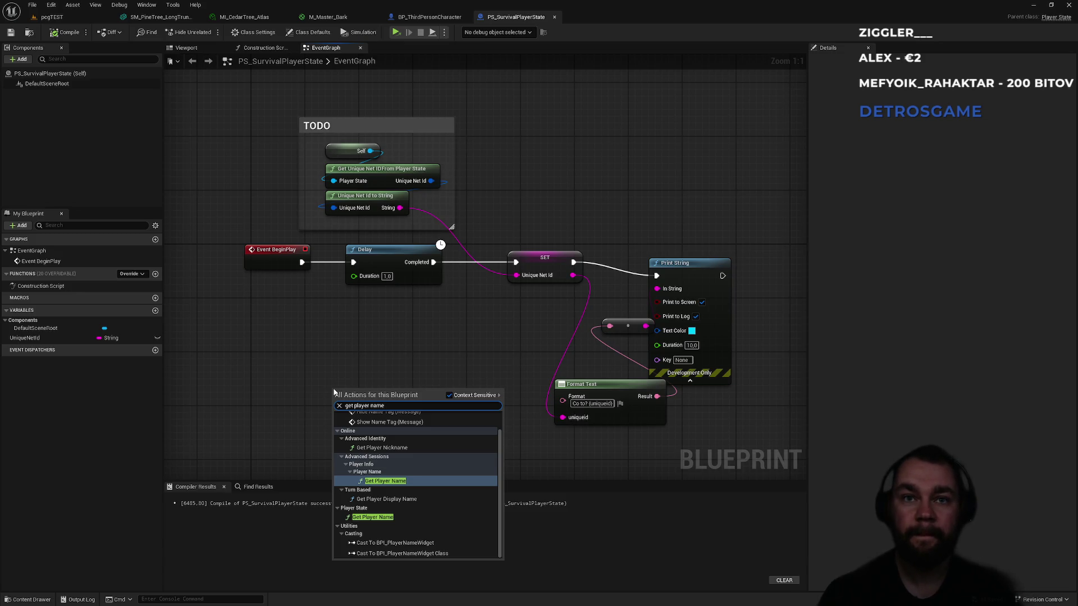
key(Down)
key(Down)
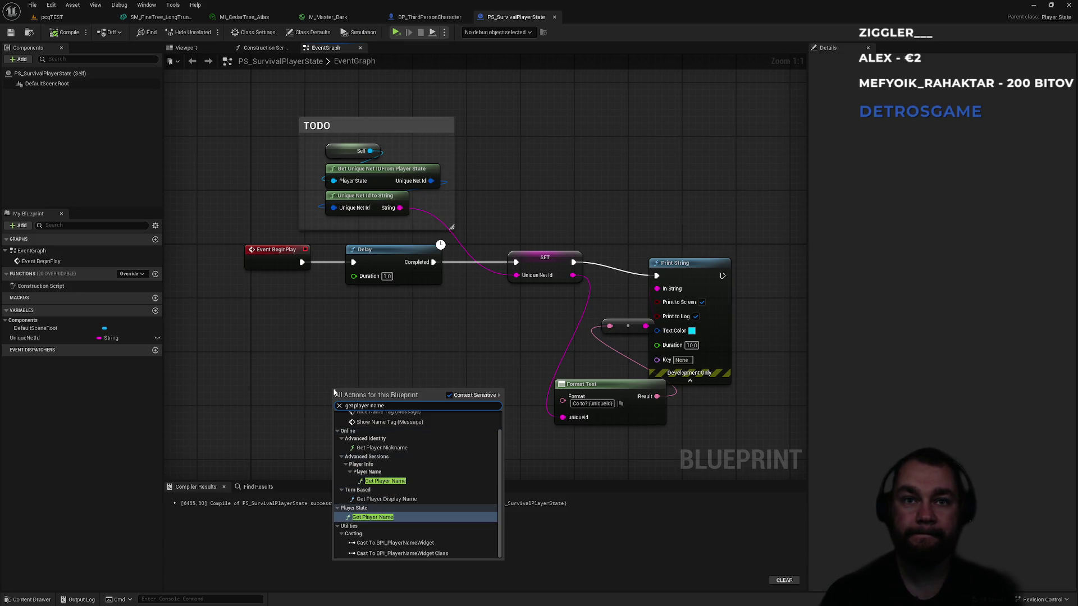
key(Return)
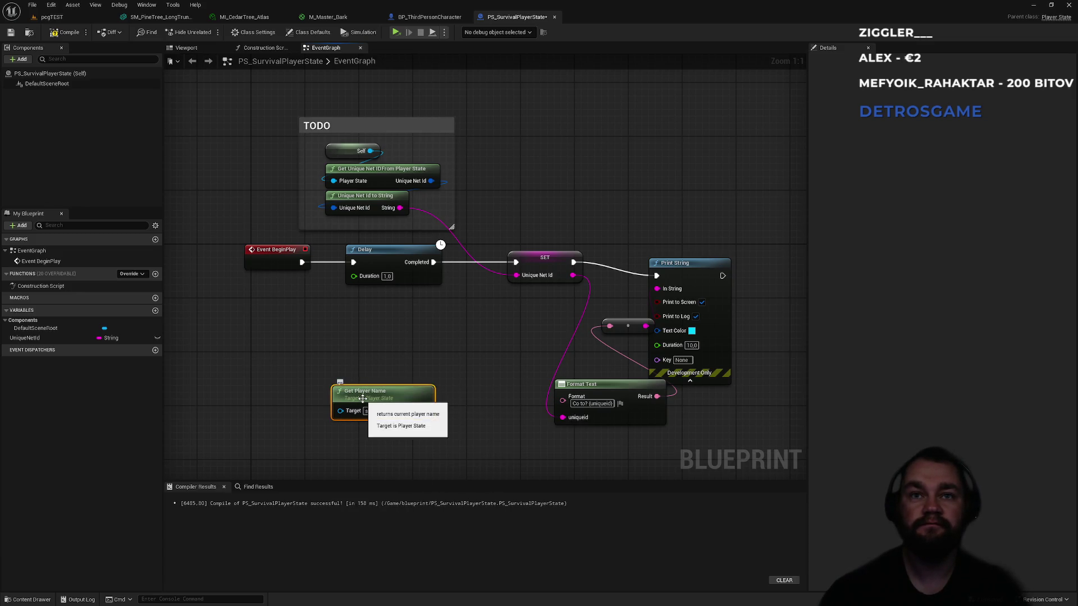
click(358, 437)
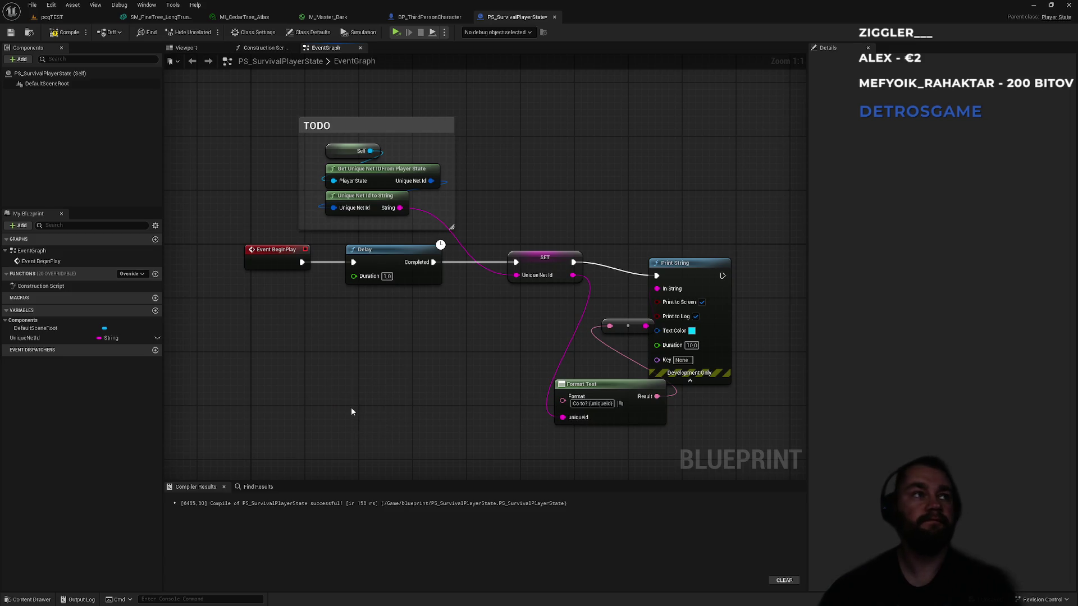
Step: Place the Advanced Sessions Get Player Name node above Print String and shift Print String right
right_click(351, 407)
text(get playerna)
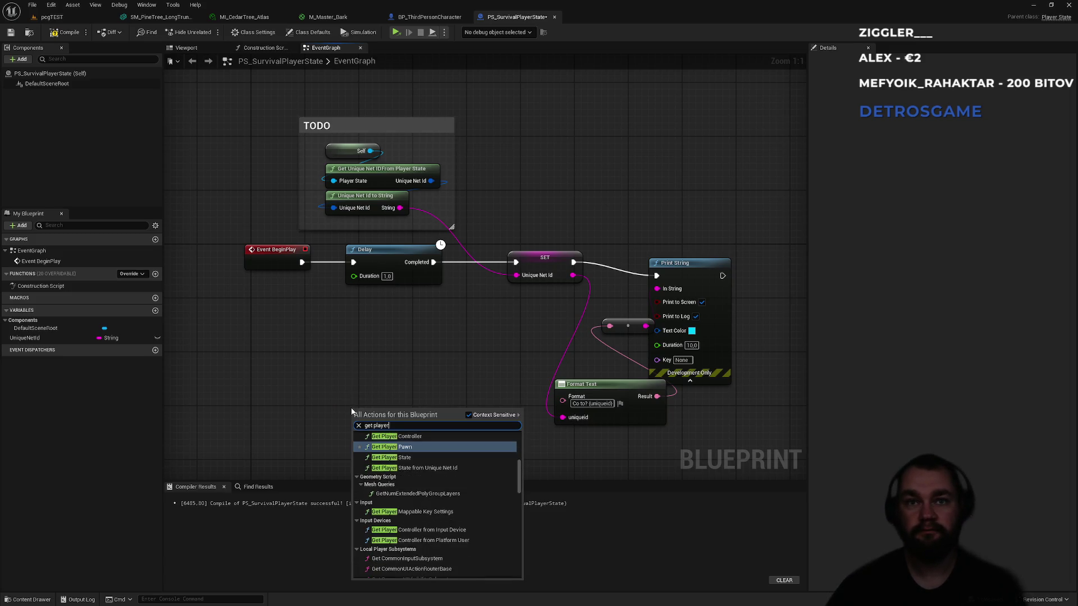
key(Up)
key(Up)
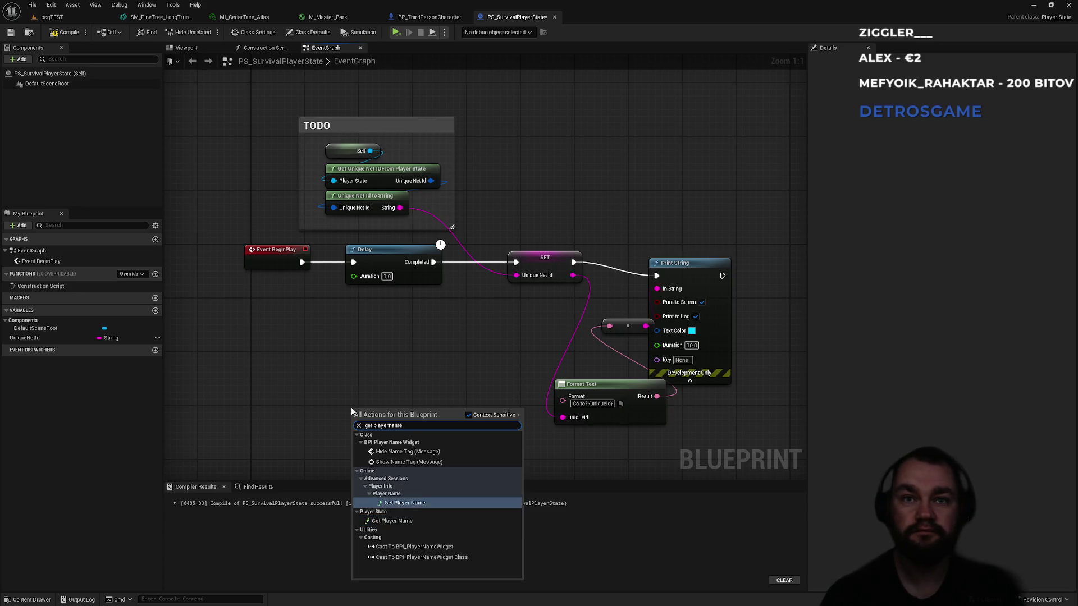
key(Return)
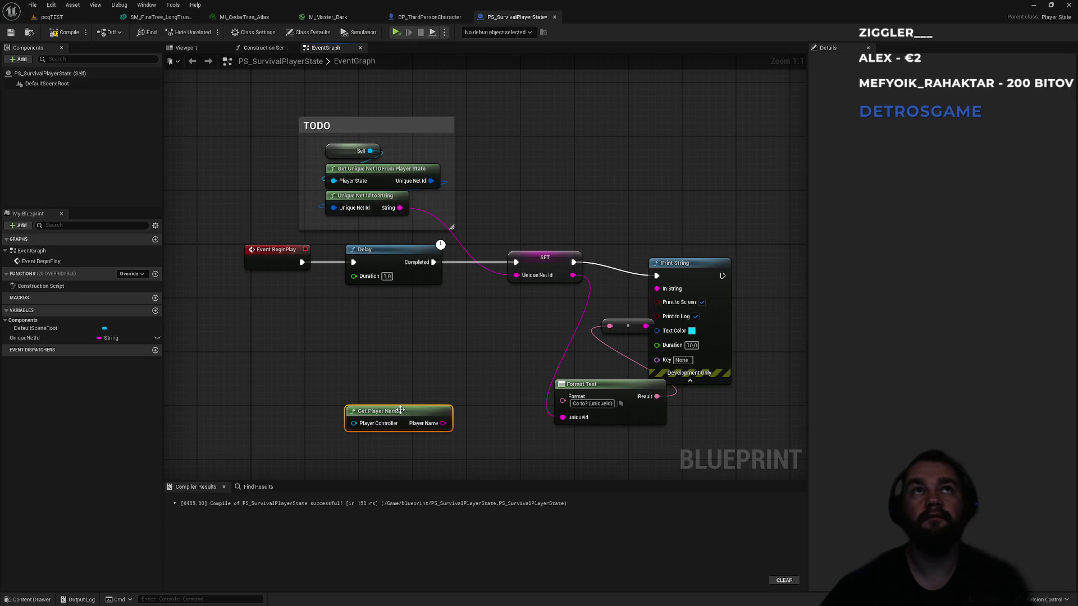
mouse_move(405, 421)
mouse_down()
mouse_move(755, 209)
mouse_move(714, 232)
mouse_up()
mouse_move(453, 223)
mouse_down()
mouse_move(486, 212)
mouse_move(500, 220)
mouse_move(411, 179)
mouse_up()
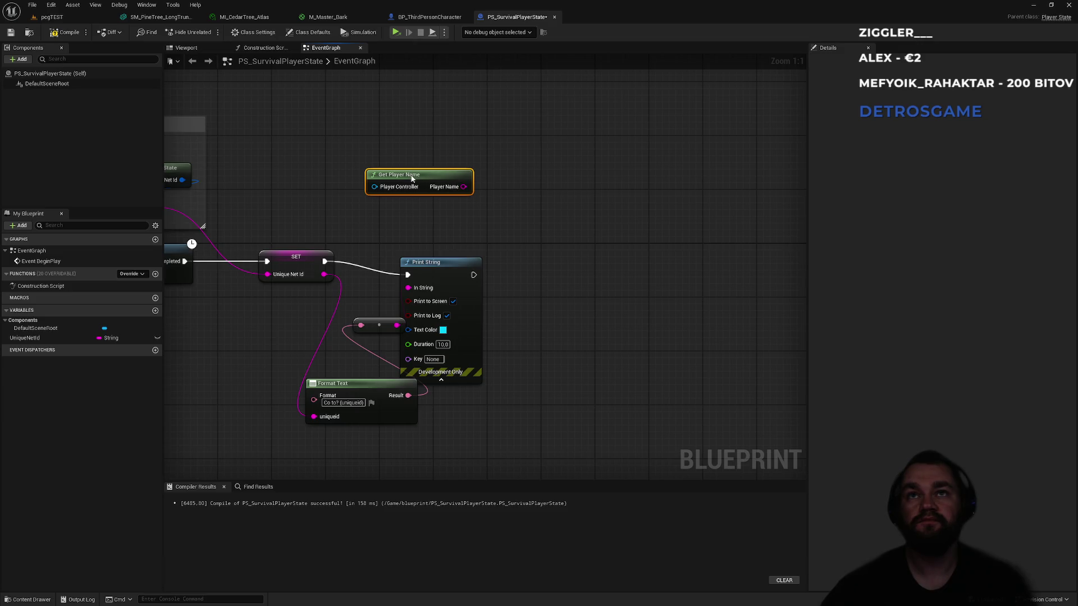
mouse_move(441, 273)
mouse_down()
mouse_move(518, 251)
mouse_move(589, 259)
mouse_up()
click(468, 201)
Step: Feed Get Player Name from a Player State Get Player Controller node and wire Player Name into Format Text's uniqueid
drag(389, 187, 329, 149)
text(pla)
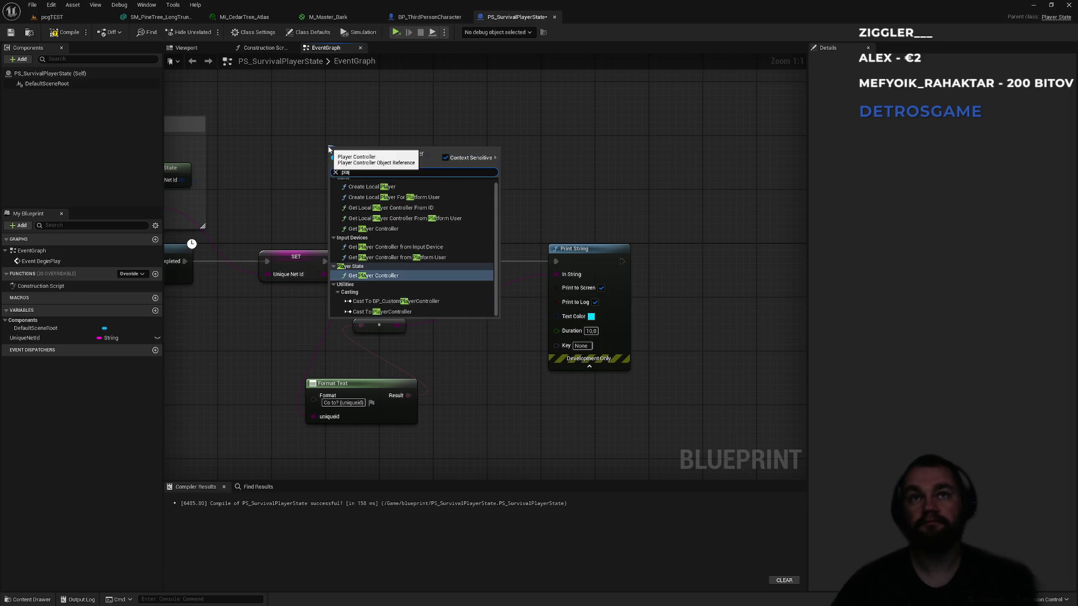
text(yer contro)
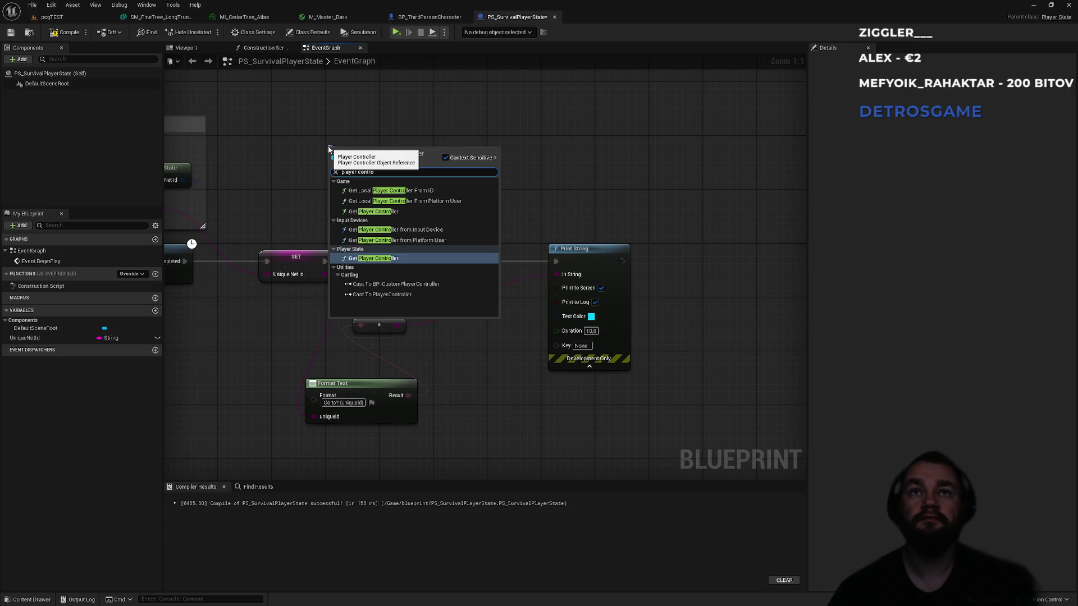
key(Up)
key(Up)
key(Up)
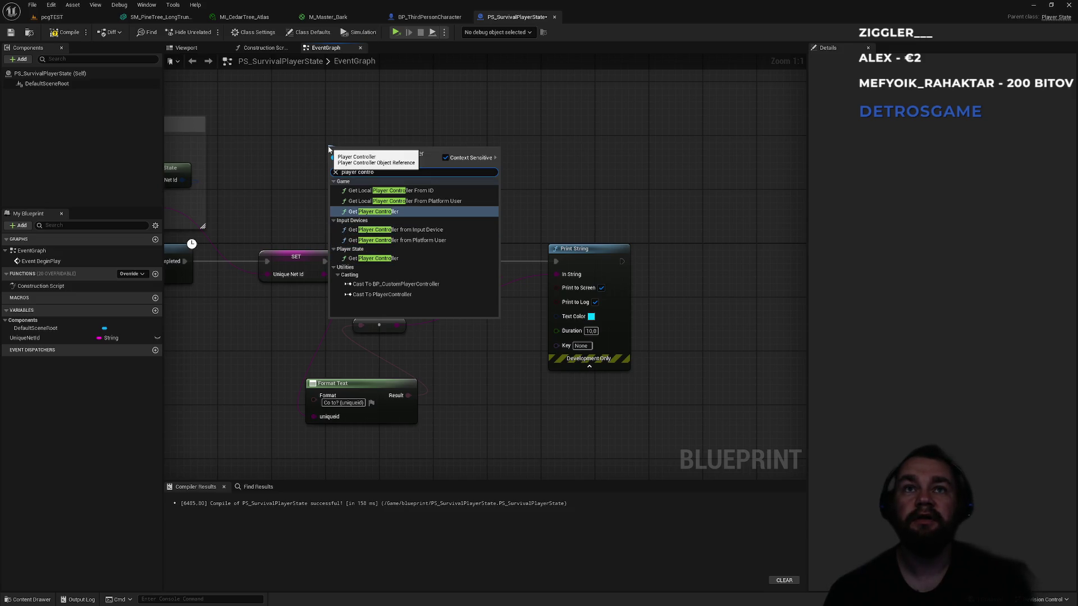
key(Down)
key(Down)
key(Down)
key(Return)
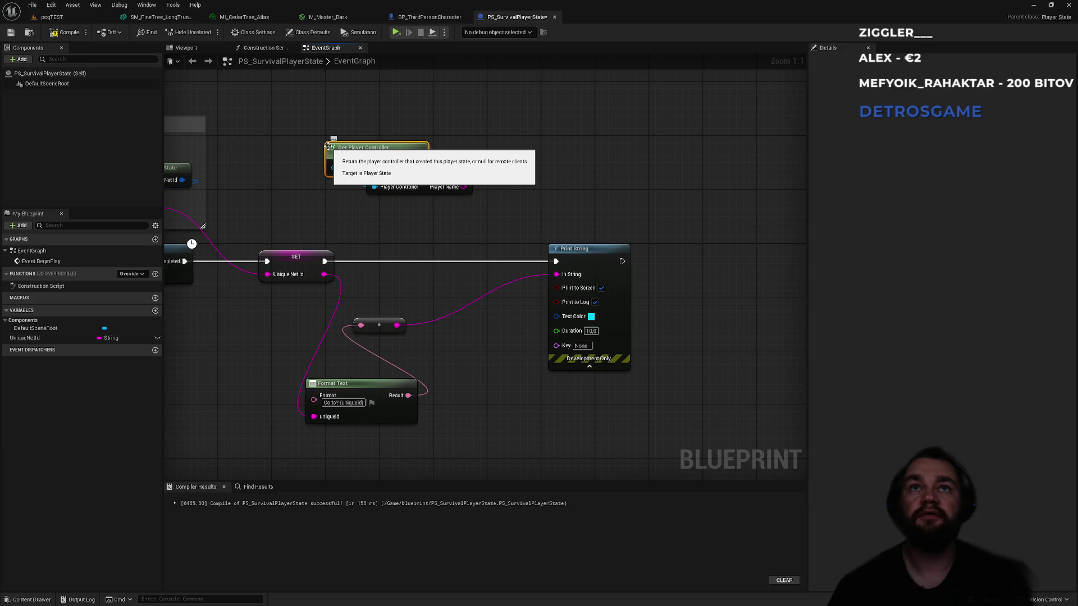
drag(398, 152, 442, 144)
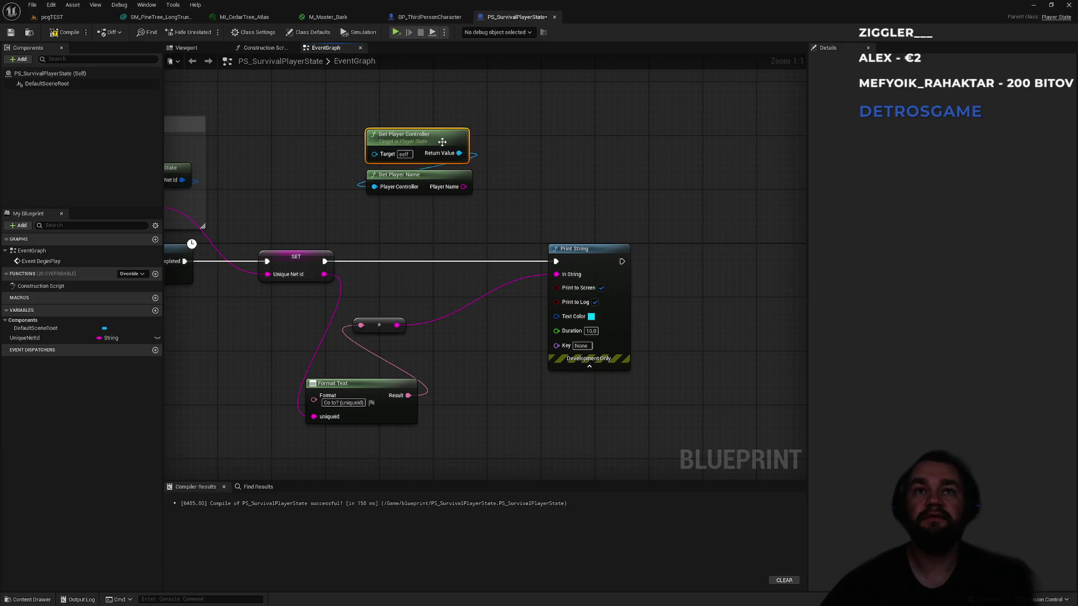
drag(463, 186, 316, 417)
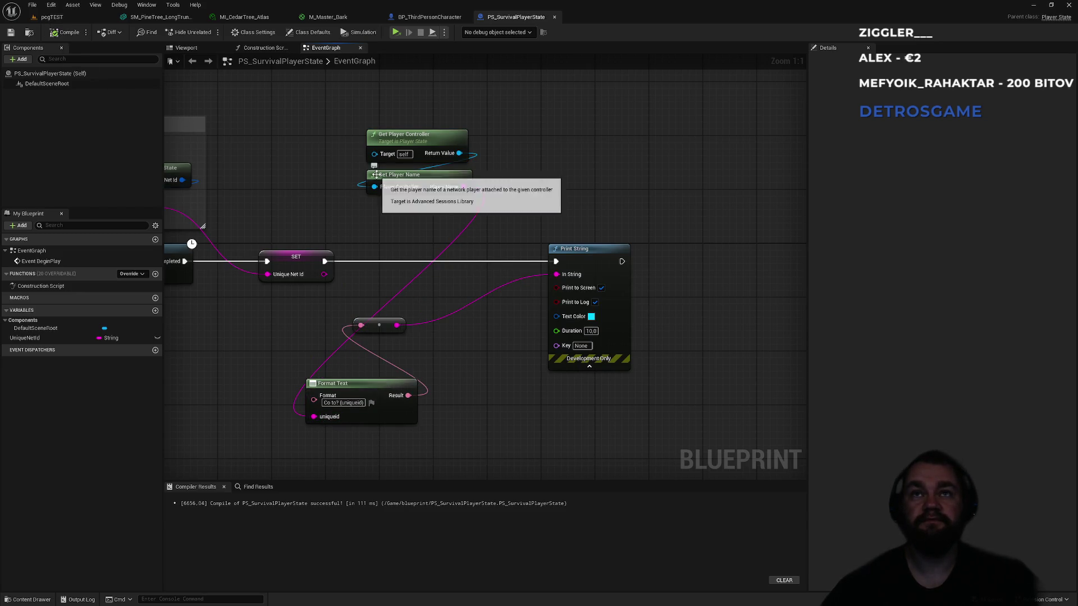
click(52, 17)
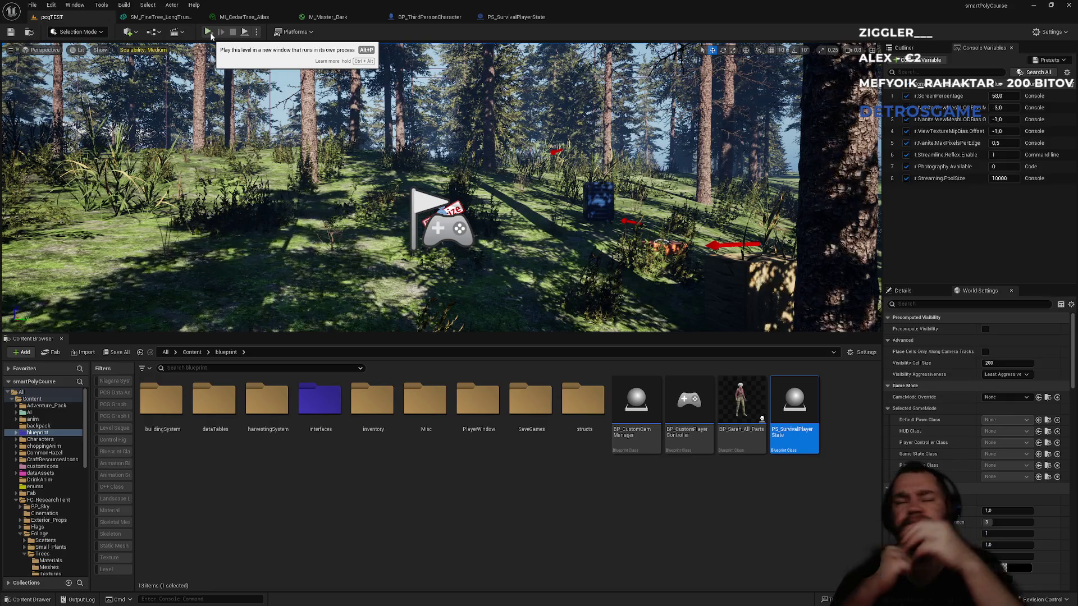
Step: Test the player-name output in a standalone game run, quit it, and go back to PS_SurvivalPlayerState
click(208, 32)
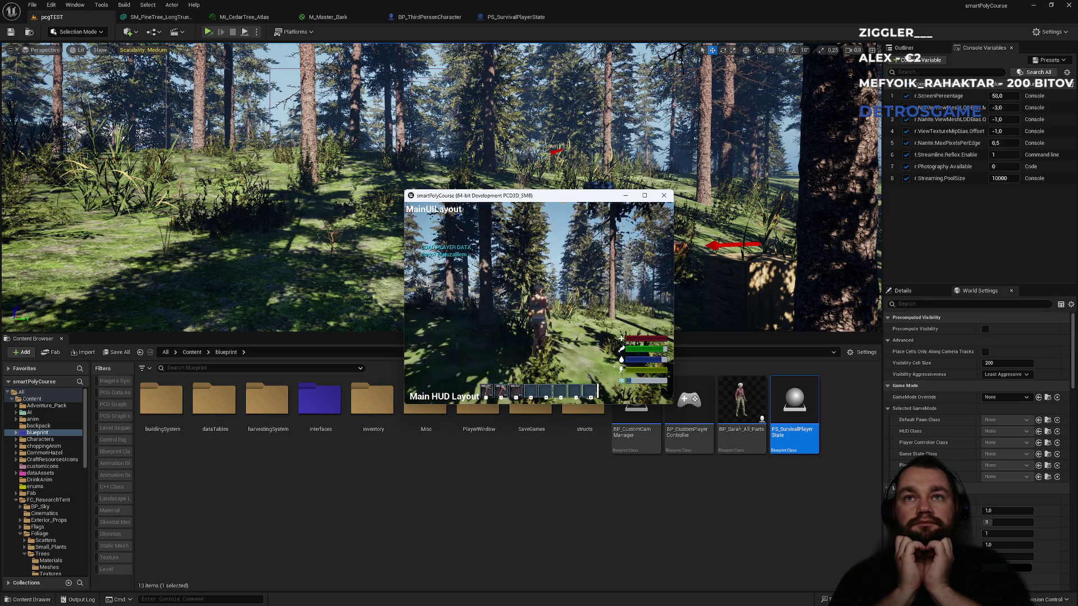
key(Escape)
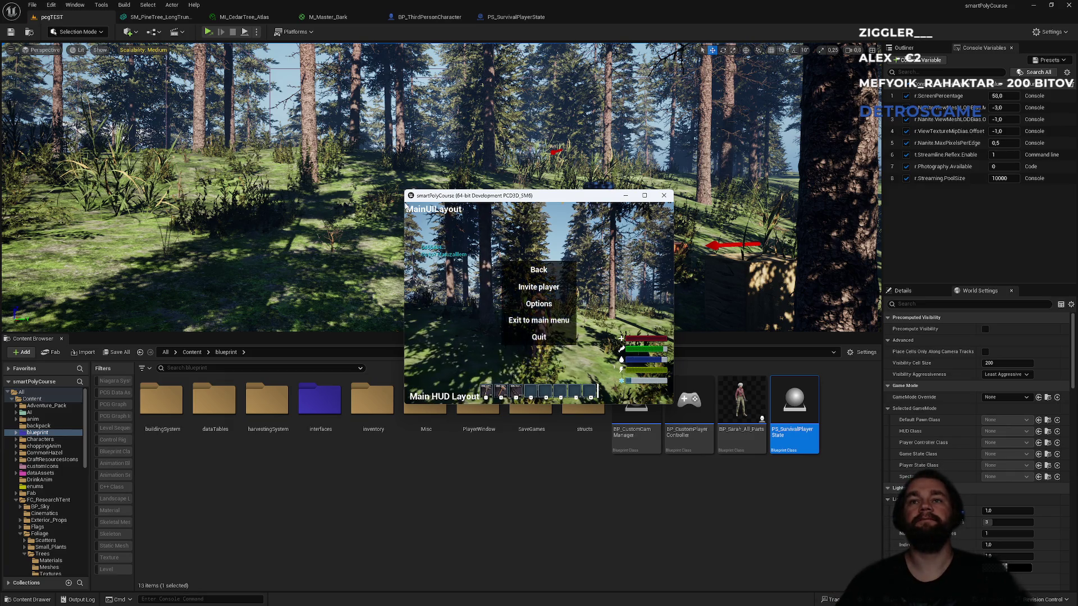
click(536, 341)
click(509, 18)
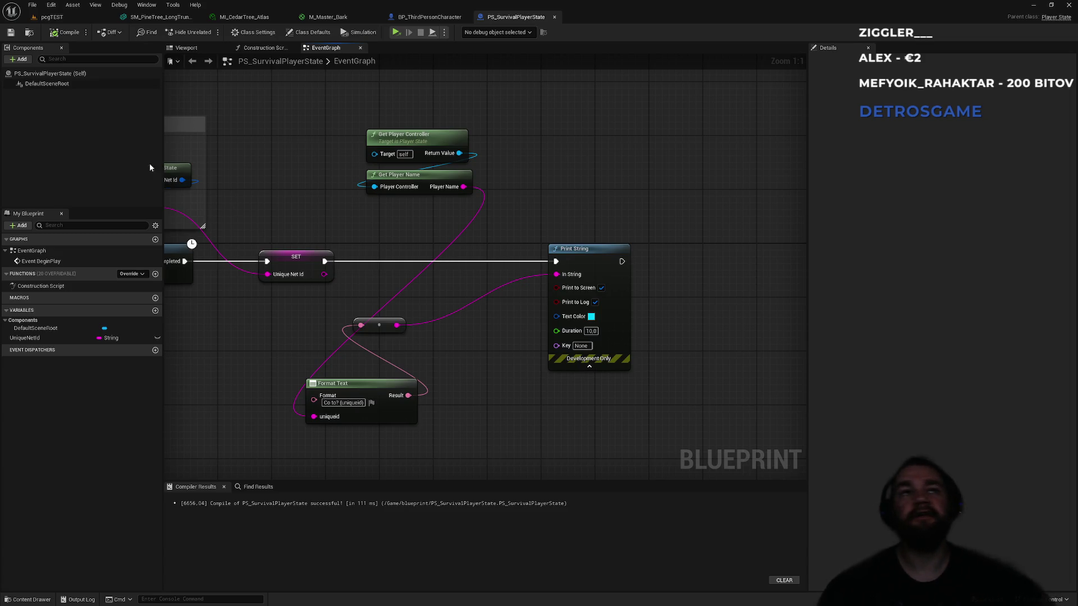
Step: Browse blueprint > structs > PlayerStructs and briefly inspect the S_PlayerStatStruct structure
click(74, 18)
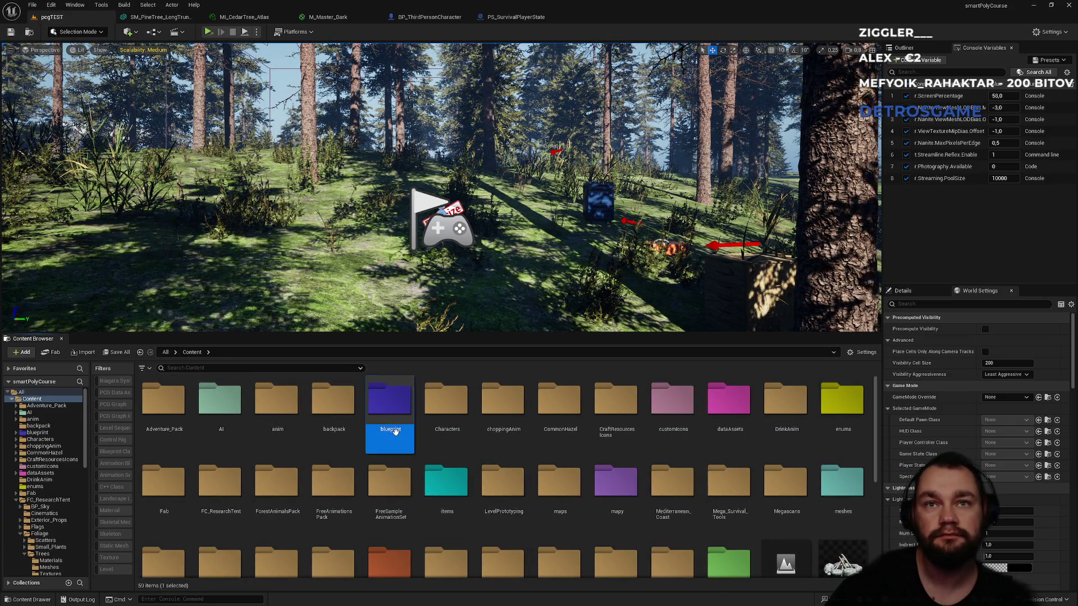
double_click(388, 399)
double_click(583, 400)
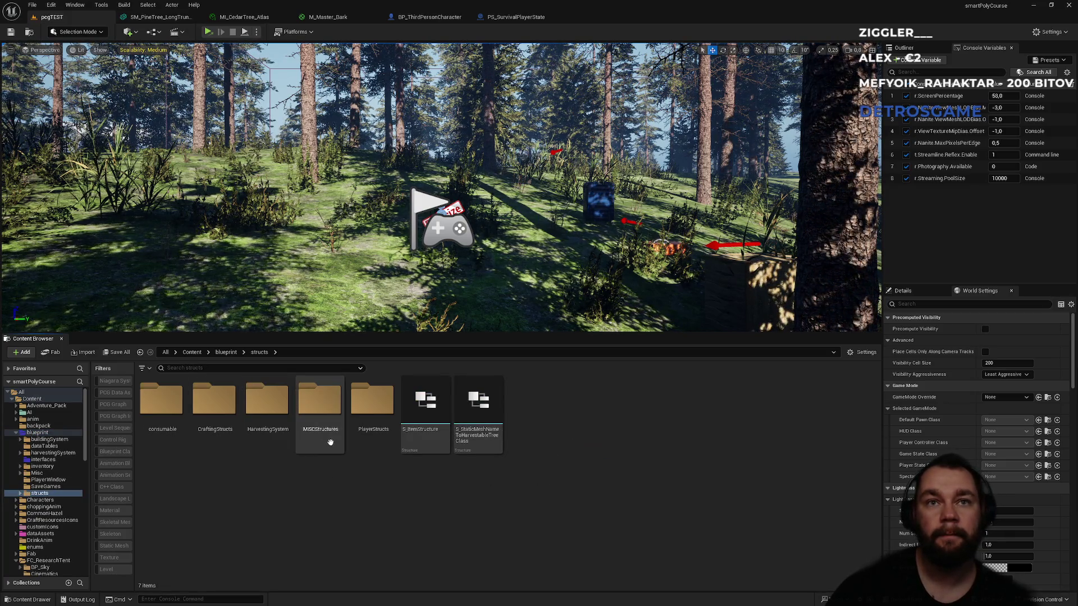
double_click(379, 441)
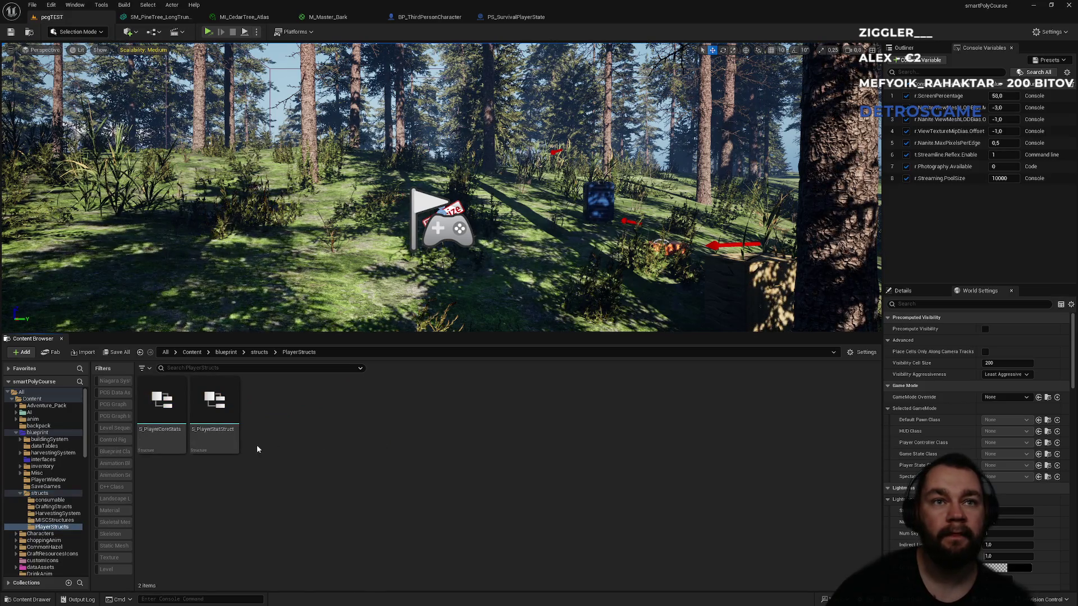
double_click(212, 440)
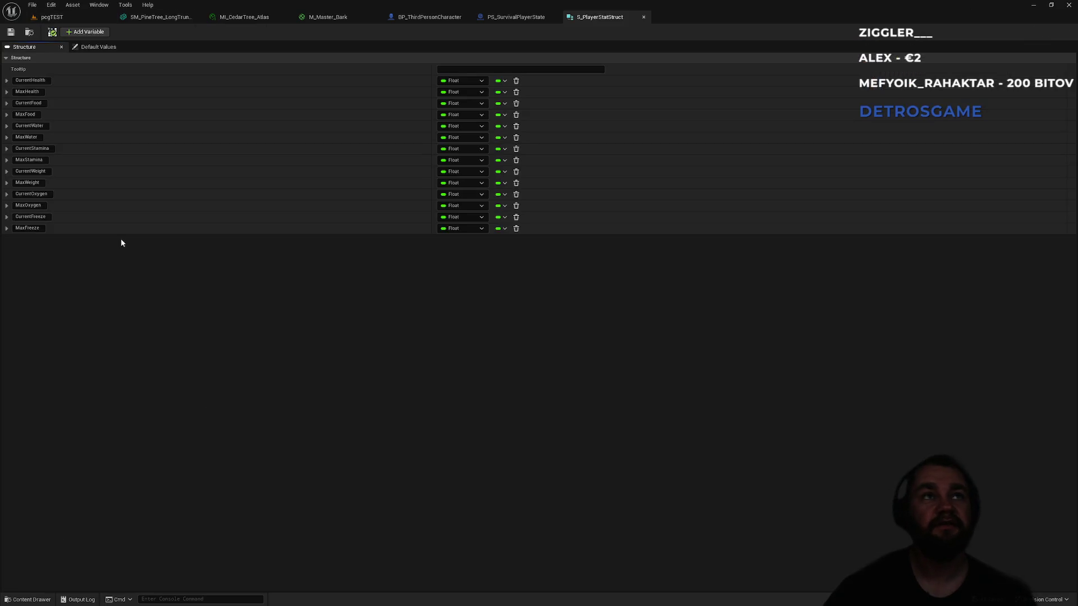
click(643, 17)
Step: Try a 'yerstate' search, clear it, and reopen the structs/PlayerStructs folder
click(72, 18)
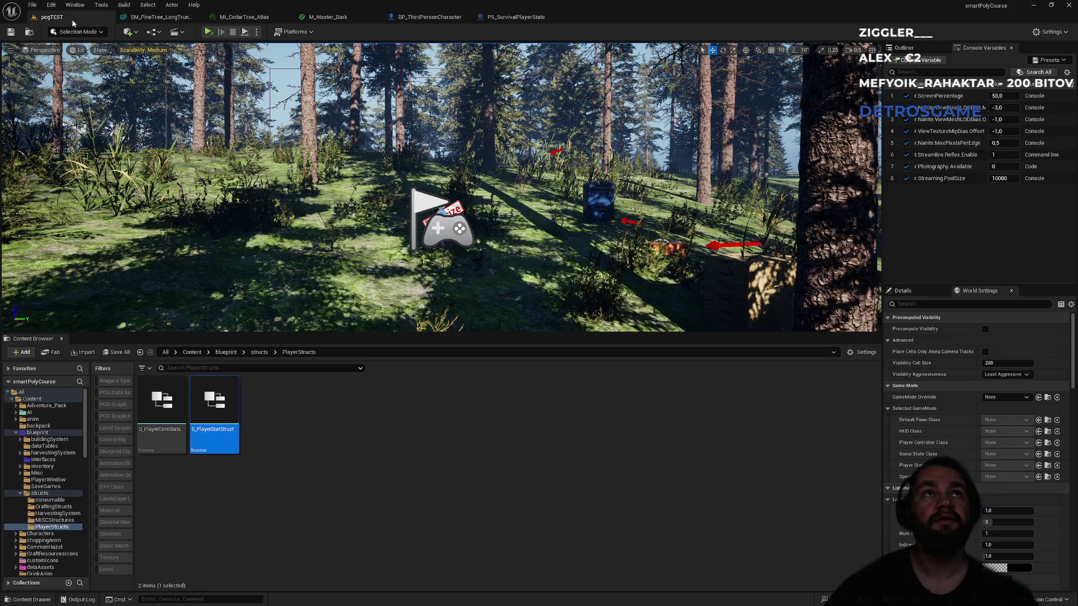
click(225, 352)
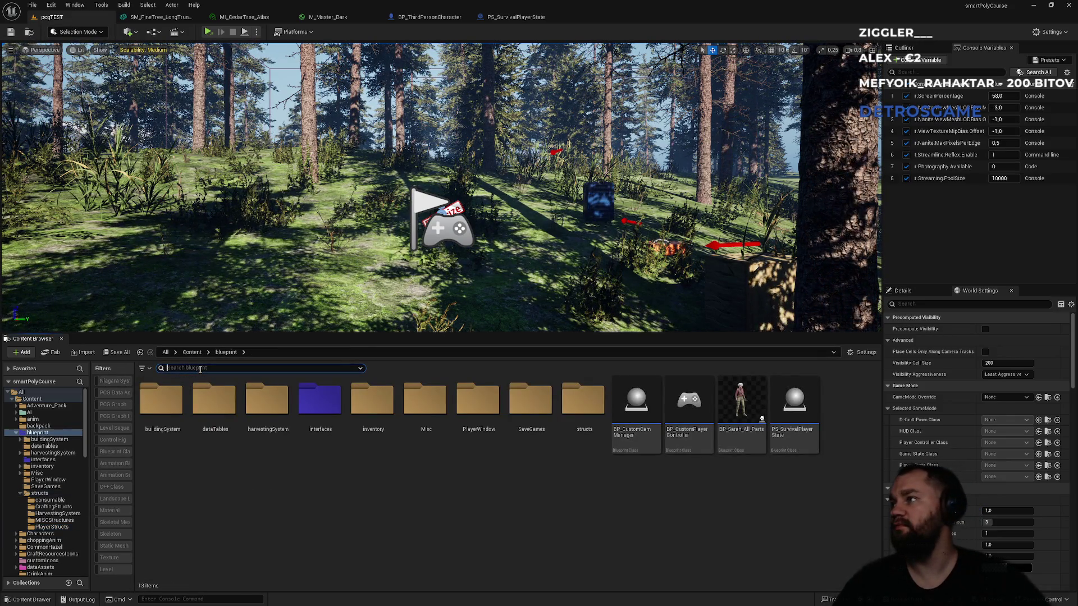
text(playerstat)
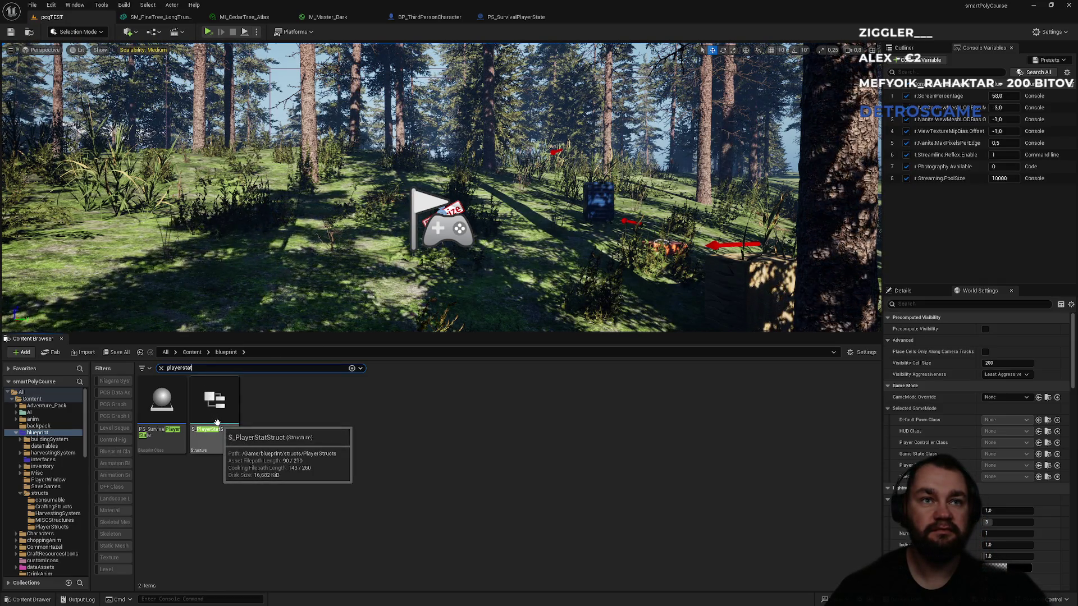
text(e)
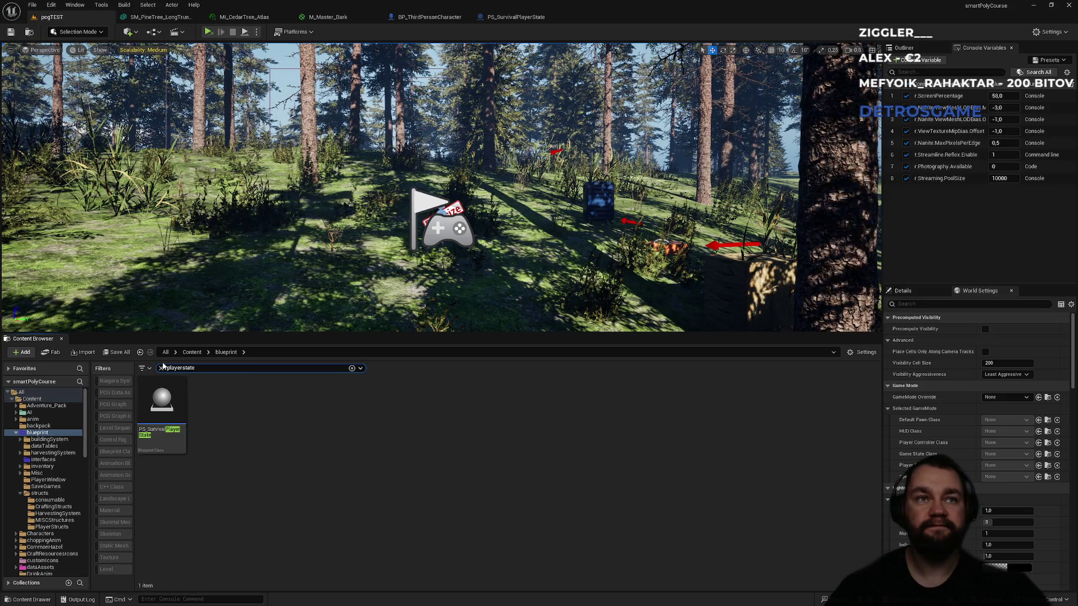
click(161, 369)
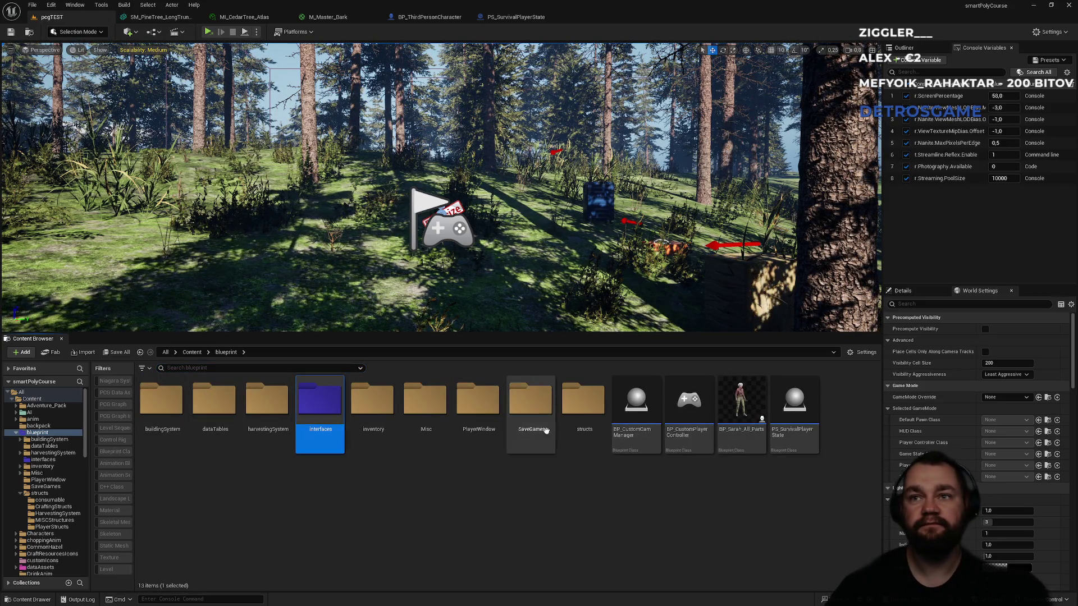
double_click(571, 431)
double_click(373, 399)
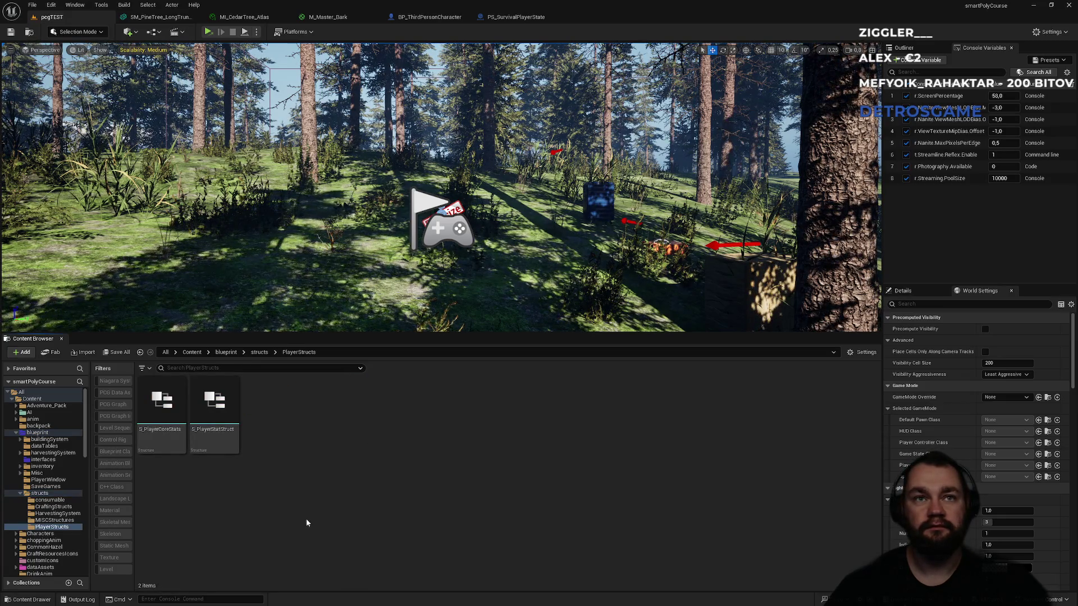
Step: Create a new Blueprint Structure in PlayerStructs named S_PlayerStateInfo
right_click(306, 519)
mouse_move(385, 336)
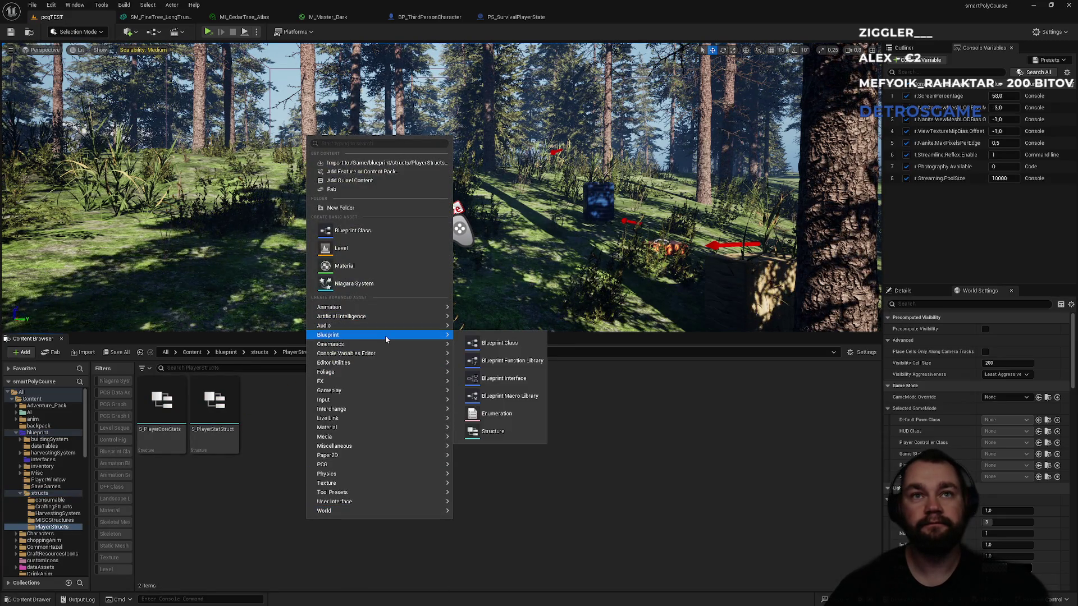
click(492, 433)
text(S)
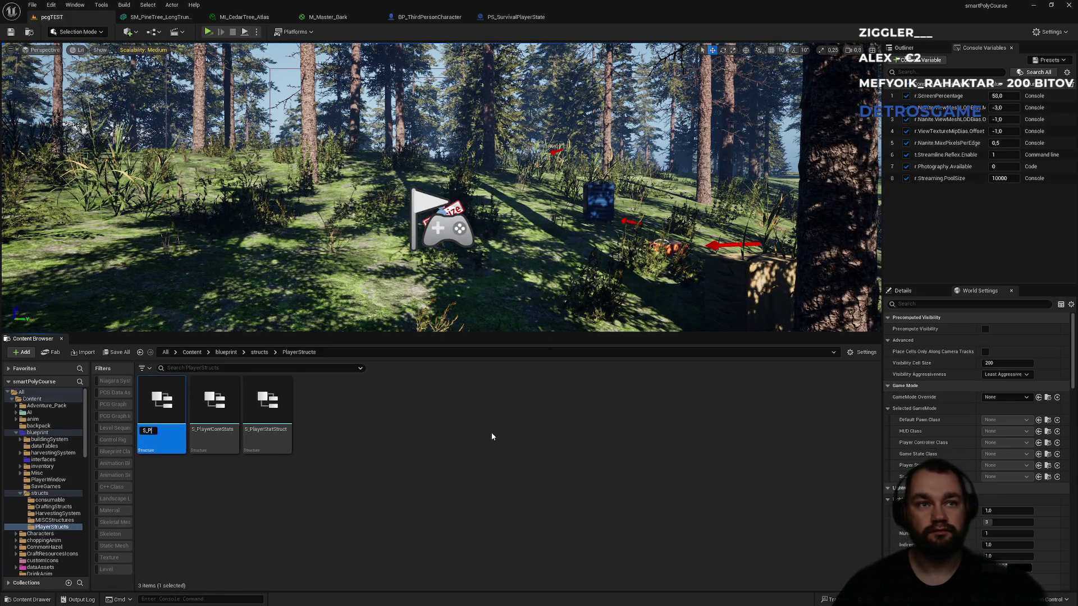
text(_PlayerState)
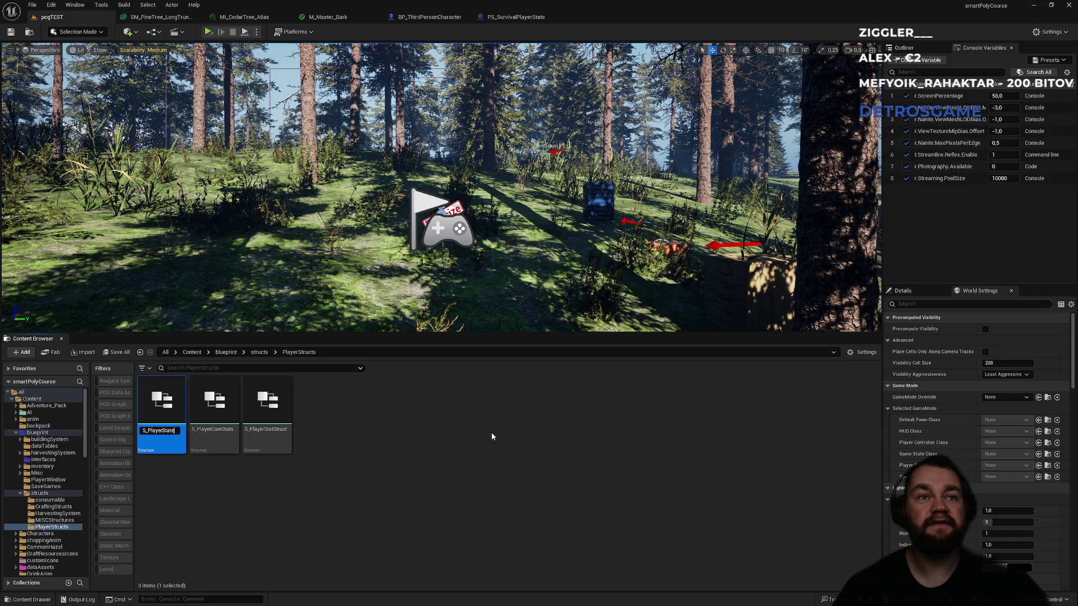
text(Info)
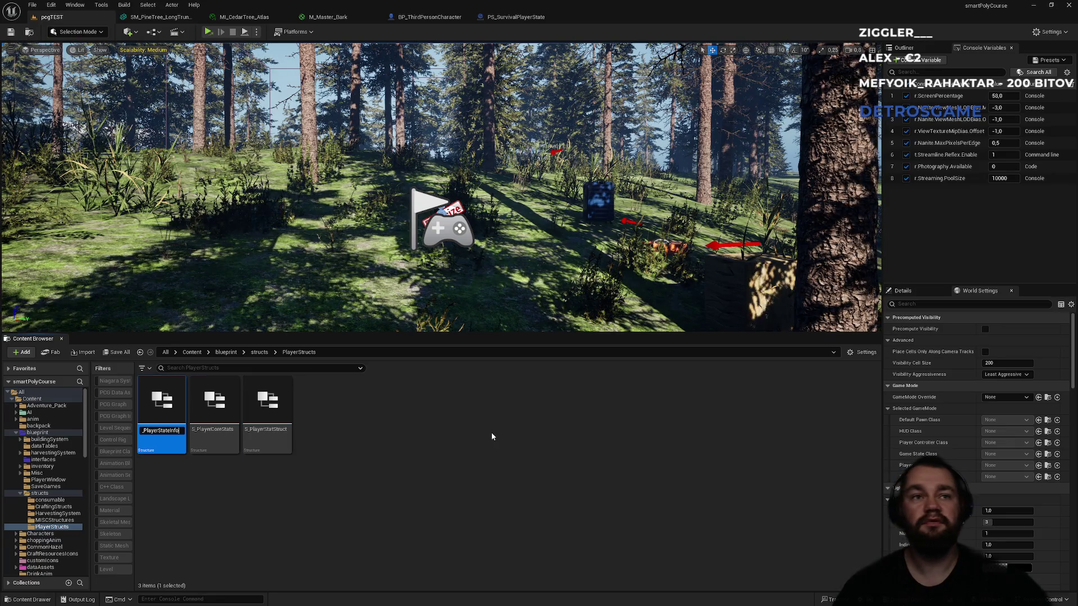
key(Return)
key(Return)
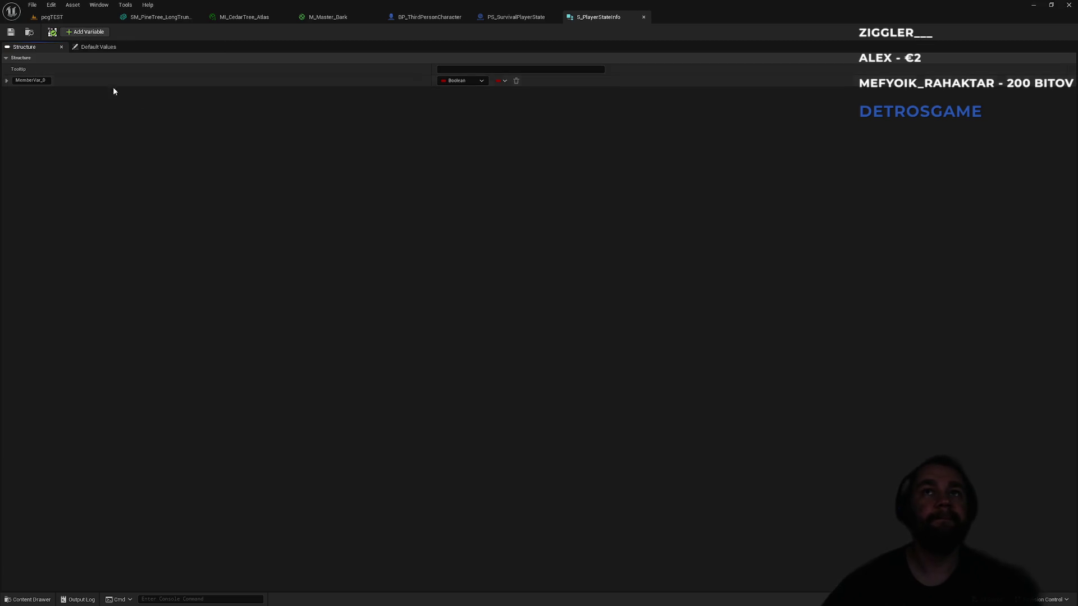
Step: Change MemberVar_0 to a String named PlayerName and save S_PlayerStateInfo
click(494, 19)
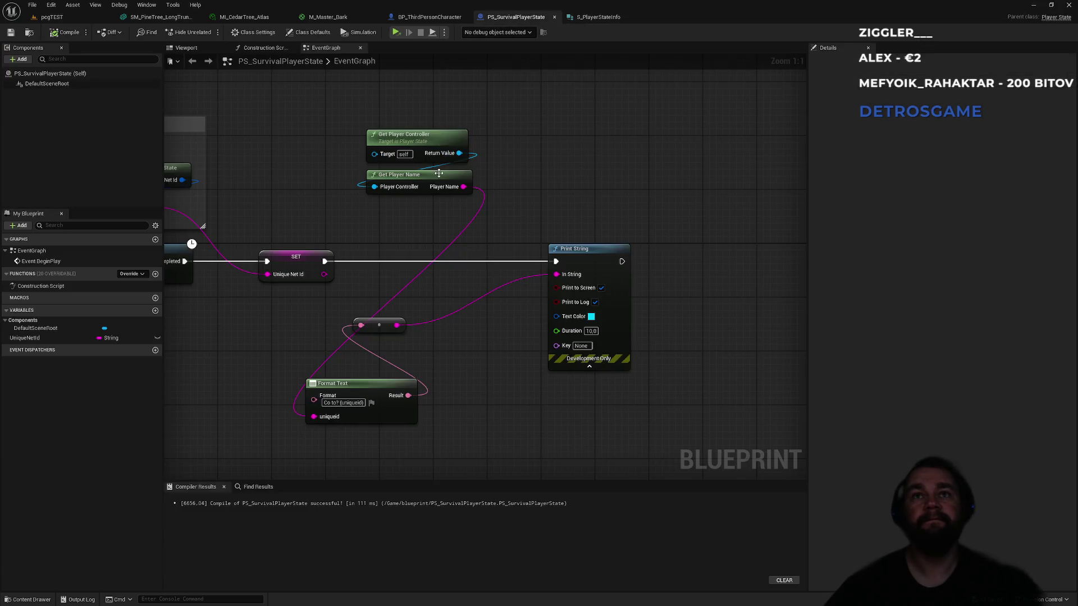
key(ctrl+Tab)
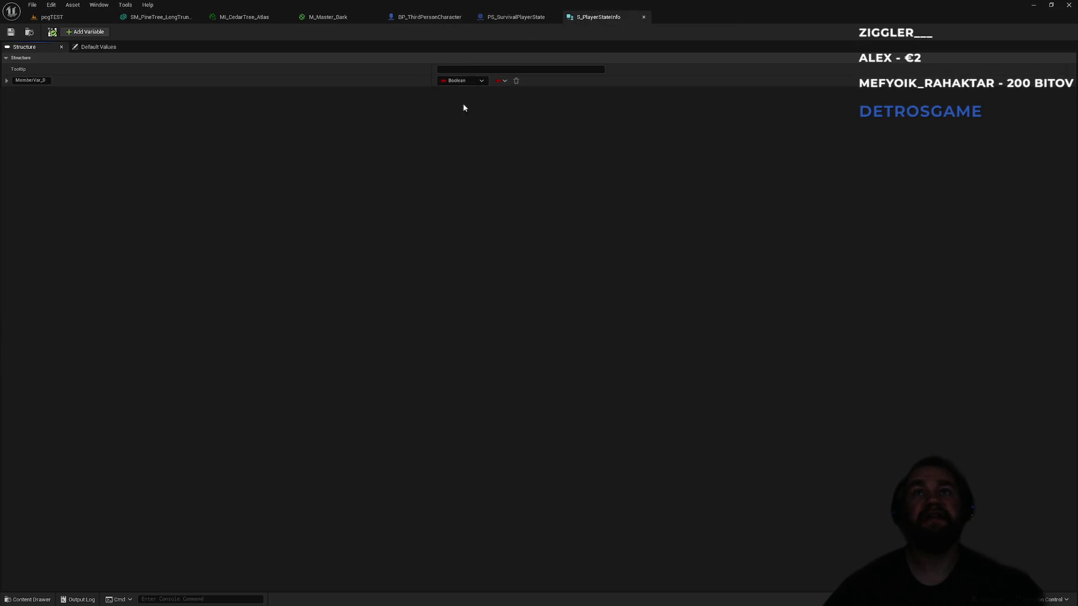
click(463, 82)
click(457, 157)
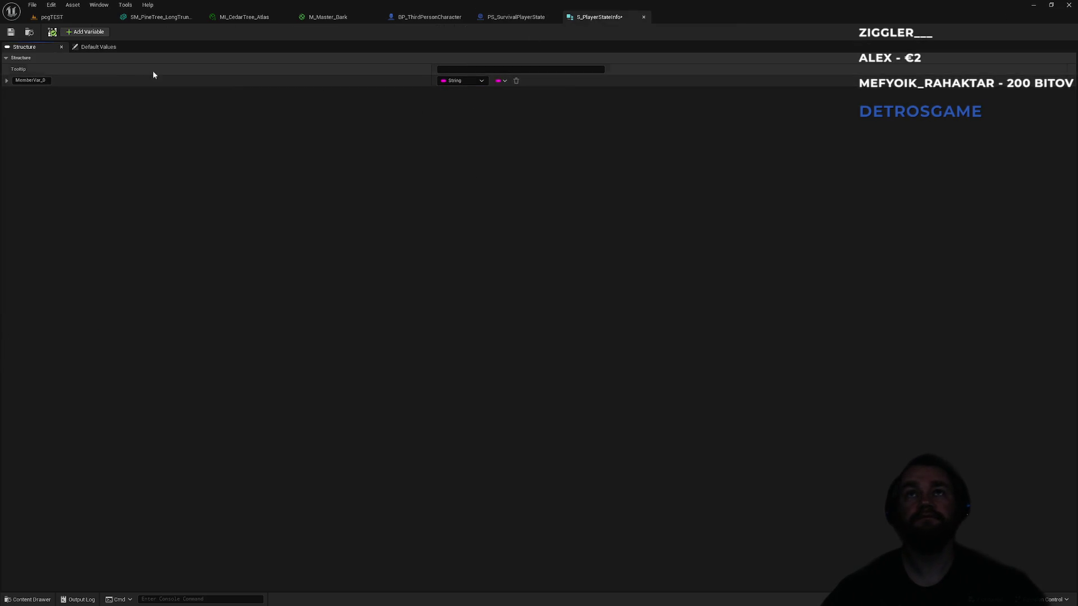
click(29, 81)
text(PlayerName)
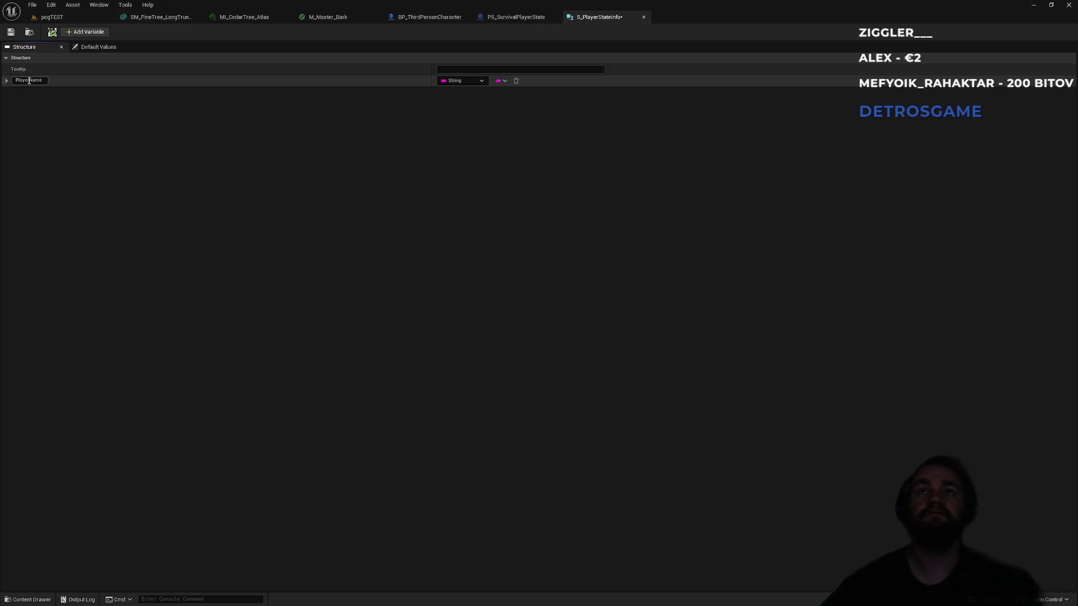
key(Return)
key(ctrl+s)
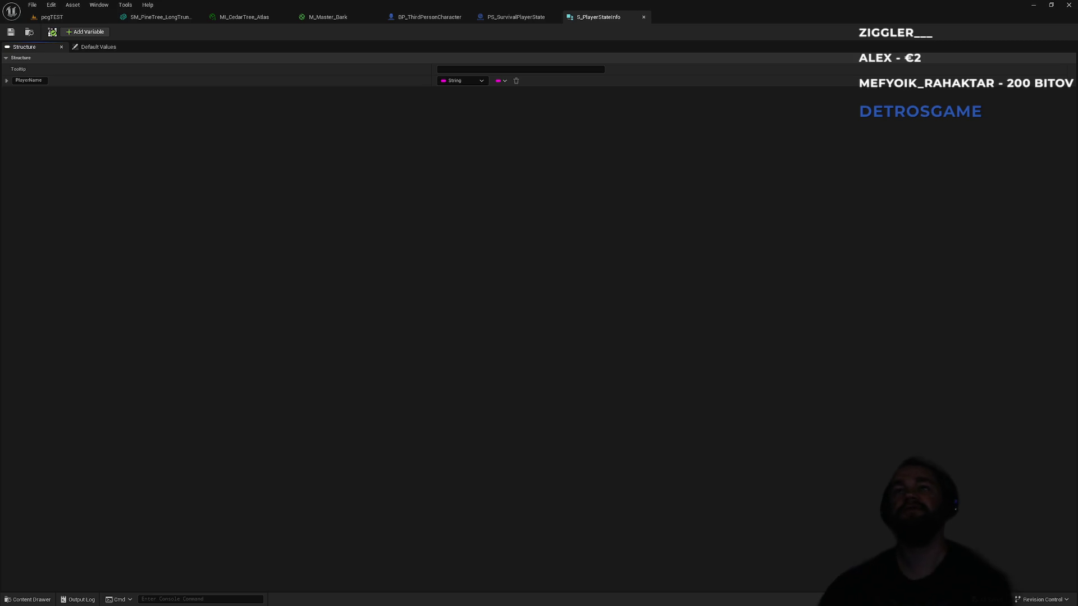
click(550, 14)
Step: Survey the event graph from Event BeginPlay to Print String, then add a new variable
drag(307, 255, 375, 251)
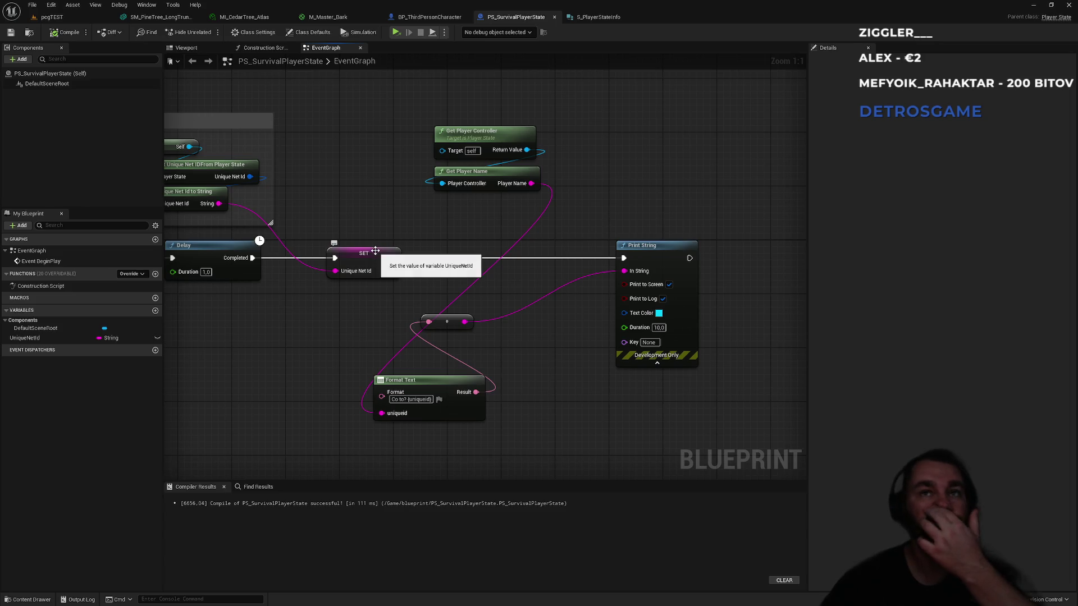
mouse_move(455, 254)
mouse_down()
mouse_move(535, 249)
mouse_move(523, 267)
mouse_up()
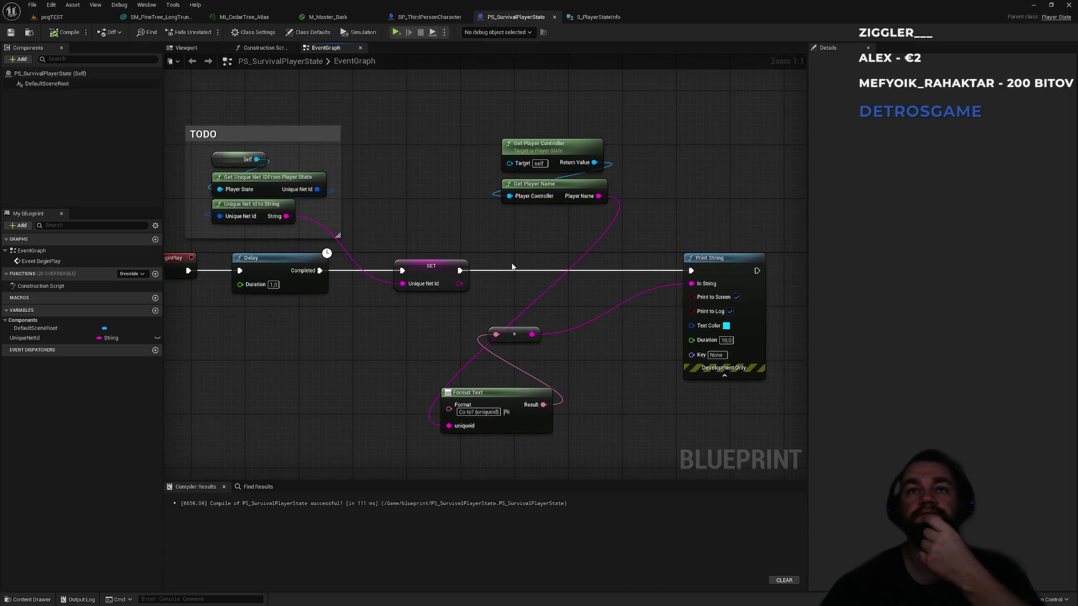
drag(448, 235, 588, 226)
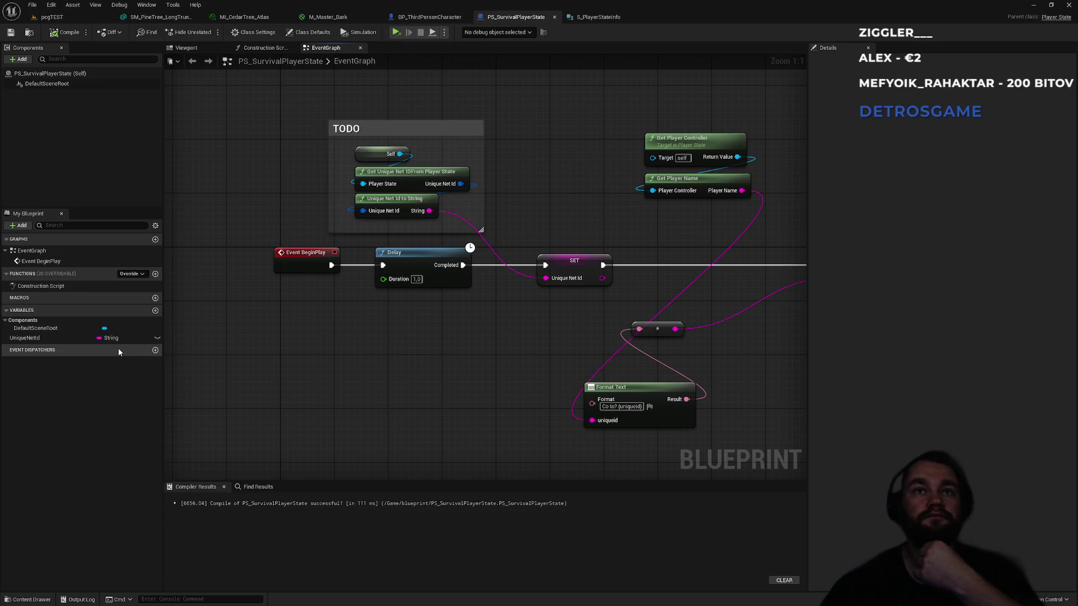
drag(399, 347, 147, 325)
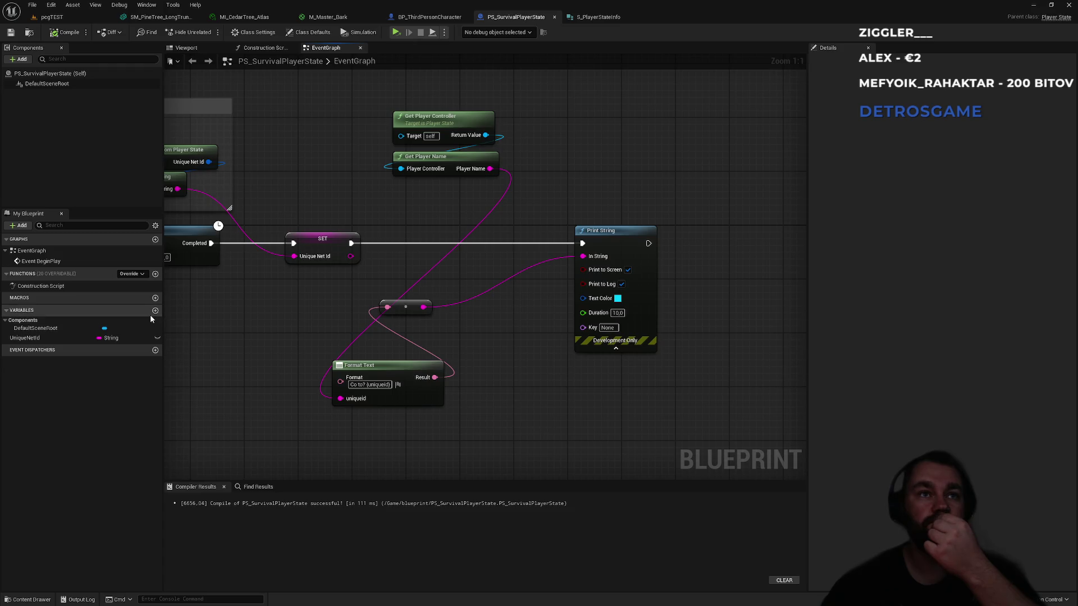
click(156, 310)
text(PlayerStateInfo)
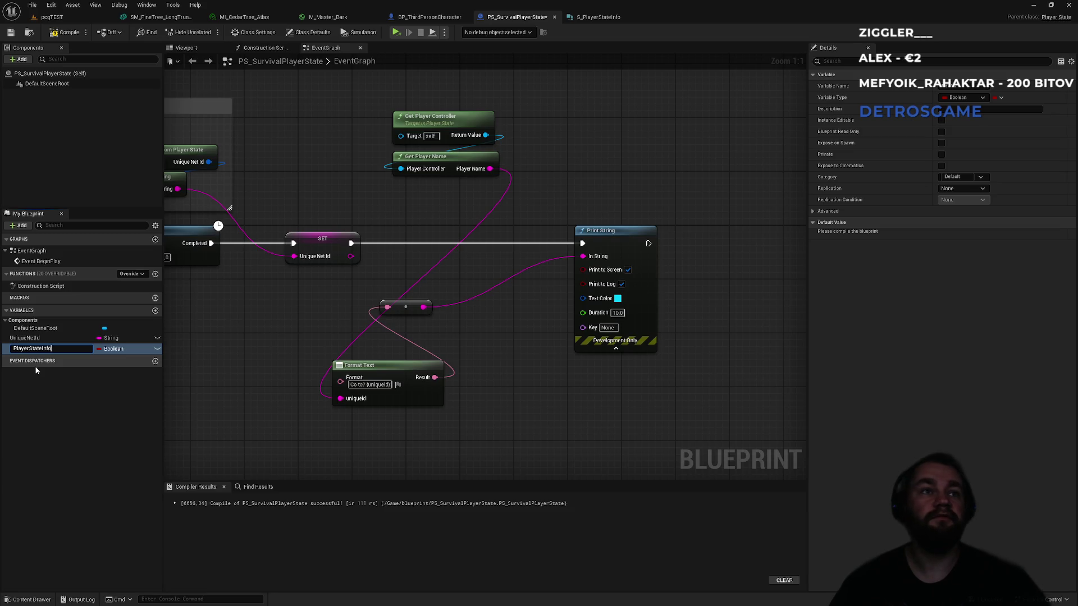
Step: Name the variable PlayerStateInfo, type it as S Player State Info, and compile
key(Return)
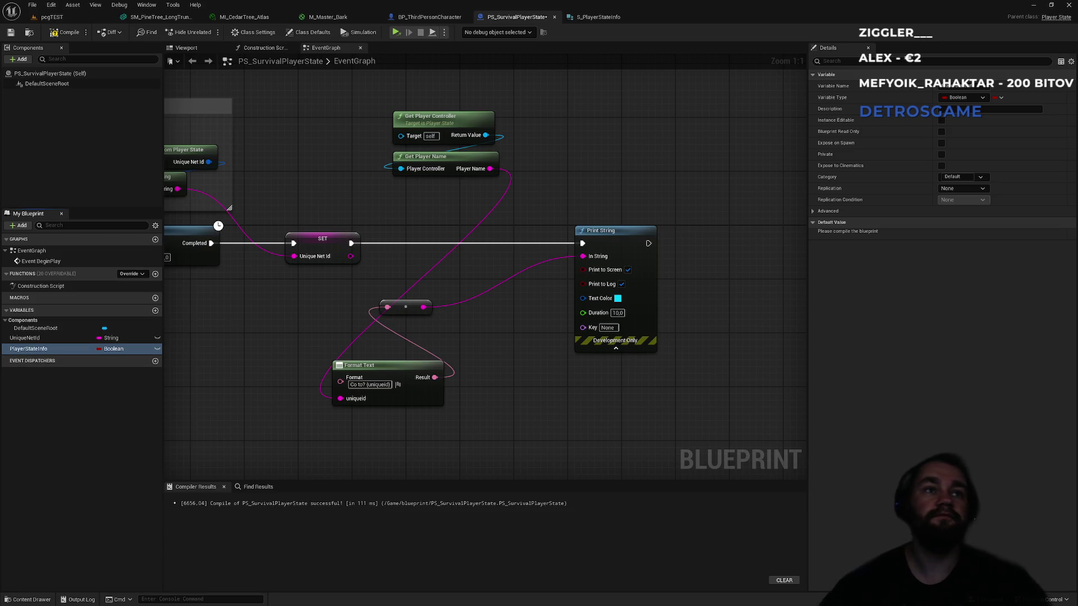
click(973, 98)
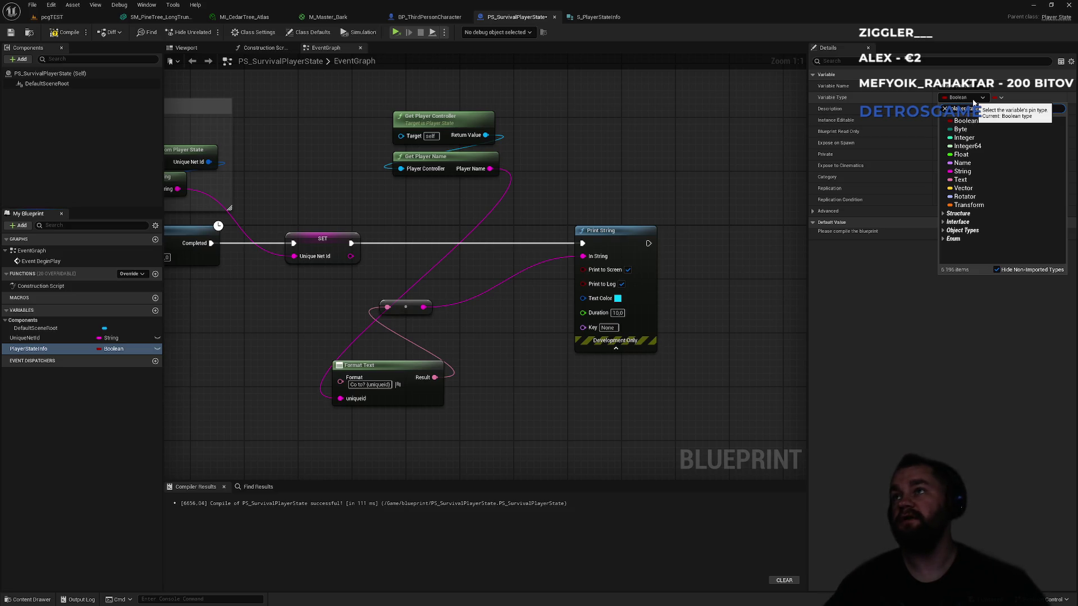
click(977, 136)
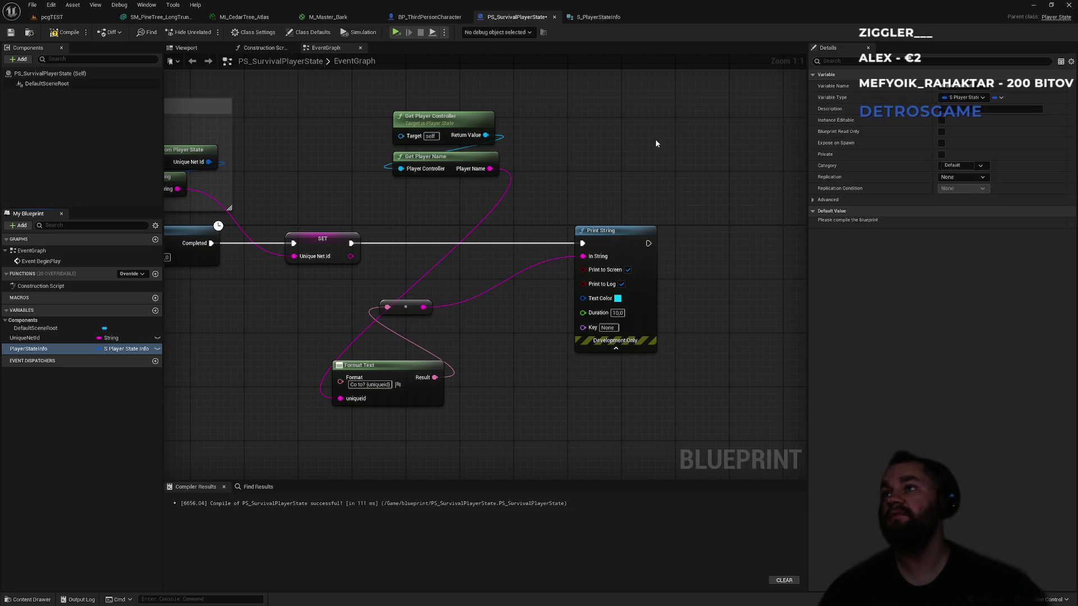
click(65, 32)
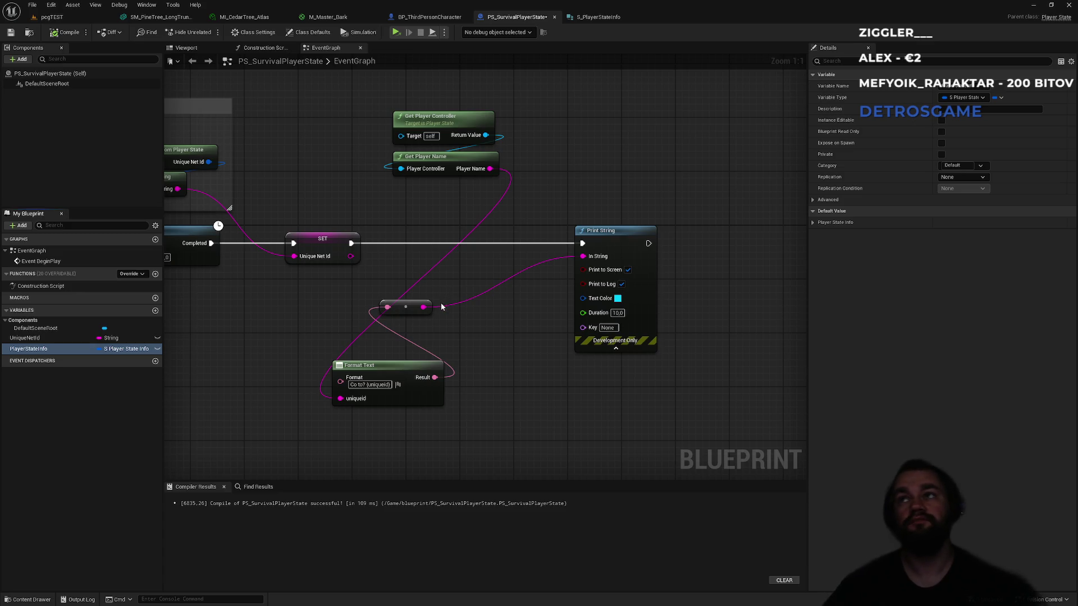
Step: Set PlayerStateInfo's default PlayerName to UnknownName and recompile the blueprint
click(812, 222)
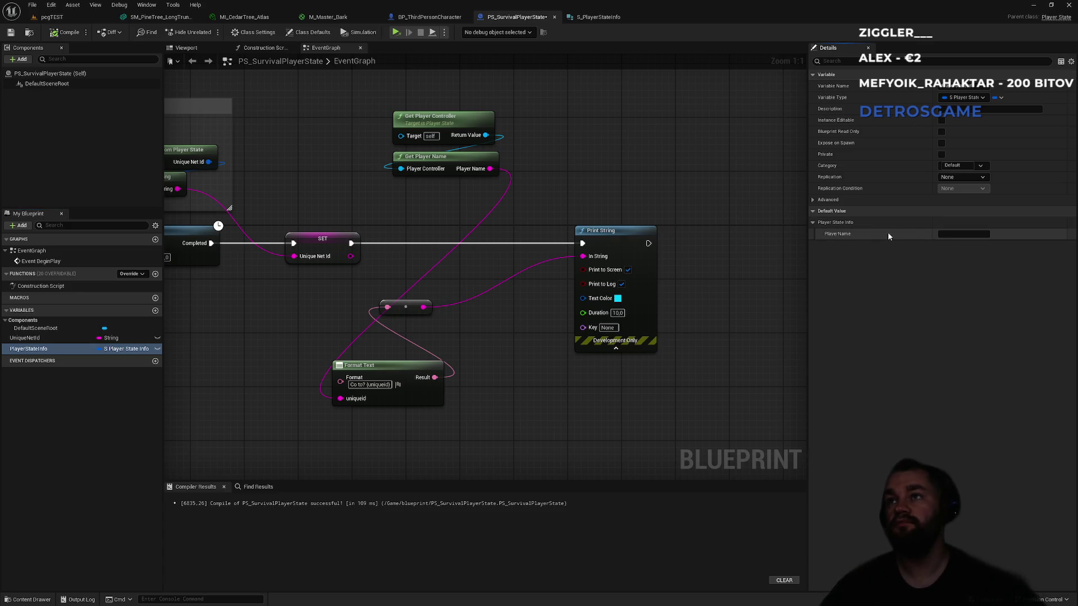
text(u)
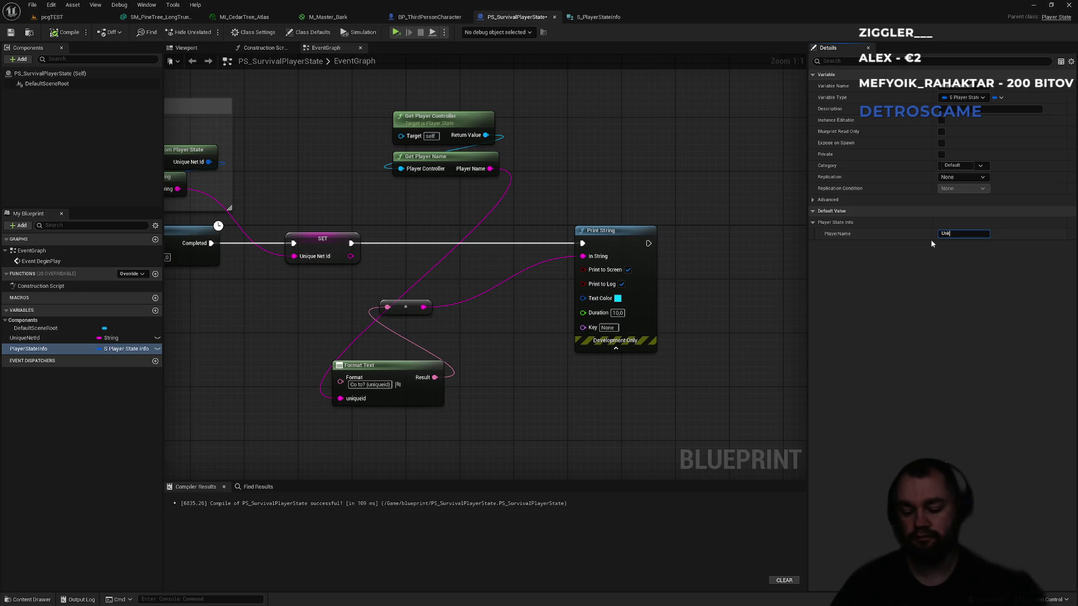
text(Name)
key(Return)
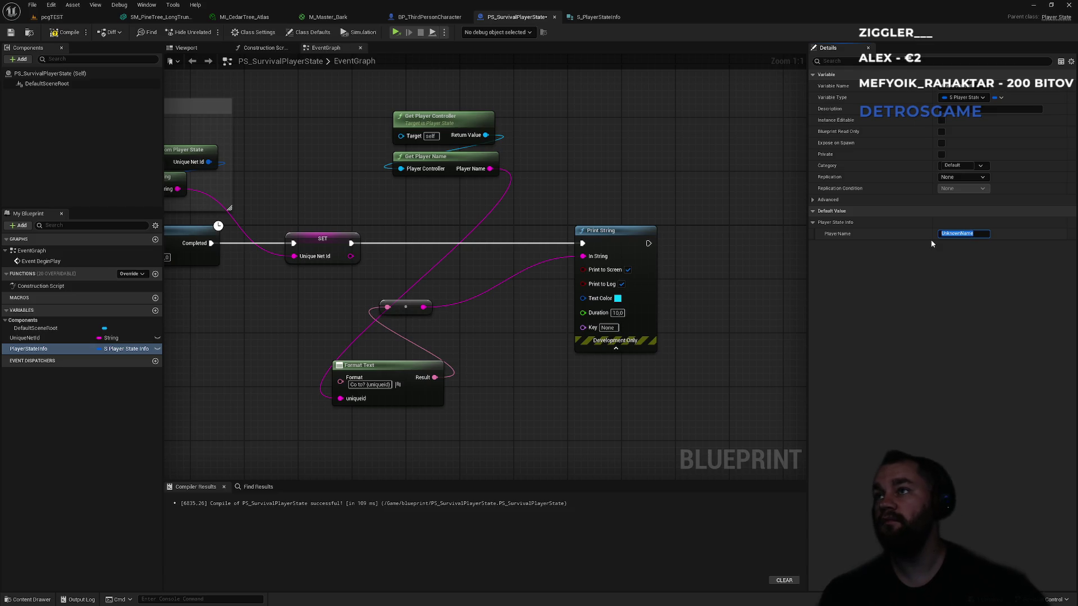
click(324, 150)
click(63, 32)
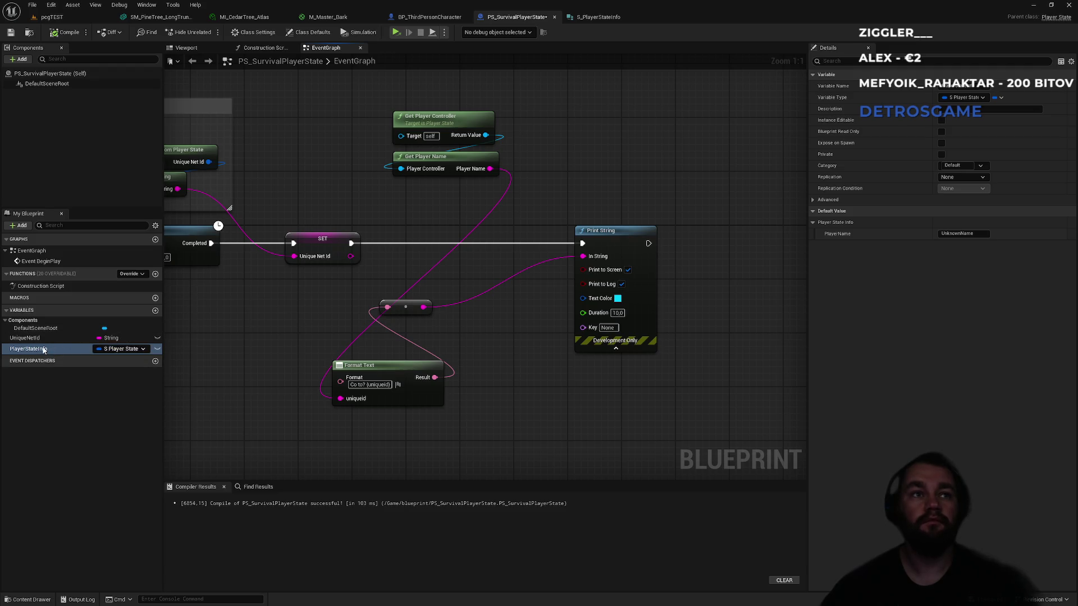
mouse_move(63, 348)
mouse_down()
mouse_move(494, 407)
mouse_move(509, 400)
mouse_up()
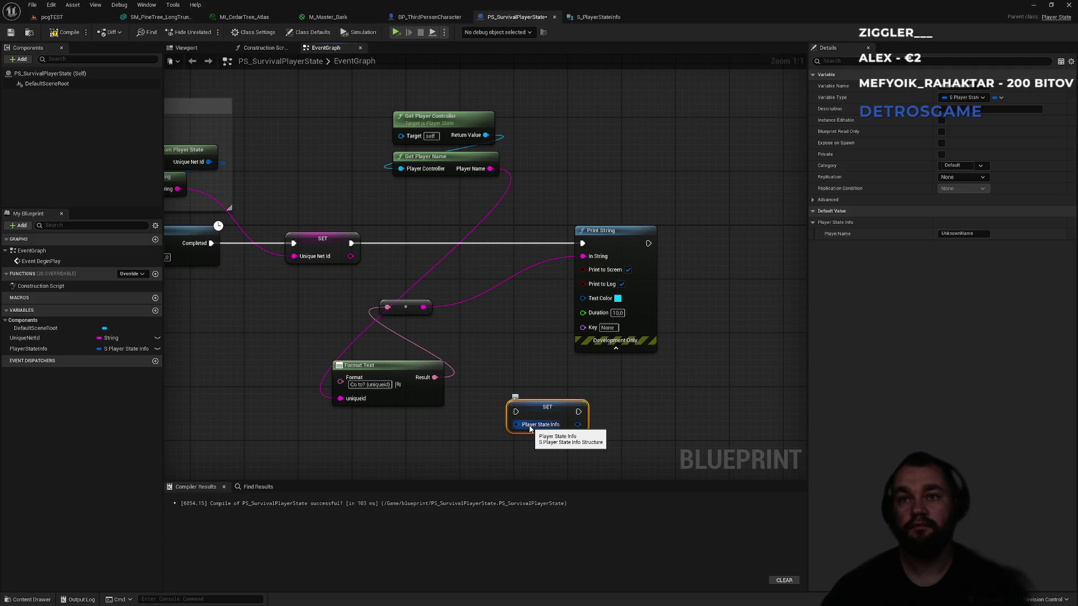
Step: Split the SET node's struct pin, wire Get Player Name into Player Name, chain it before Print String, and compile
right_click(530, 428)
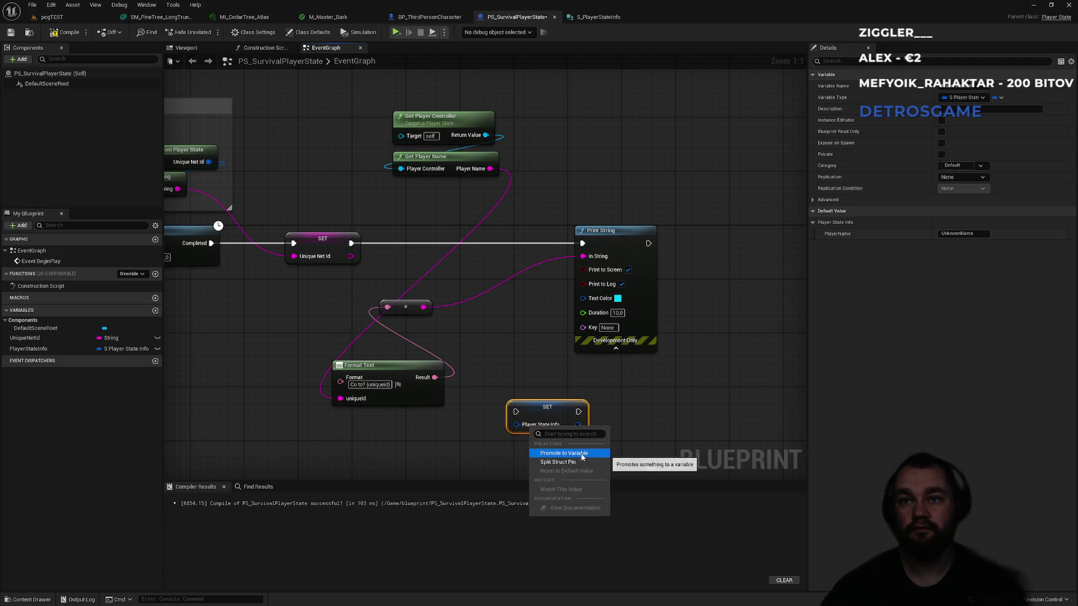
click(561, 462)
mouse_move(547, 418)
mouse_down()
mouse_move(581, 411)
mouse_move(555, 420)
mouse_up()
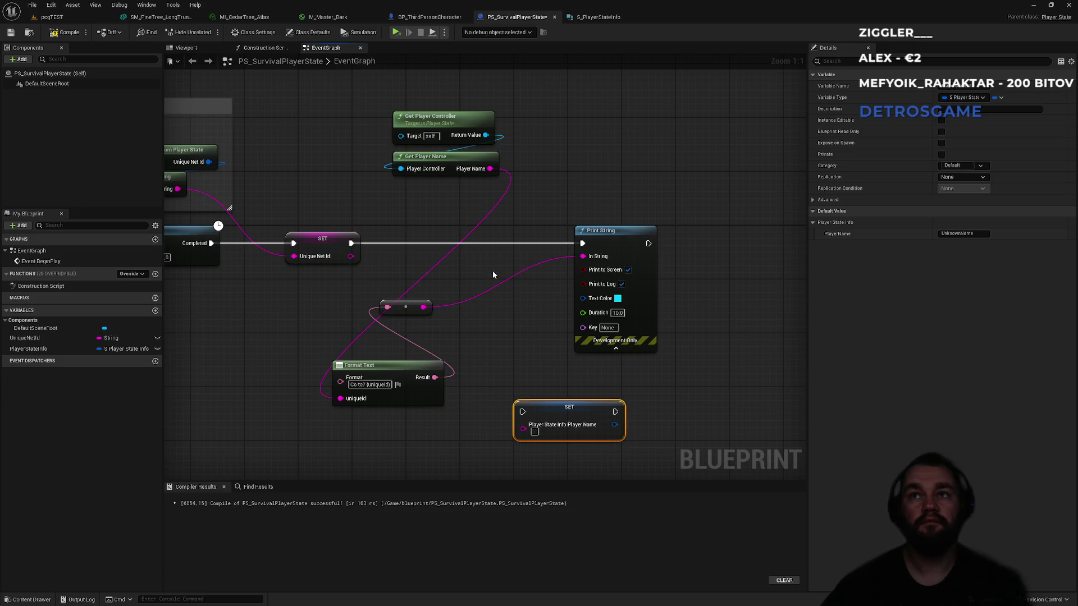
mouse_move(490, 168)
mouse_down()
mouse_move(500, 404)
mouse_move(525, 430)
mouse_move(456, 240)
mouse_up()
mouse_move(352, 243)
mouse_down()
mouse_move(429, 250)
mouse_move(422, 243)
mouse_up()
drag(514, 243, 582, 243)
click(568, 207)
click(65, 32)
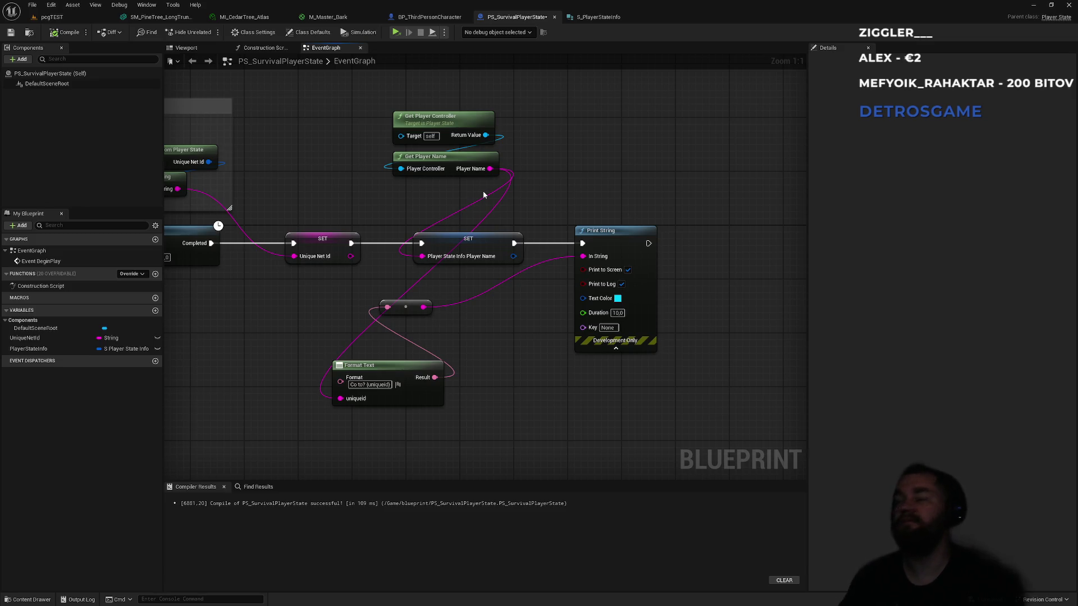
click(54, 18)
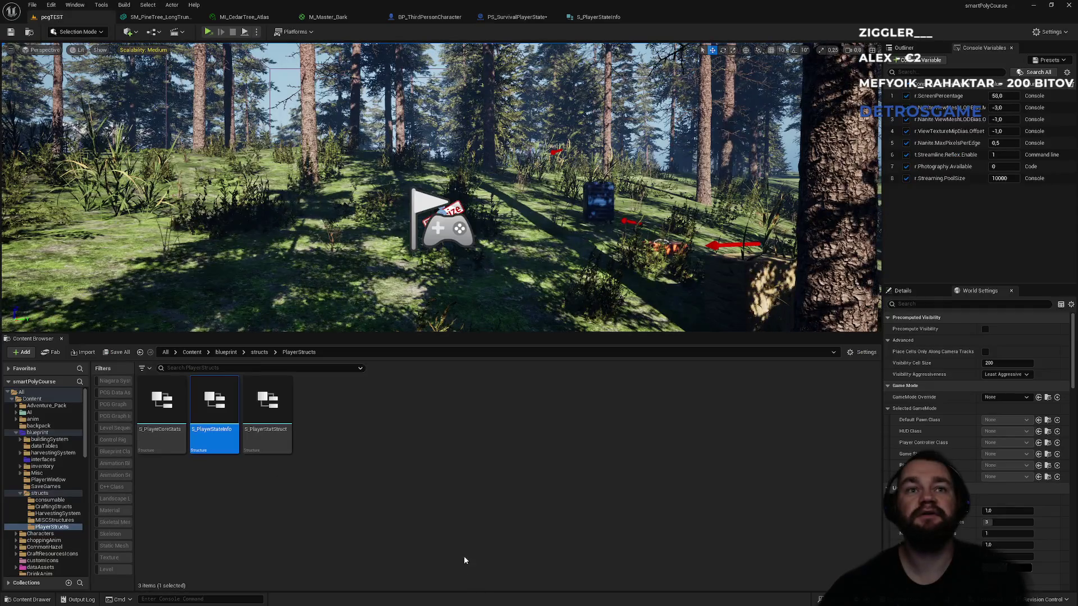
Step: Browse to Content > blueprint > interfaces and open BPI_SurvivalCharacter
click(190, 354)
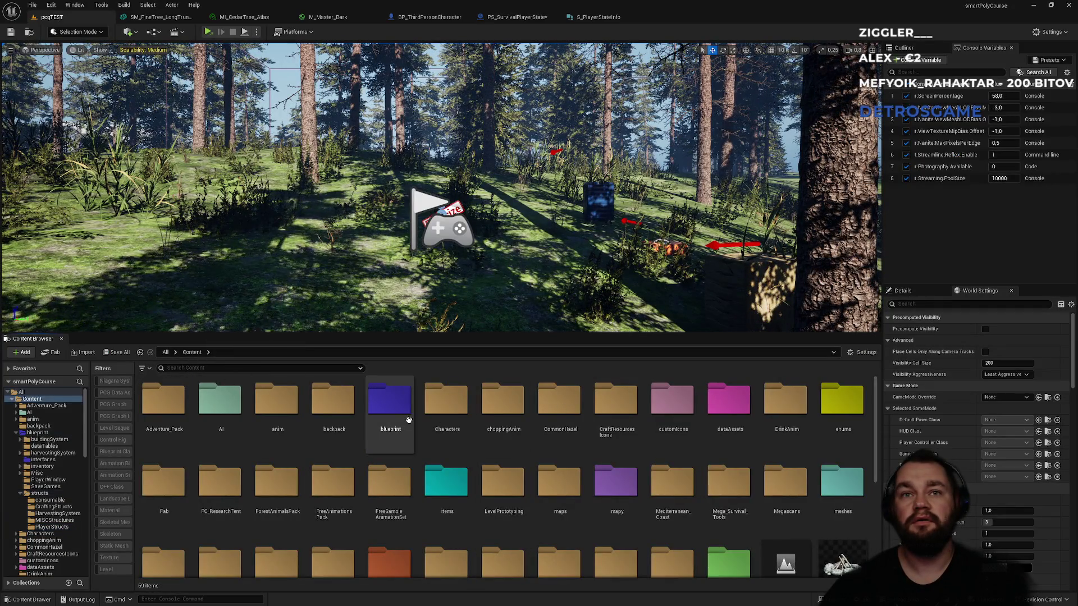
double_click(390, 410)
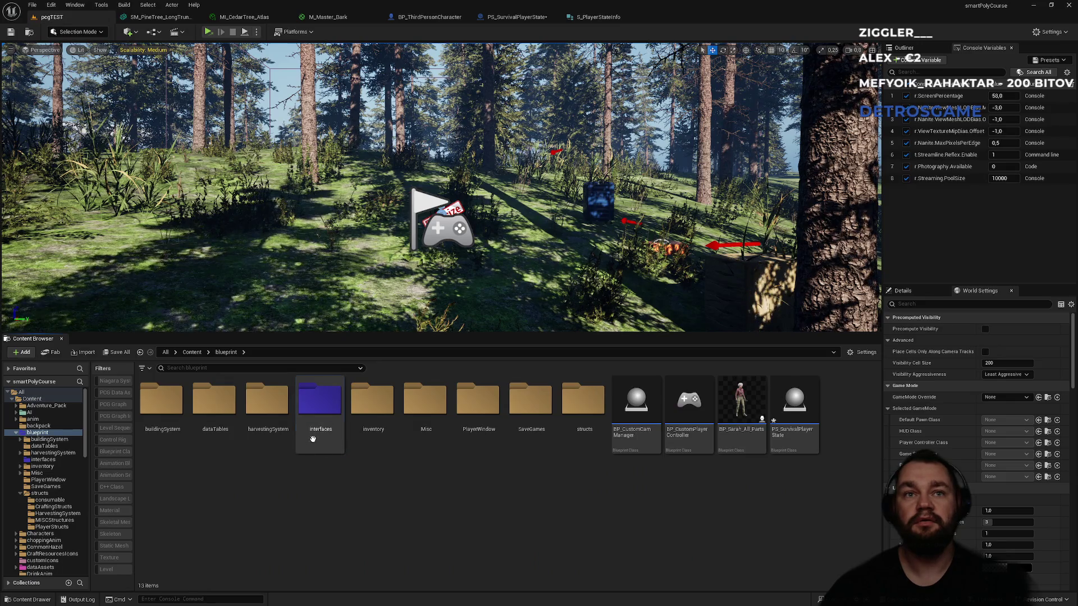
double_click(319, 401)
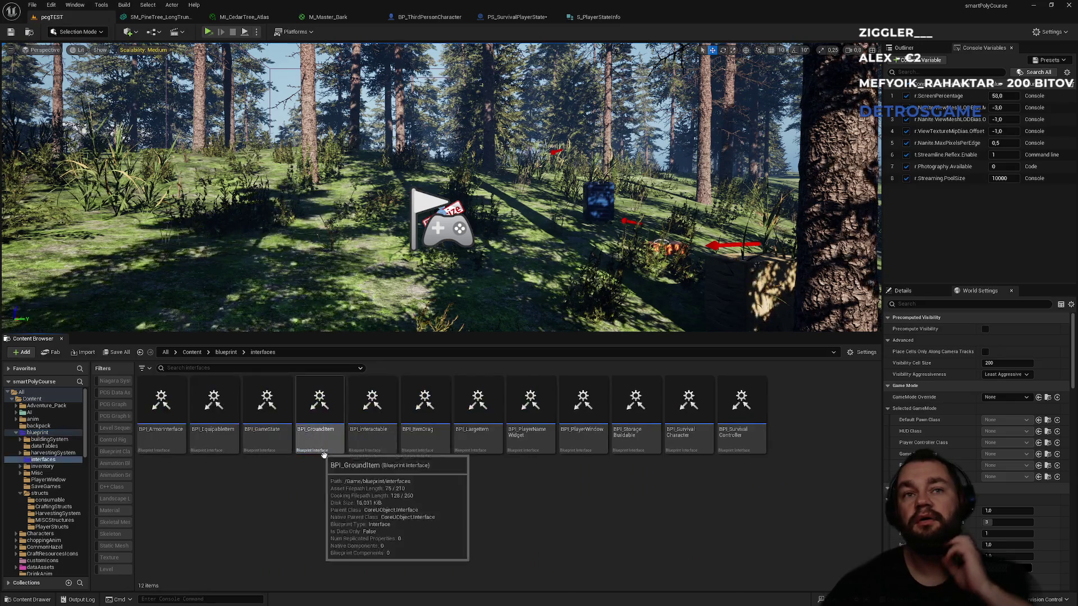
double_click(699, 451)
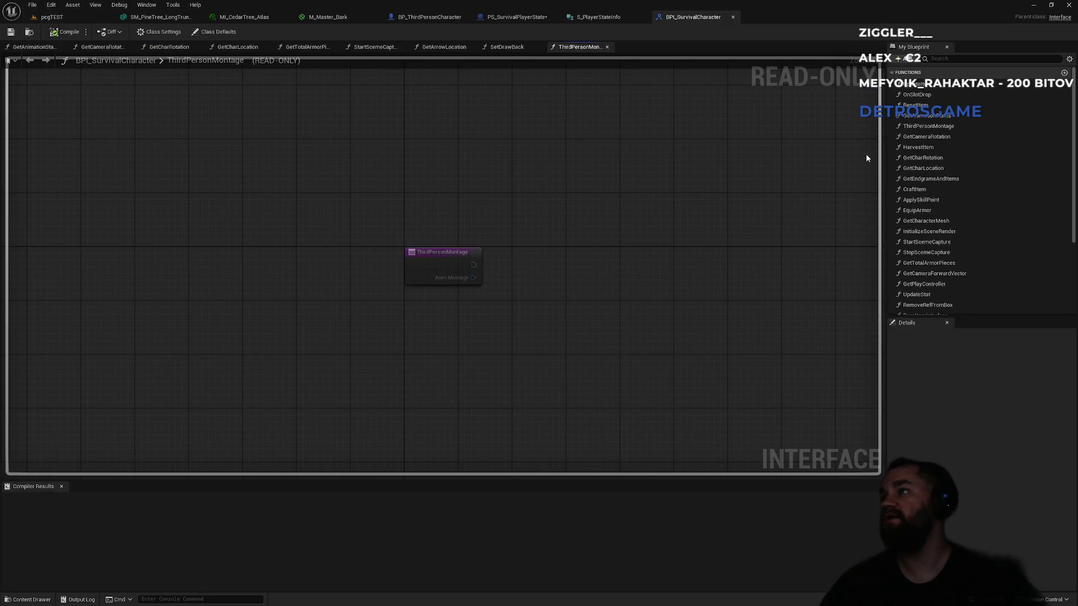
Step: Search the interface's functions for 'stater', then clear the search
click(943, 58)
text(stater)
key(ctrl+a)
key(BackSpace)
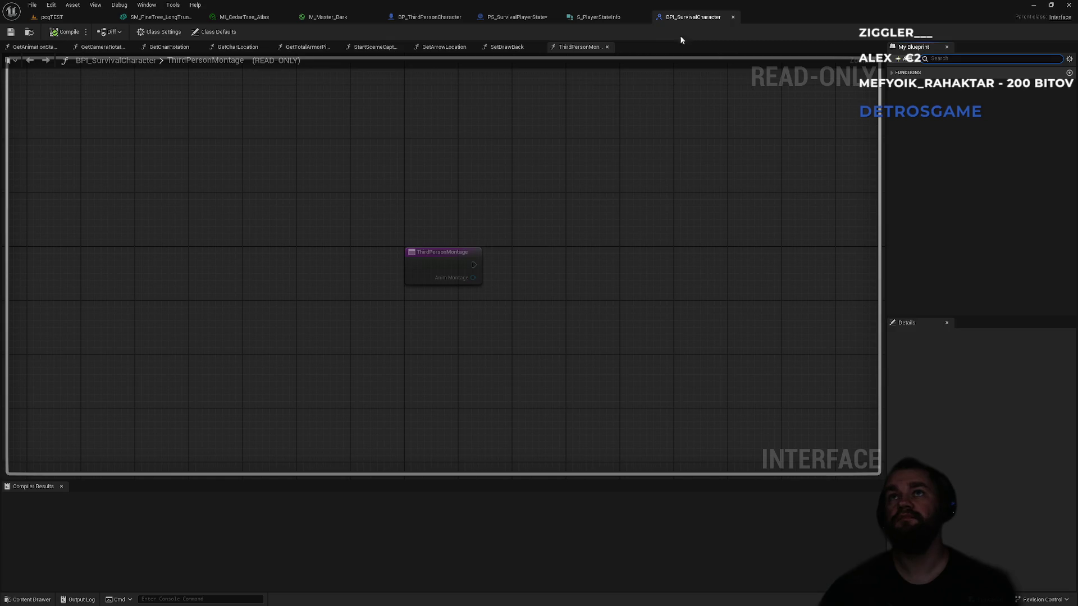
Step: Look through the BPI_SurvivalCharacter, PS_SurvivalPlayerState and BP_ThirdPersonCharacter editor tabs
click(74, 21)
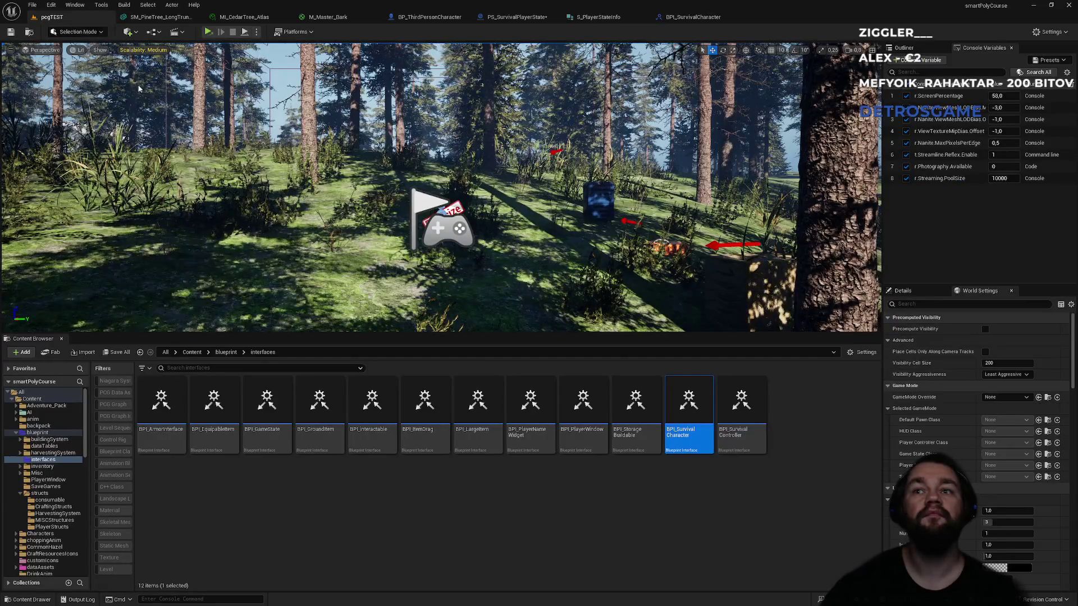
click(668, 17)
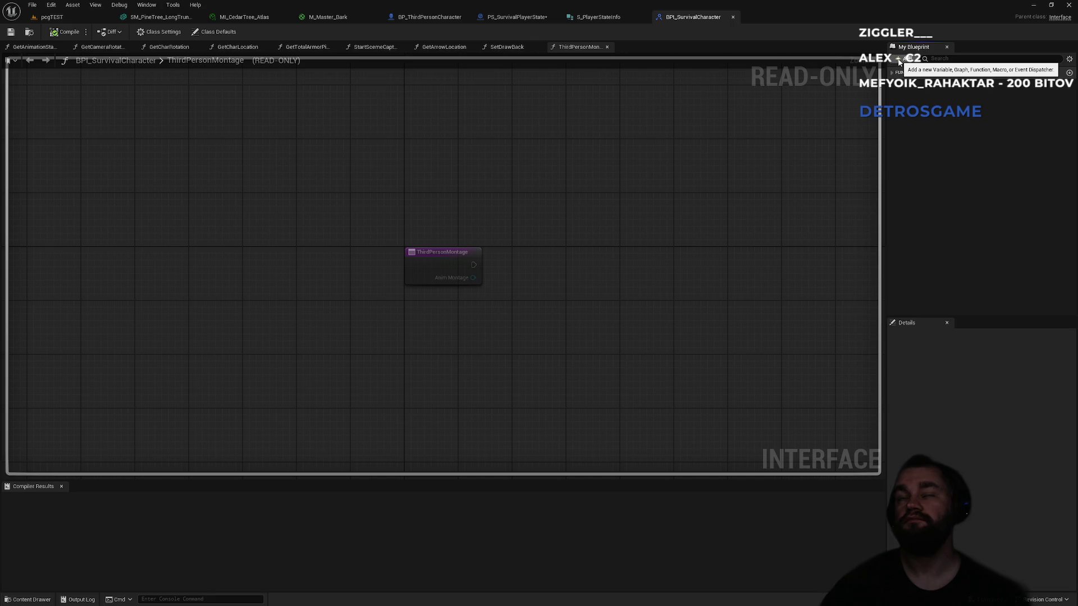
click(513, 21)
click(421, 18)
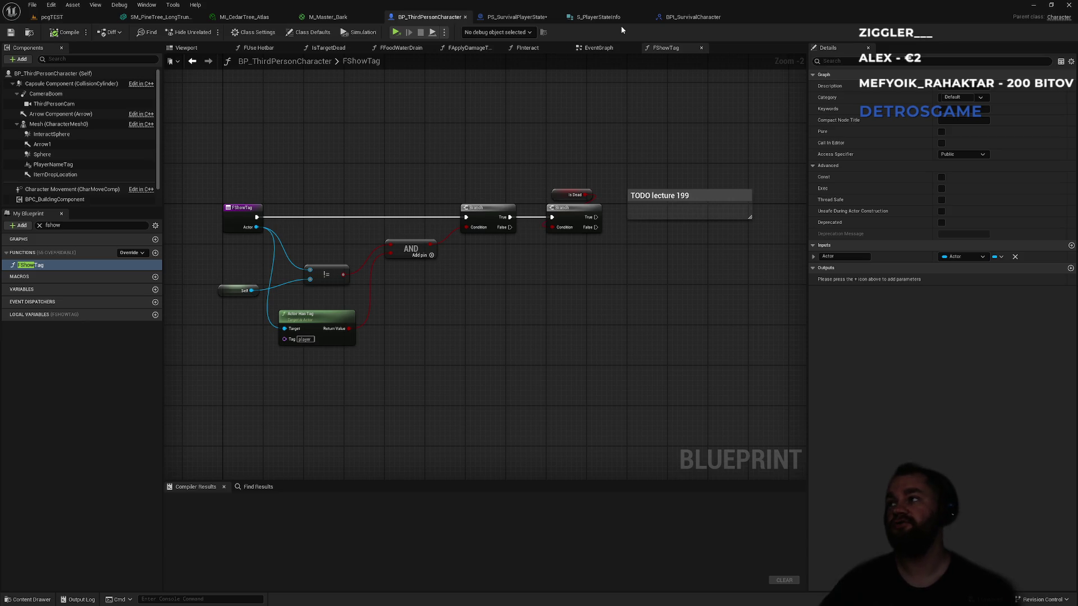
Step: Back in the level editor, filter the interfaces folder by 'state', then clear the filter
click(79, 19)
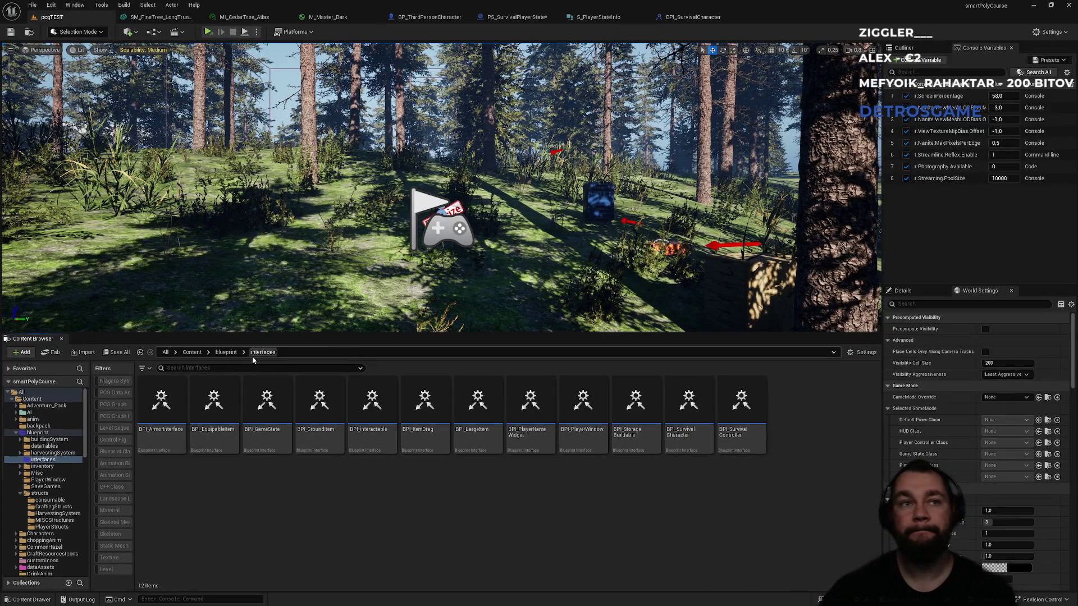
click(225, 367)
text(state)
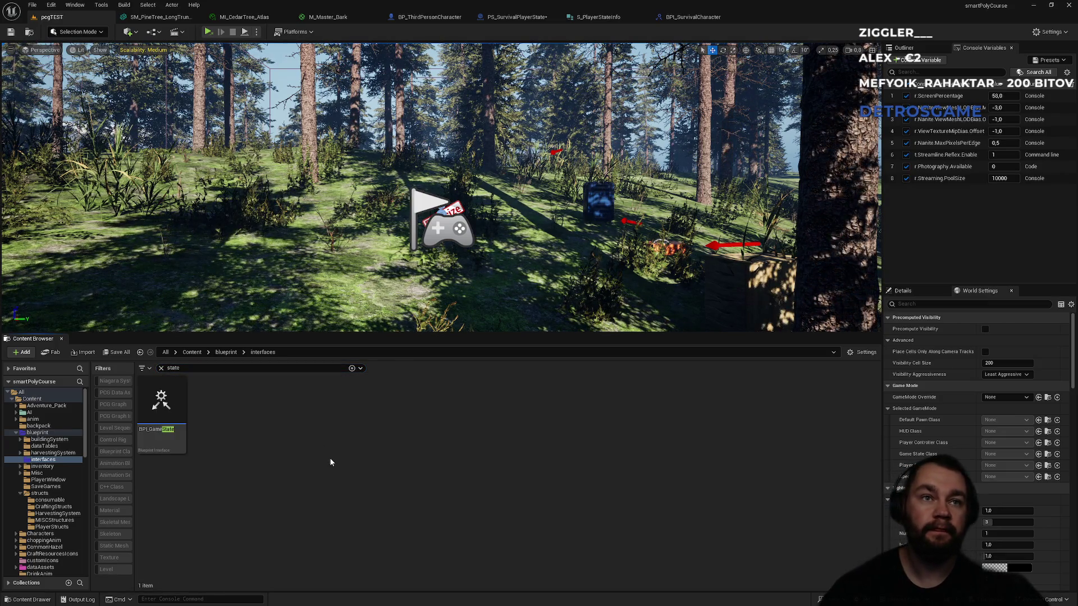
click(161, 368)
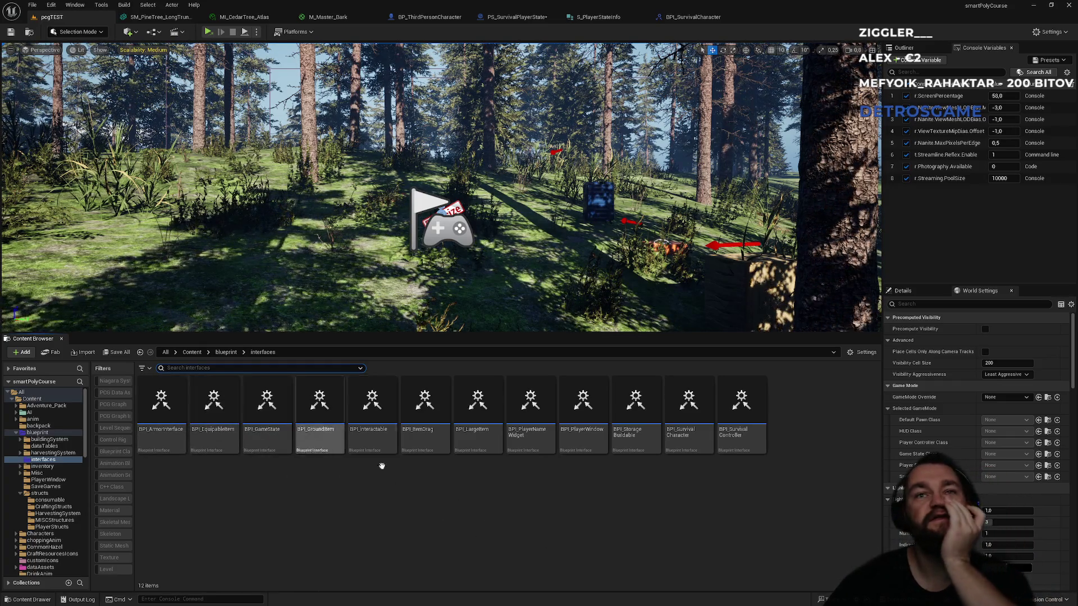
right_click(542, 555)
Step: Create a new Blueprint Interface in interfaces named BPI_PlayerStateSurvival
mouse_move(611, 343)
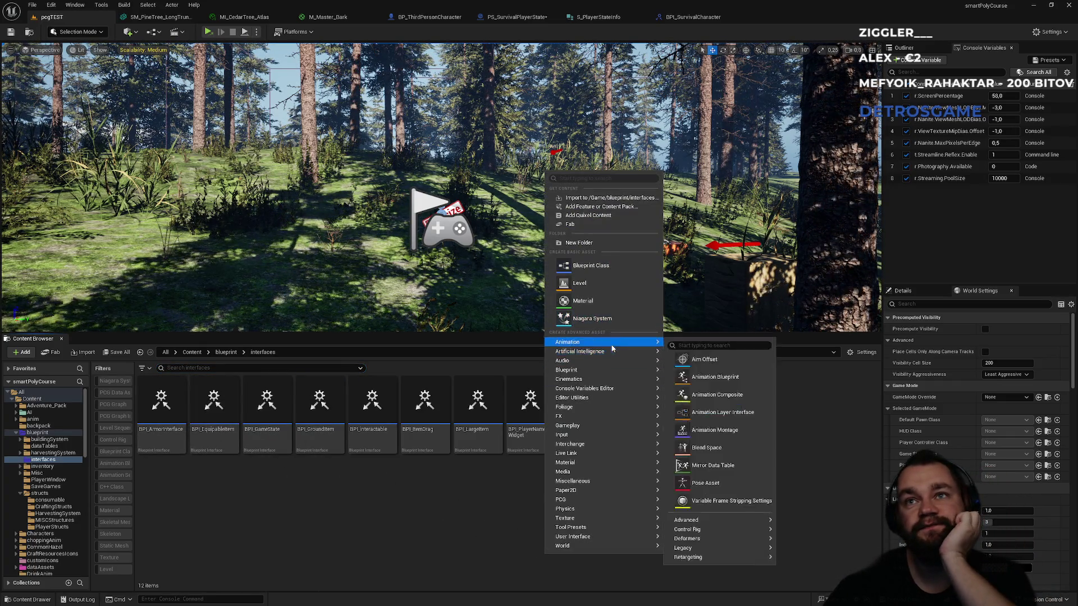
mouse_move(601, 372)
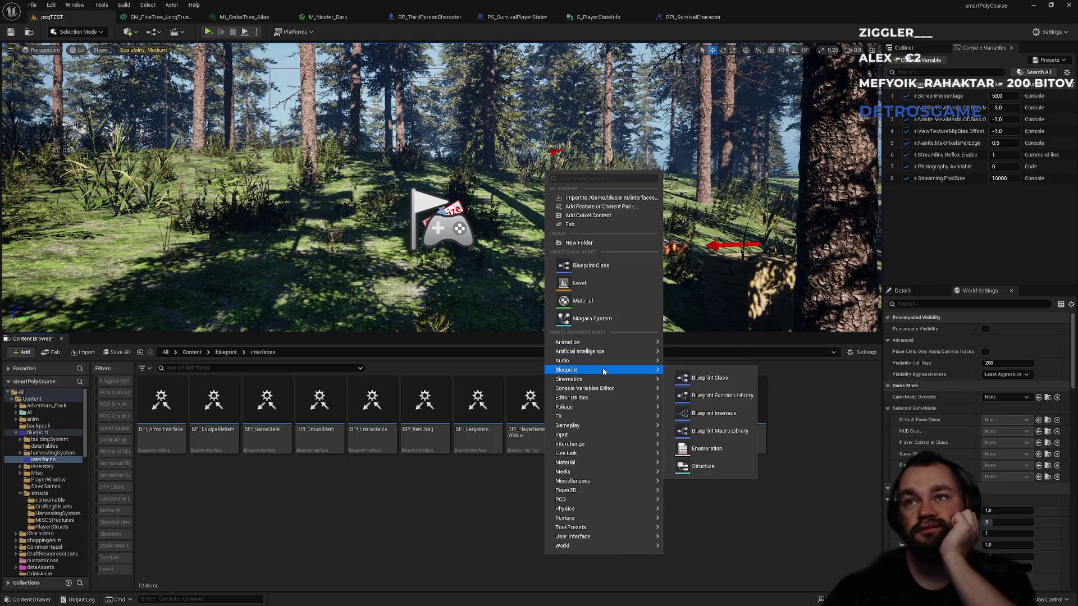
click(718, 418)
text(BPI_)
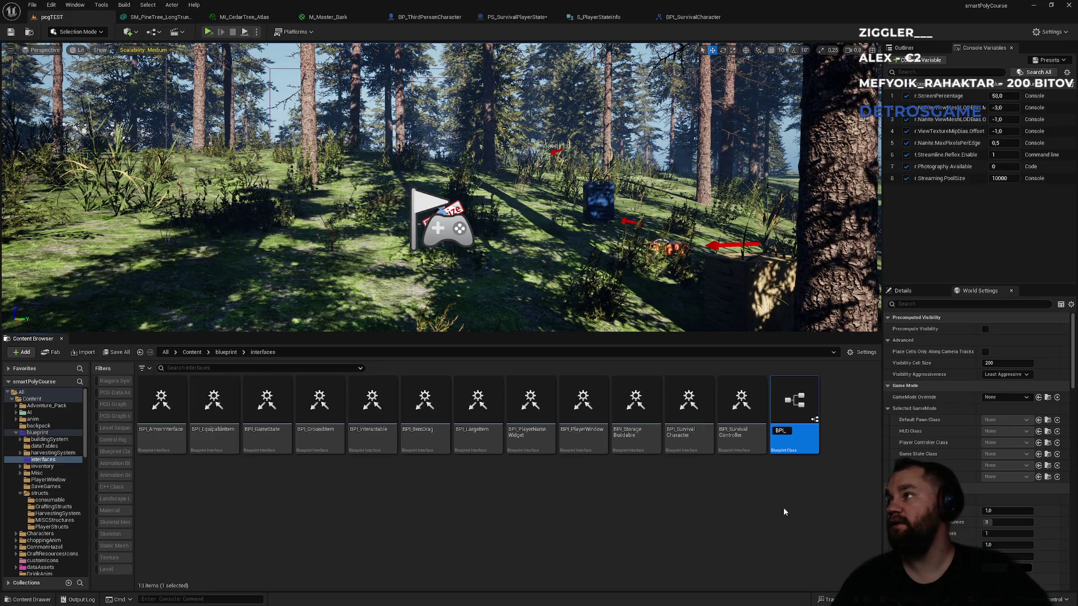
text(Survival)
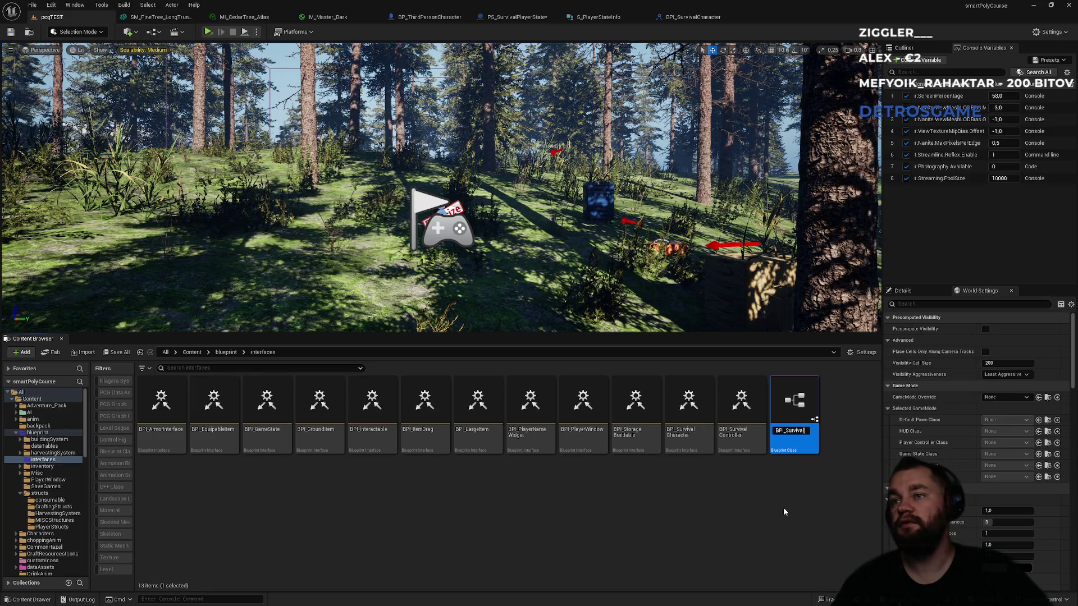
key(BackSpace)
key(BackSpace)
key(BackSpace)
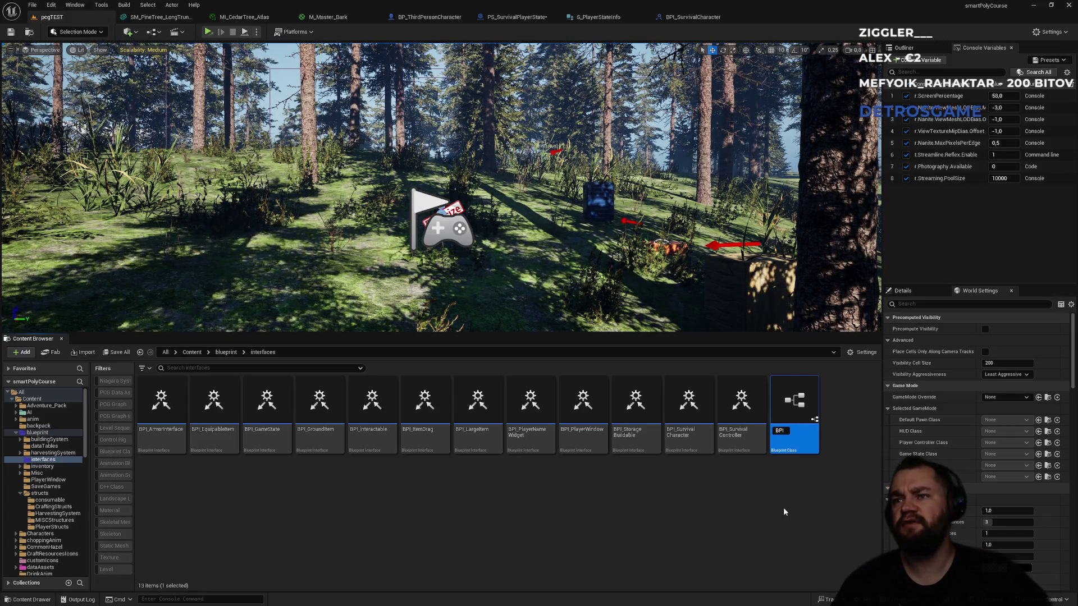
text(_PlayerSta)
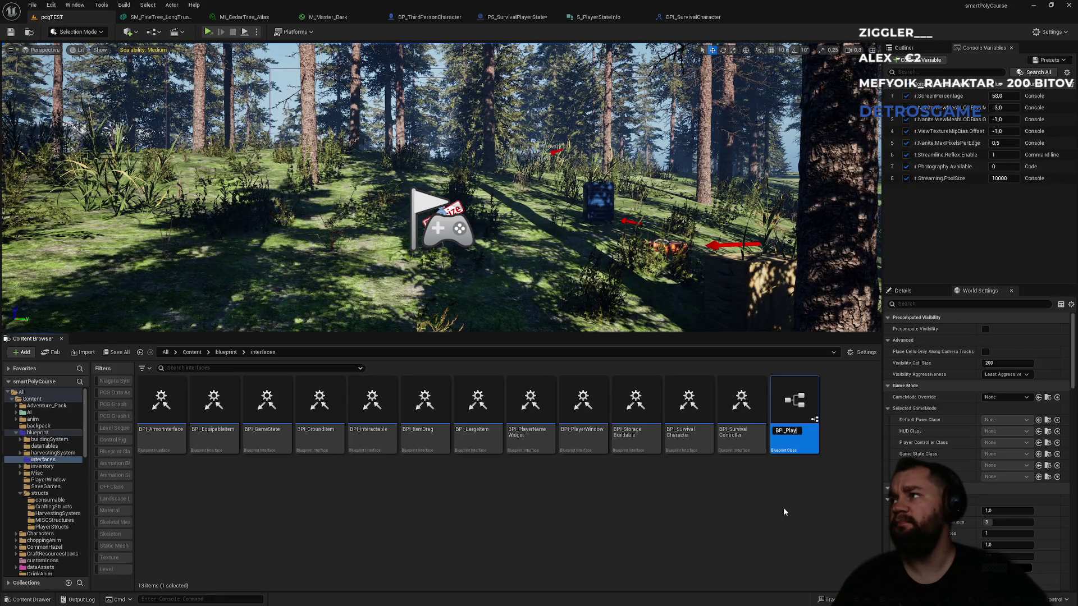
text(teSurvival)
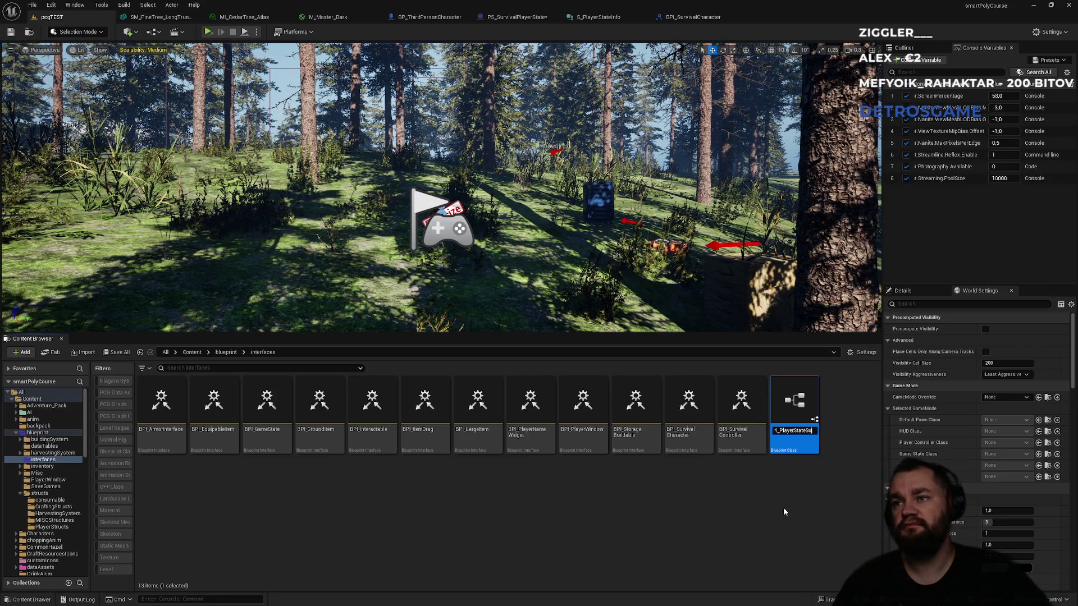
key(Return)
Step: Select BPI_PlayerStateSurvival and go back up to the blueprint folder
click(783, 507)
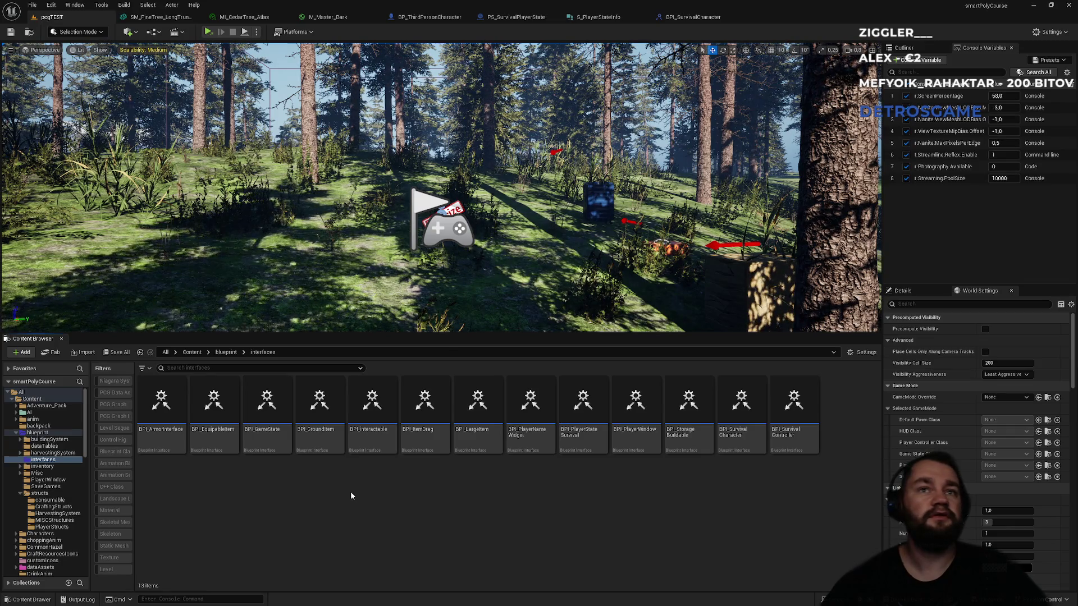
click(583, 441)
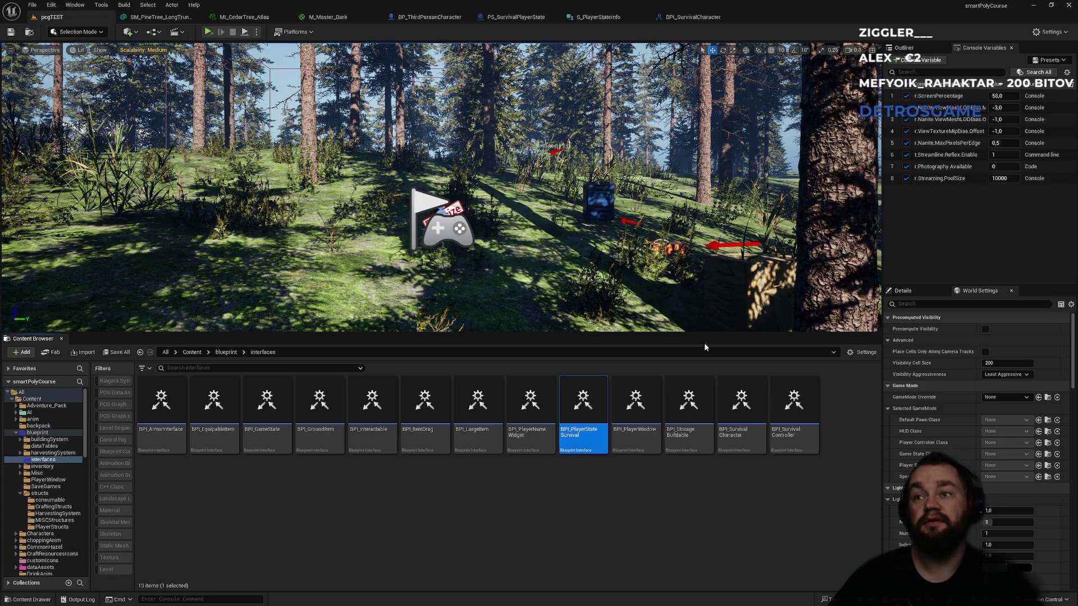
key(alt+Left)
Step: Add BPI_PlayerStateSurvival to PS_SurvivalPlayerState's Implemented Interfaces in Class Settings and save
double_click(794, 401)
click(260, 32)
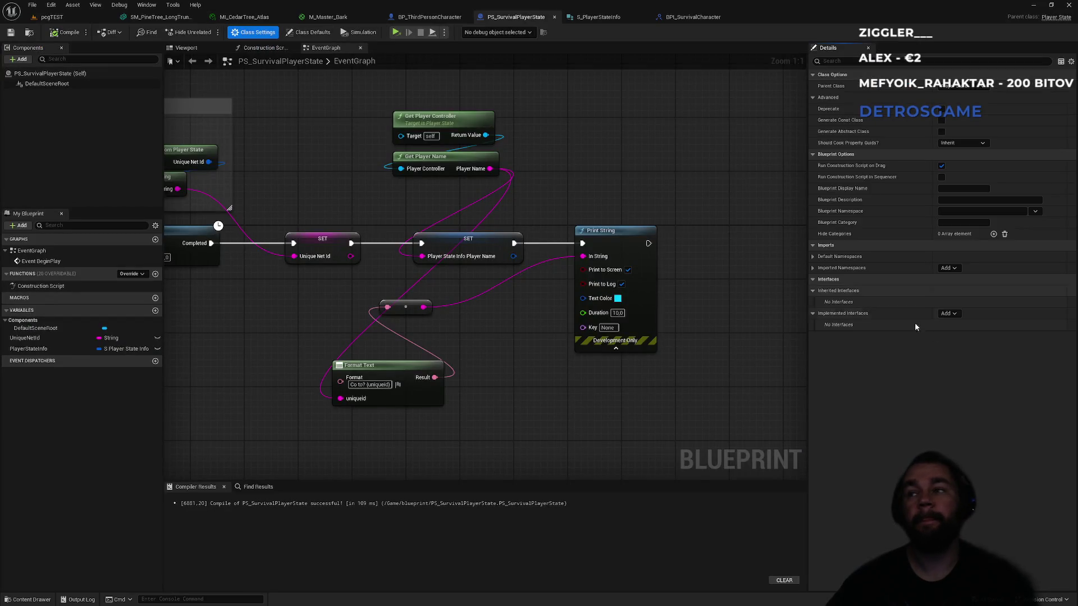
click(947, 314)
text(survivalstate)
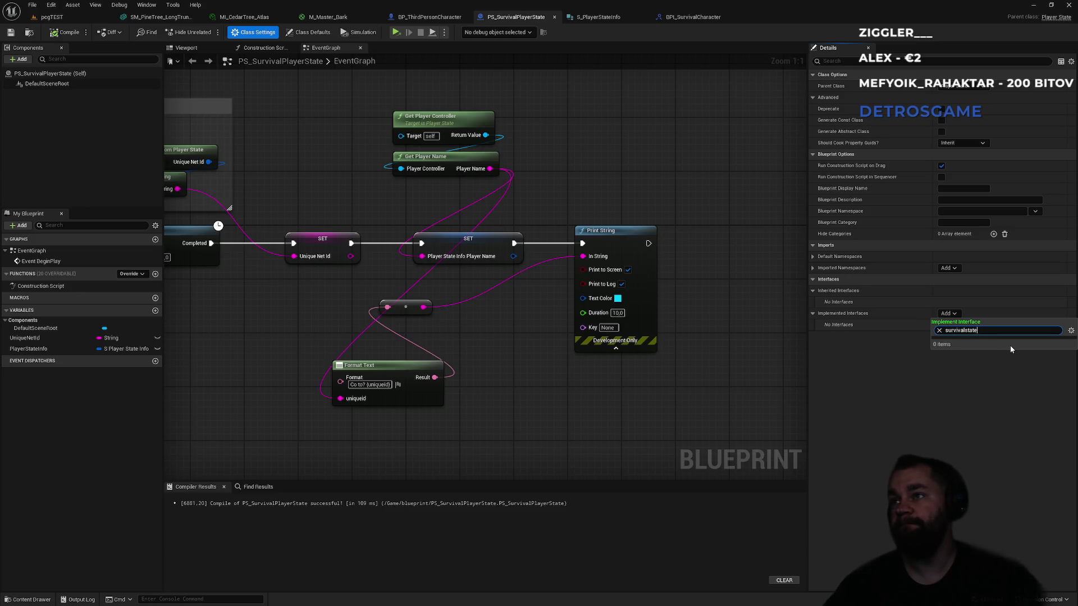
key(ctrl+a)
text(bpi_s)
key(BackSpace)
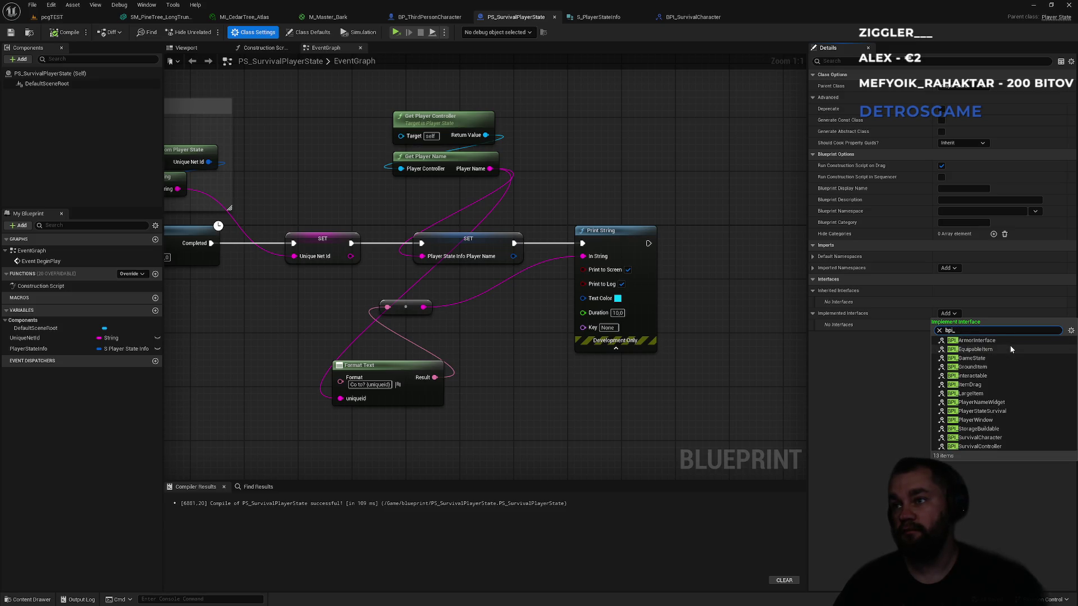
text(playersta)
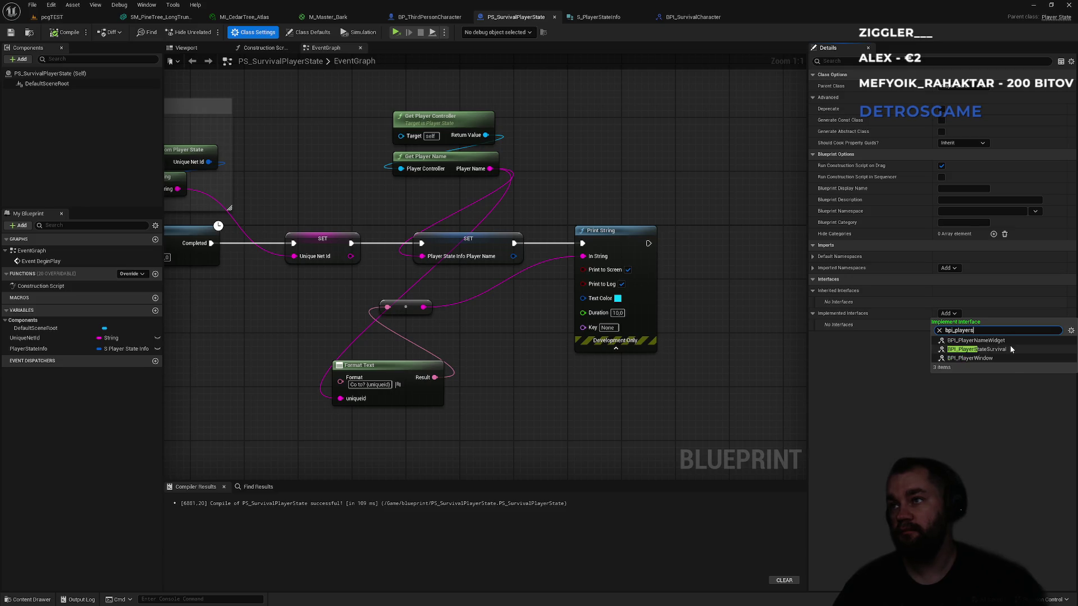
click(988, 341)
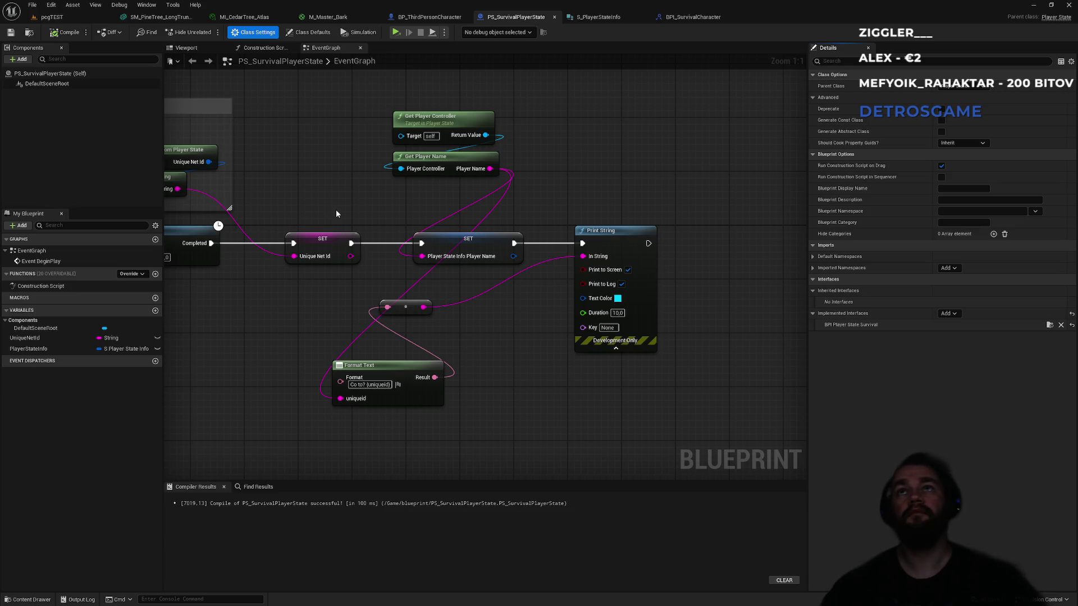
key(ctrl+s)
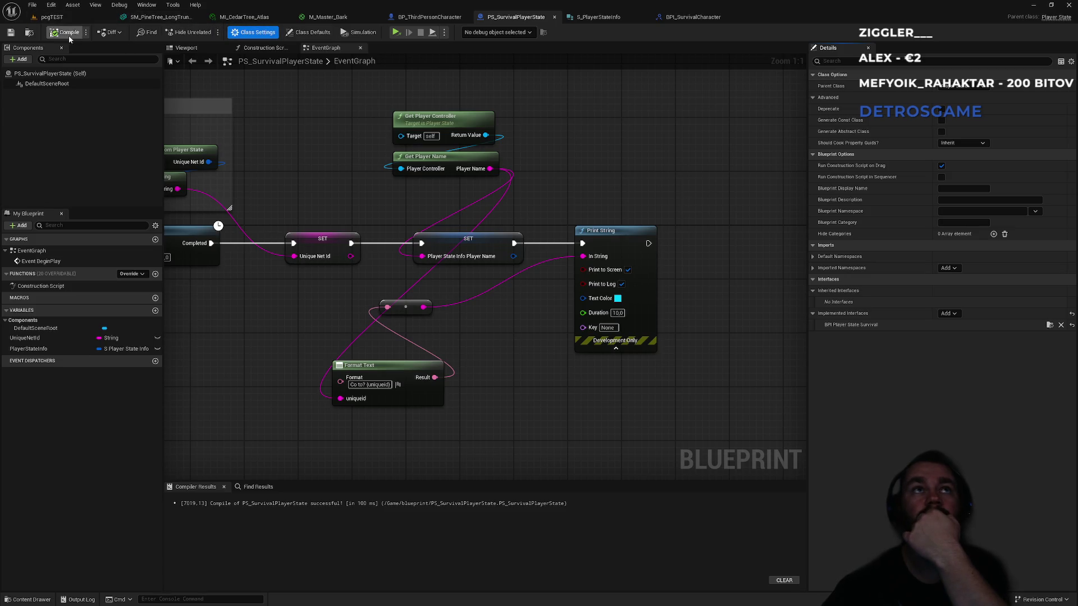
Step: Open BPI_PlayerStateSurvival, name its function GetPlayerStateInfo, and compile
click(75, 19)
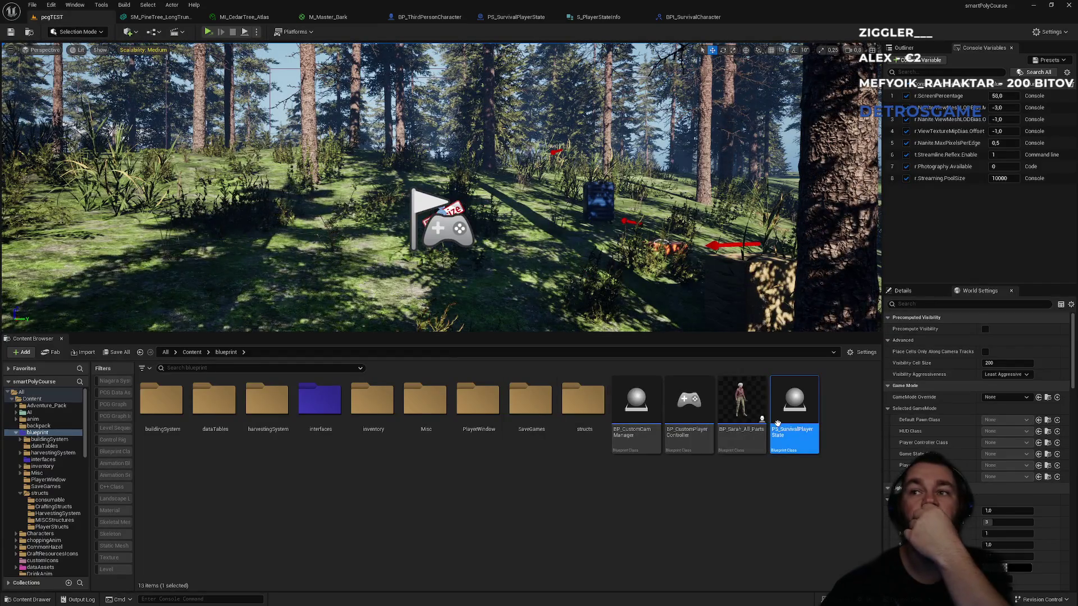
double_click(317, 401)
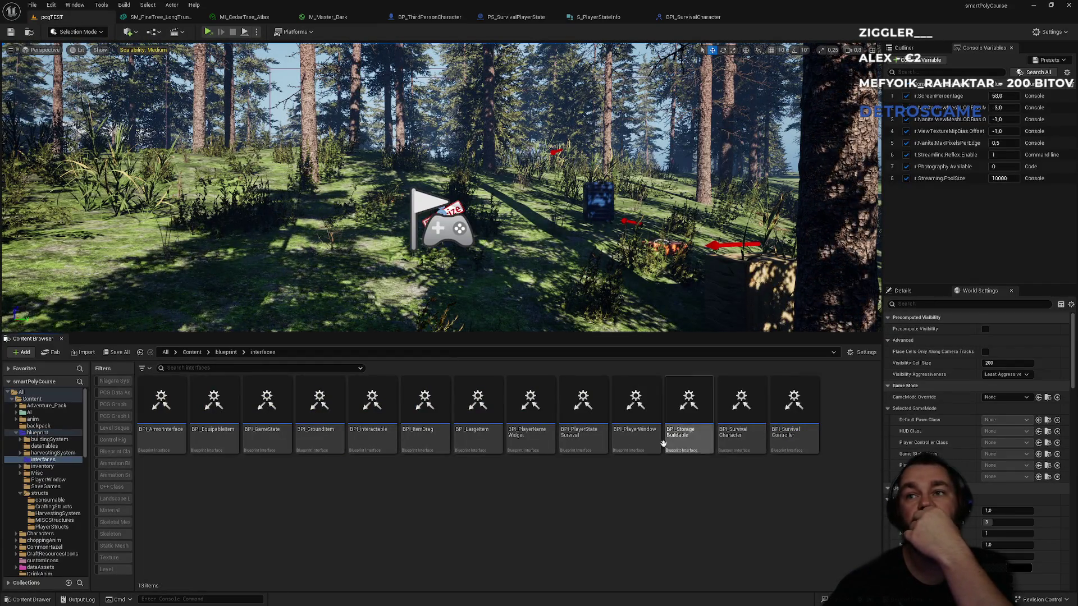
double_click(583, 410)
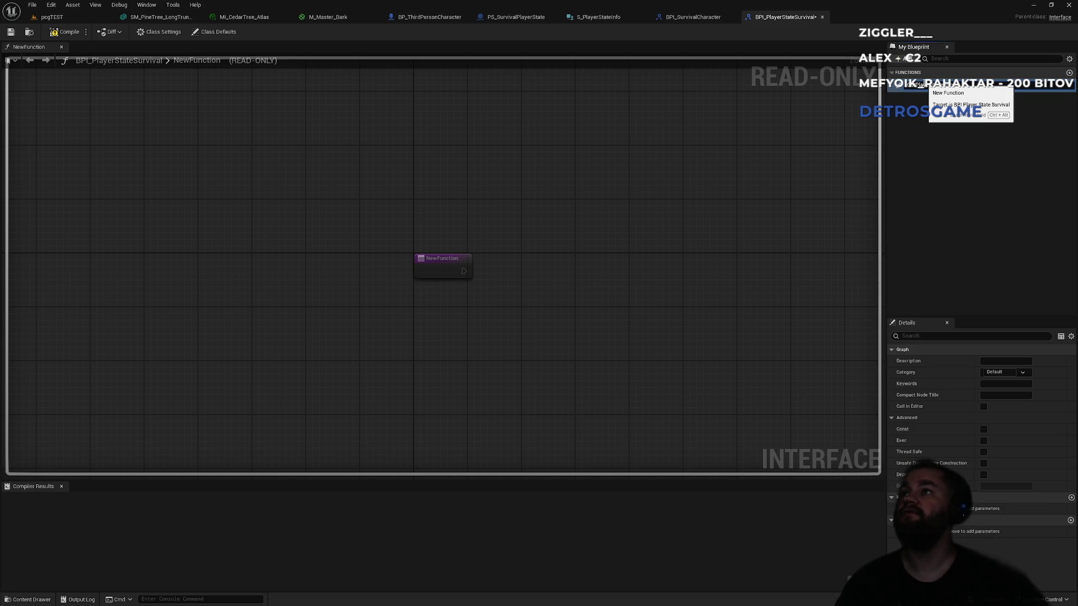
key(Return)
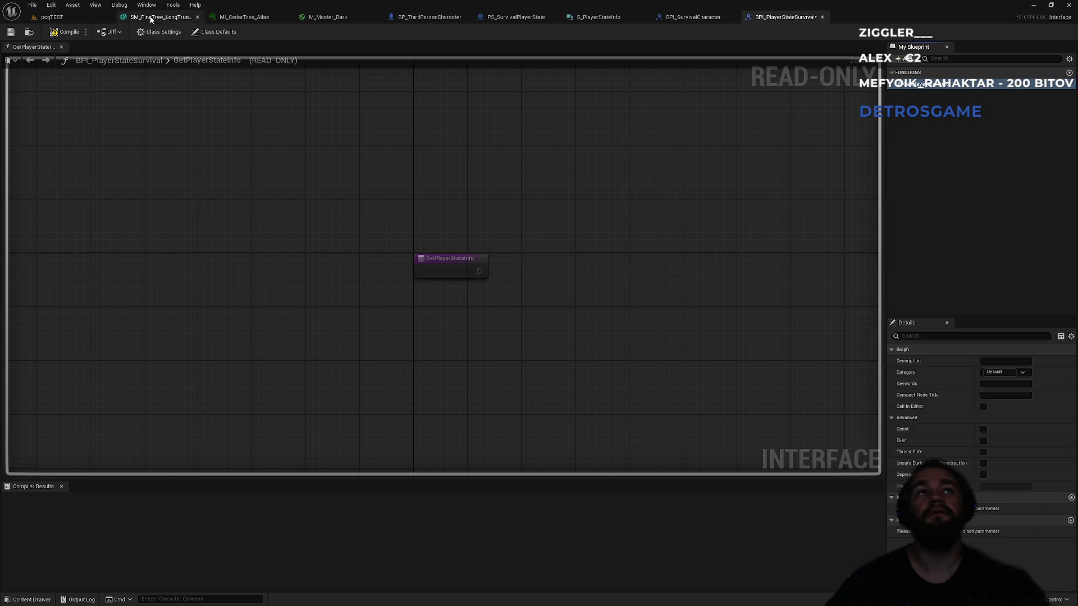
click(64, 32)
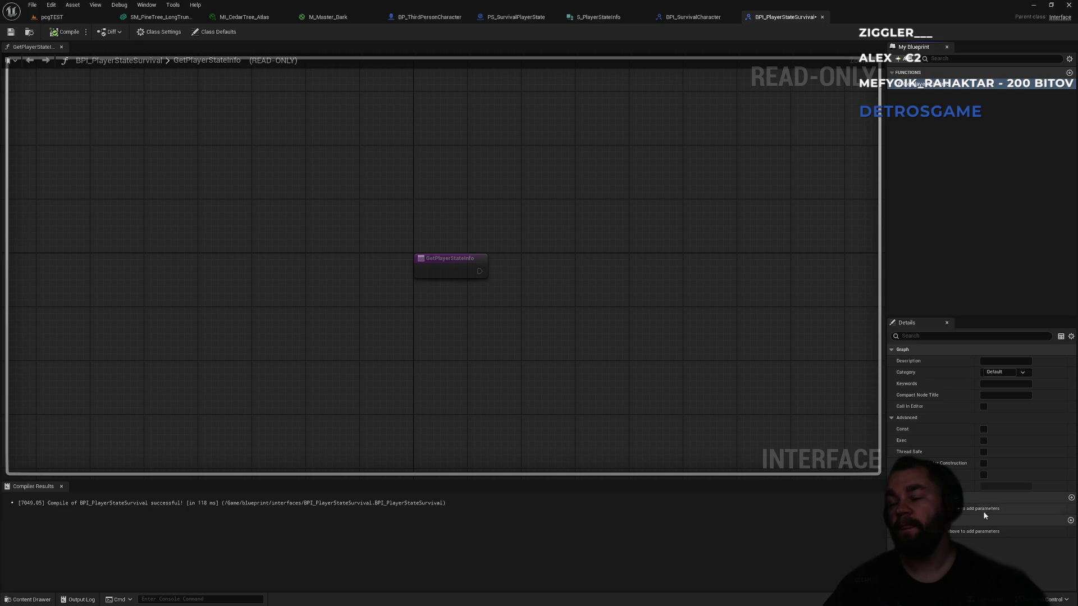
Step: Add a Player State Info output of type S Player State Info and recompile the interface
click(1071, 520)
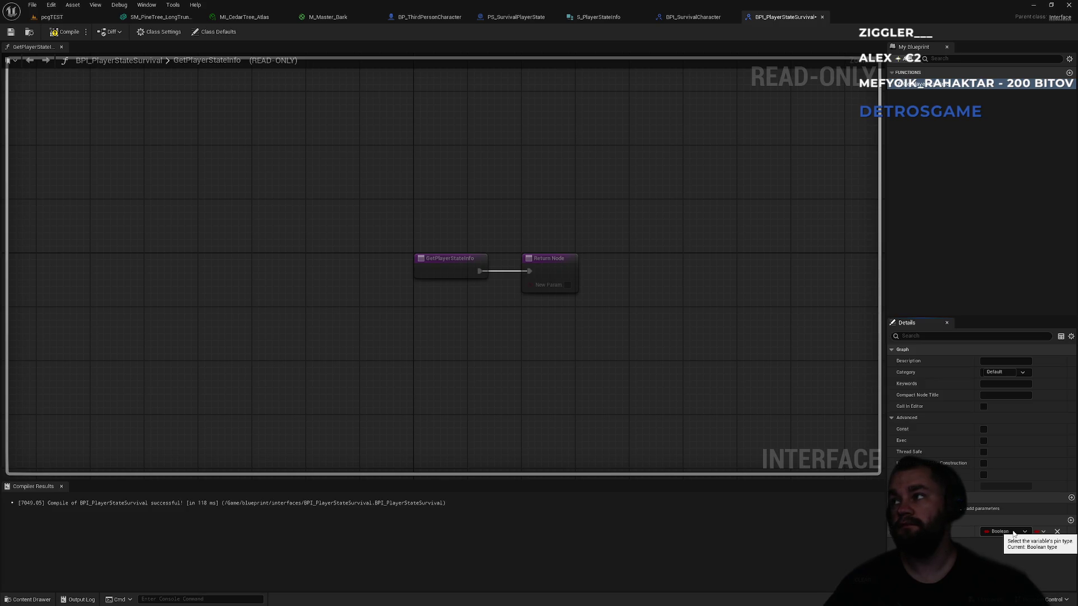
click(998, 534)
text(player)
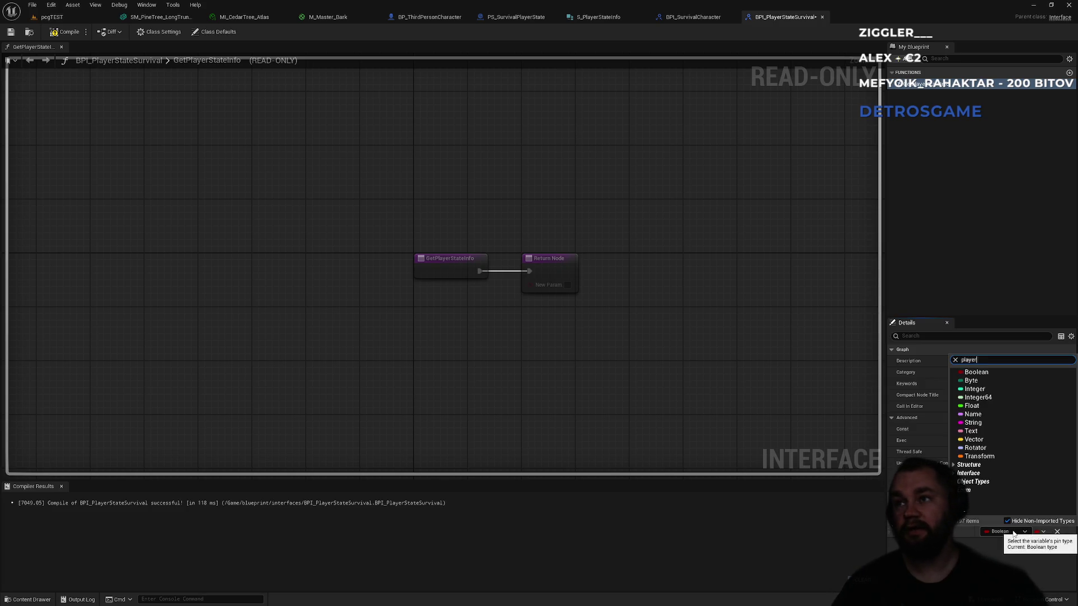
text(state)
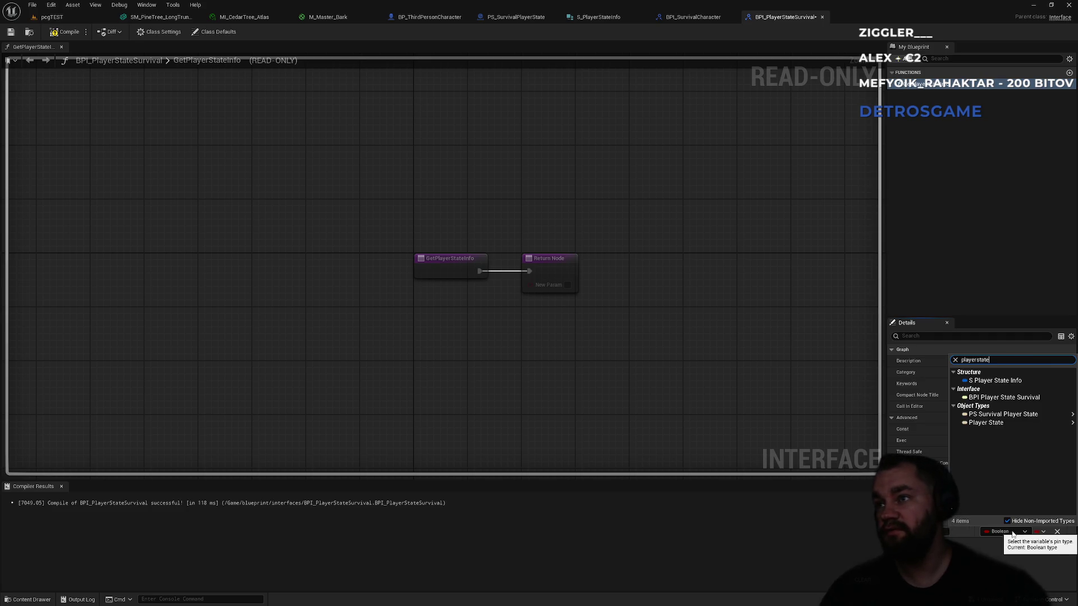
mouse_move(989, 424)
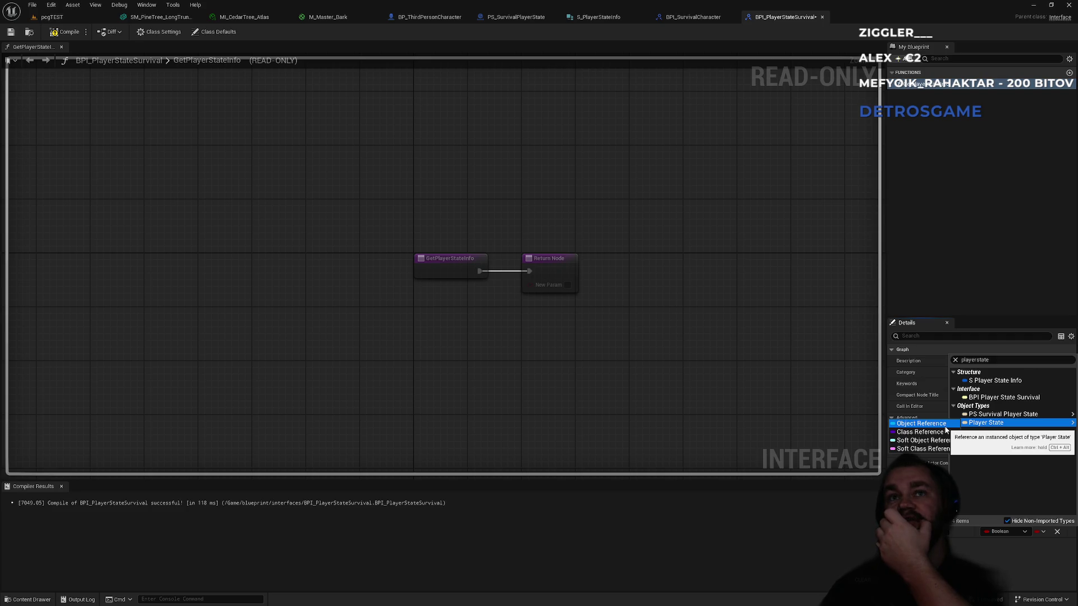
key(Escape)
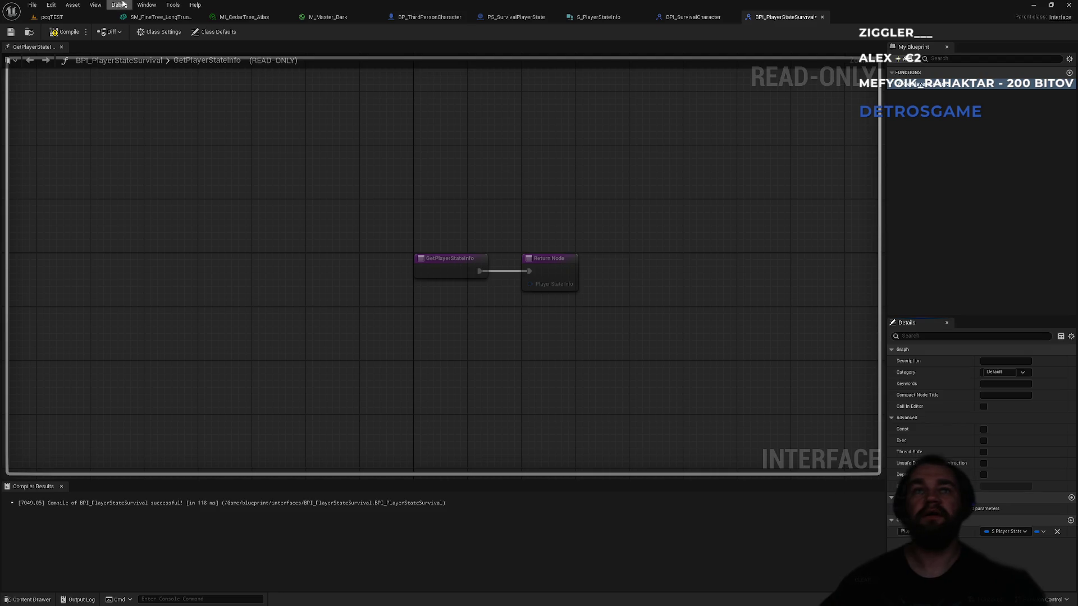
click(64, 32)
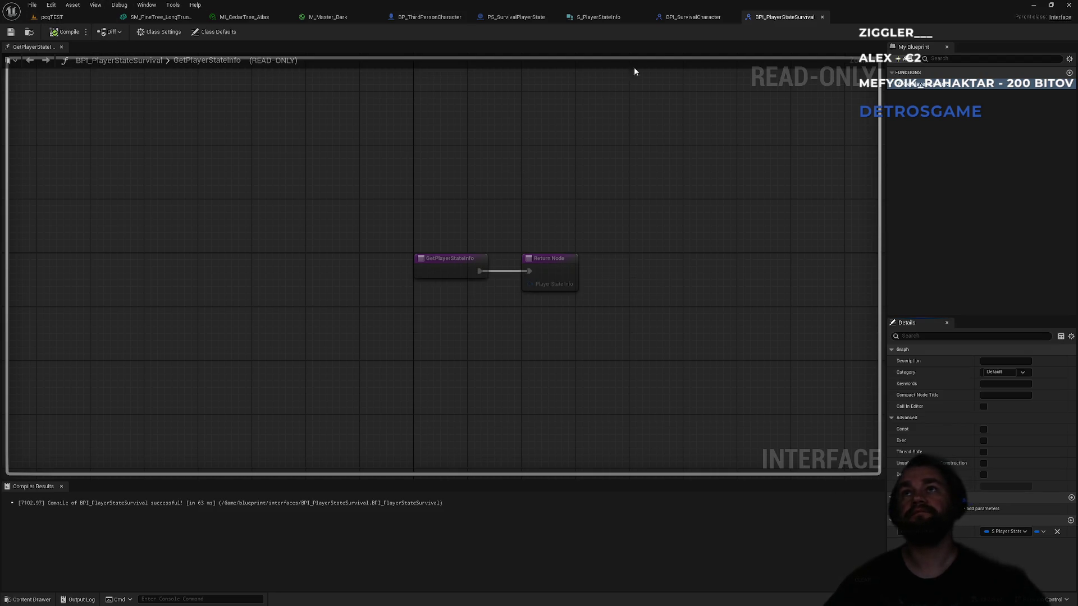
click(510, 18)
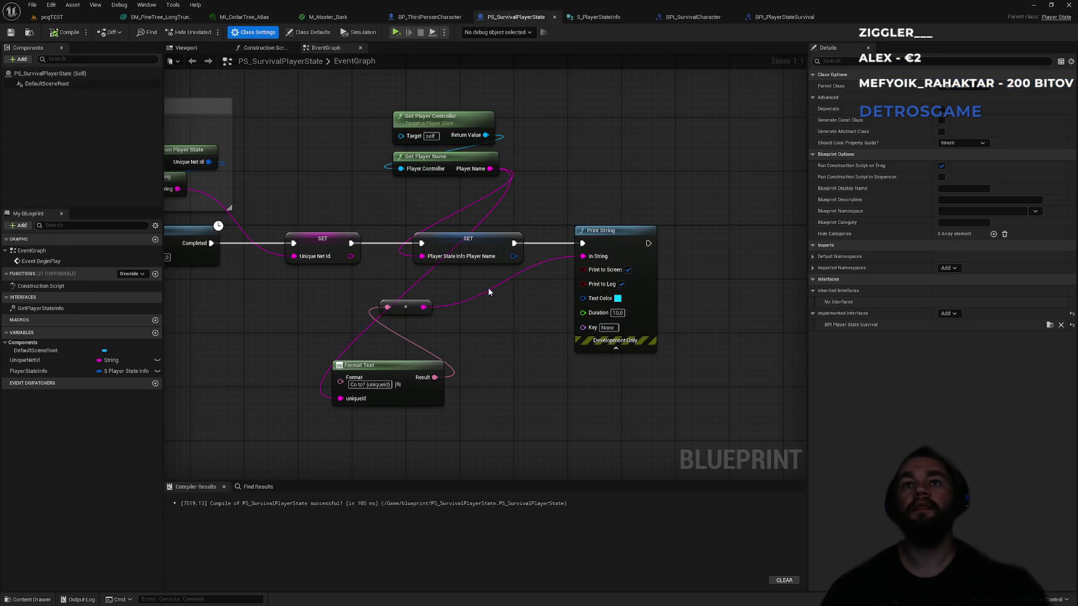
Step: In the GetPlayerStateInfo graph, connect PlayerStateInfo to the Return Node, then compile PS_SurvivalPlayerState
click(29, 309)
double_click(28, 309)
mouse_move(28, 371)
mouse_down()
mouse_move(523, 280)
mouse_move(450, 304)
mouse_up()
click(64, 33)
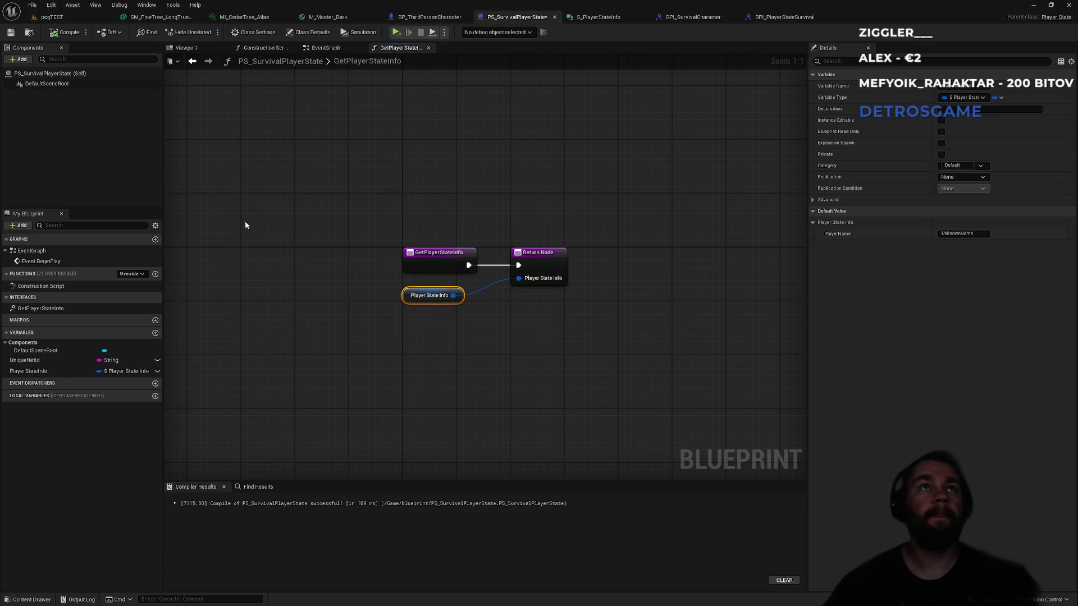
click(335, 321)
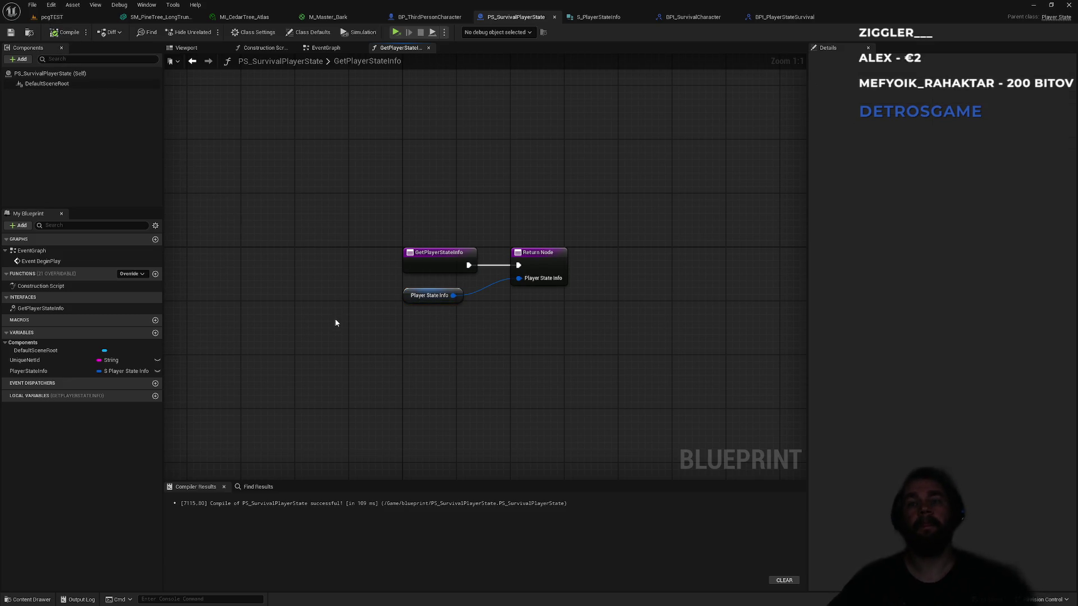
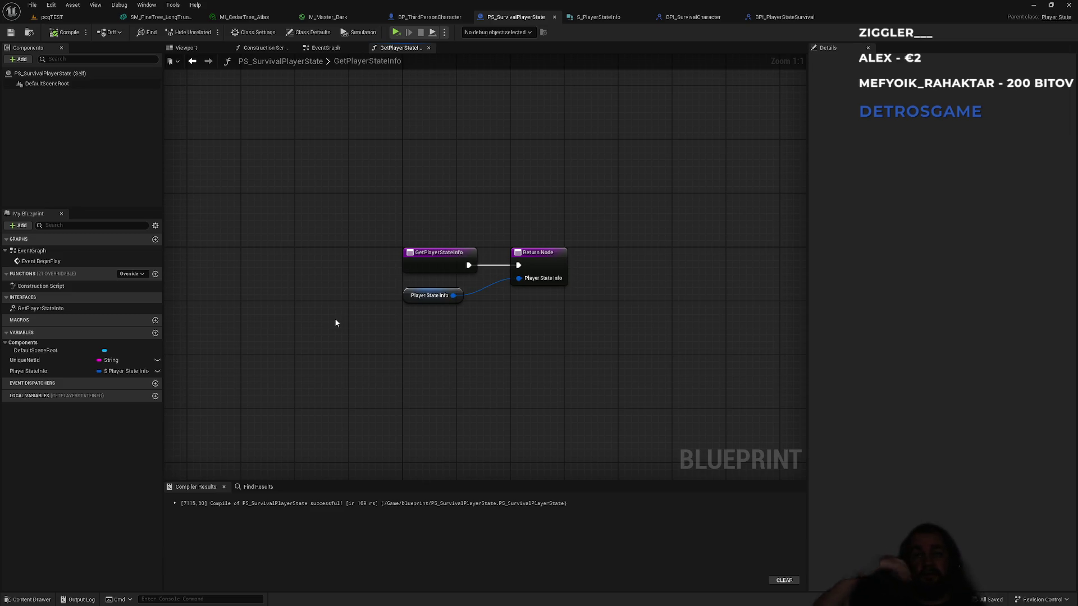
Step: Box-select graph nodes, clear the selection, and dismiss the Start menu
drag(371, 279, 518, 289)
click(514, 368)
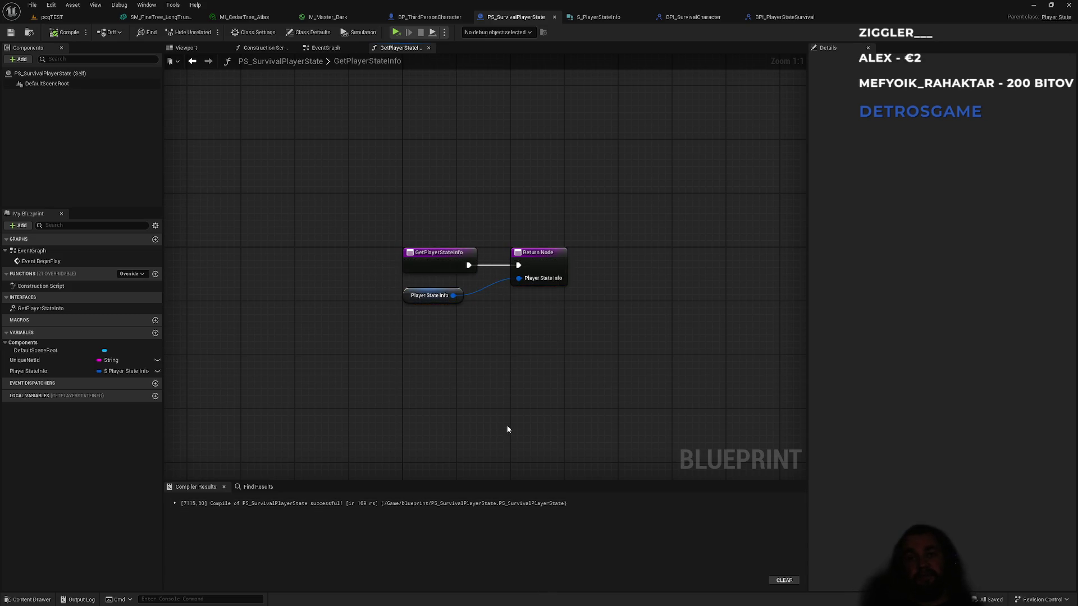
key(super)
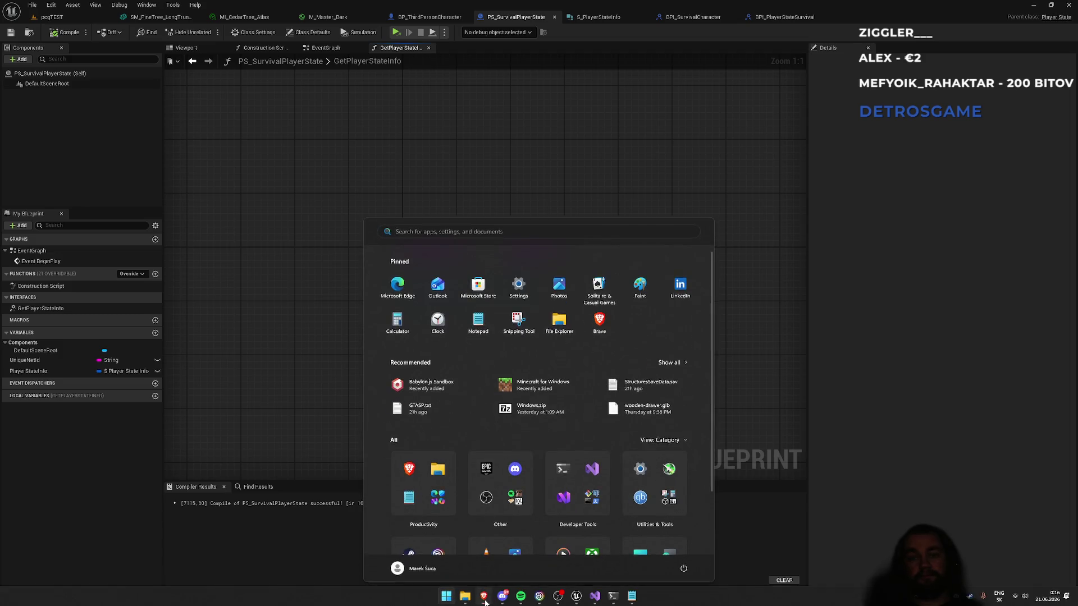
key(Escape)
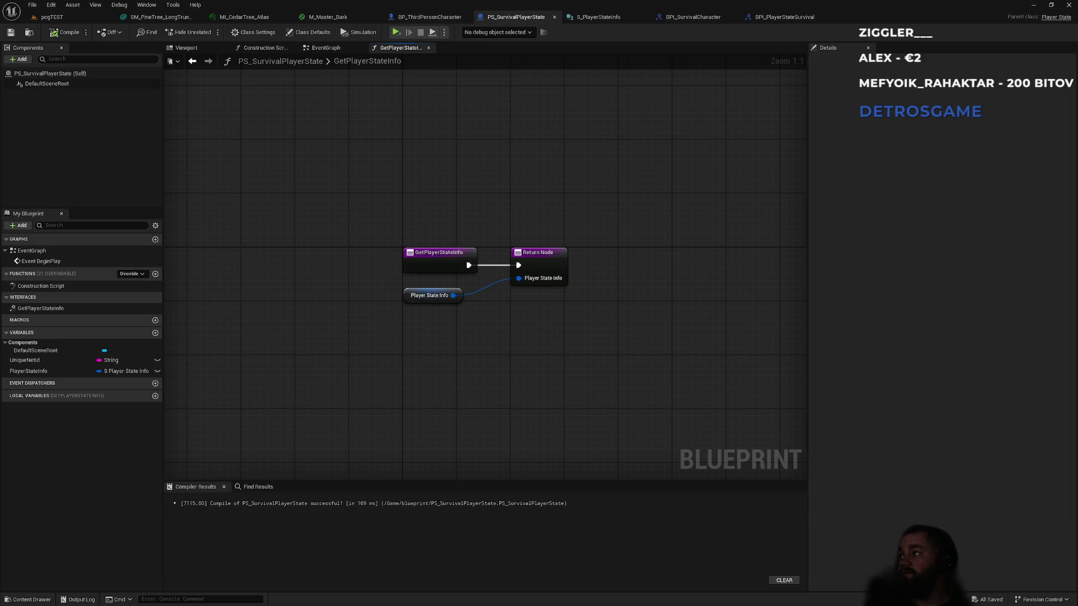
Step: In the browser, search 'ue6 visual scripting verse' and open 'The road to Unreal Engine 6'
key(alt+Tab)
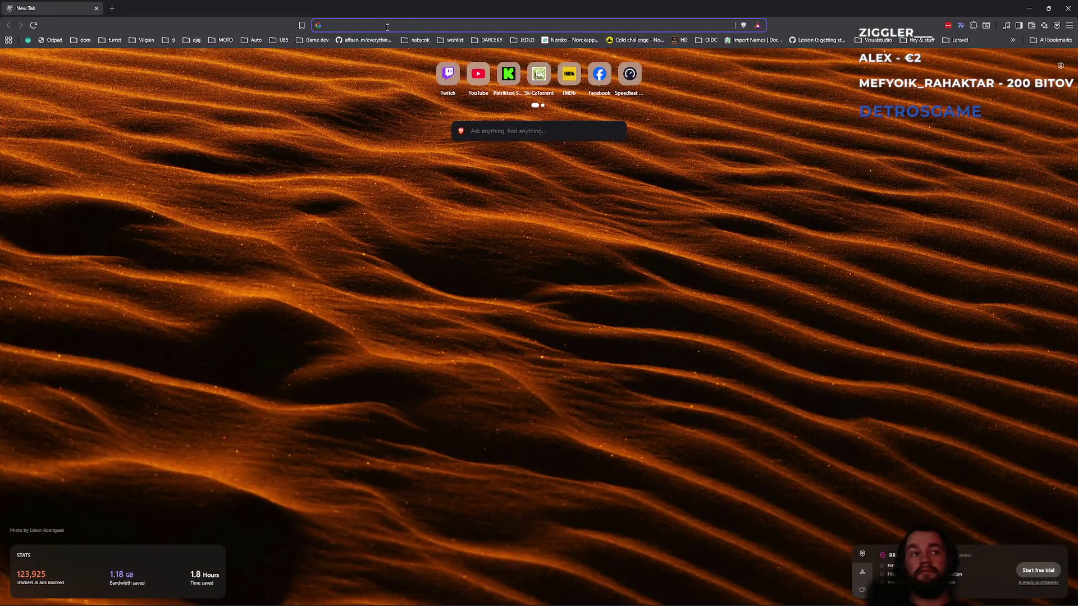
text(ue6 )
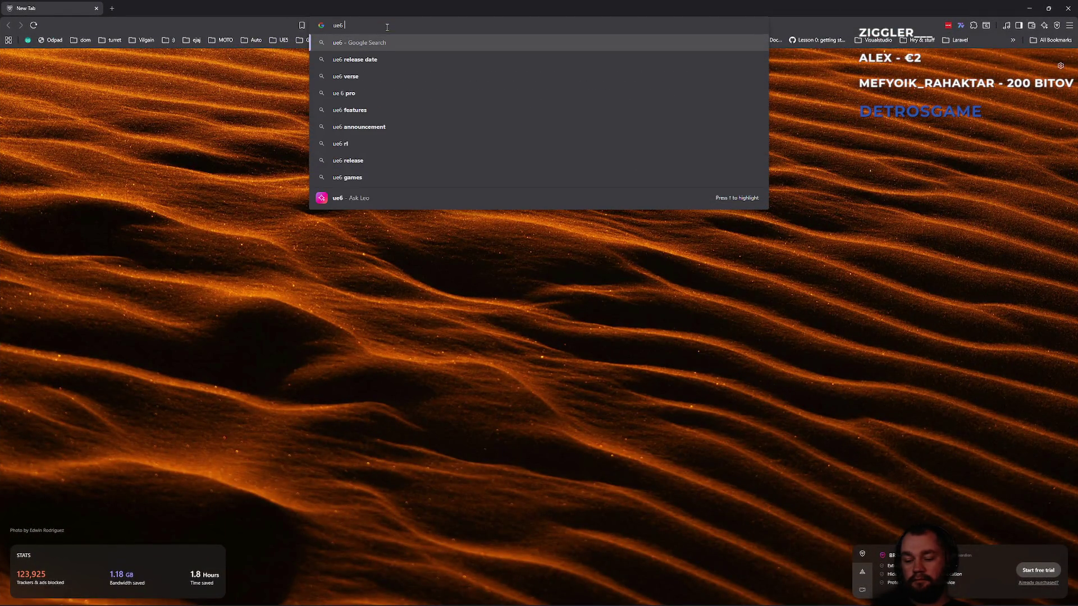
text(visual)
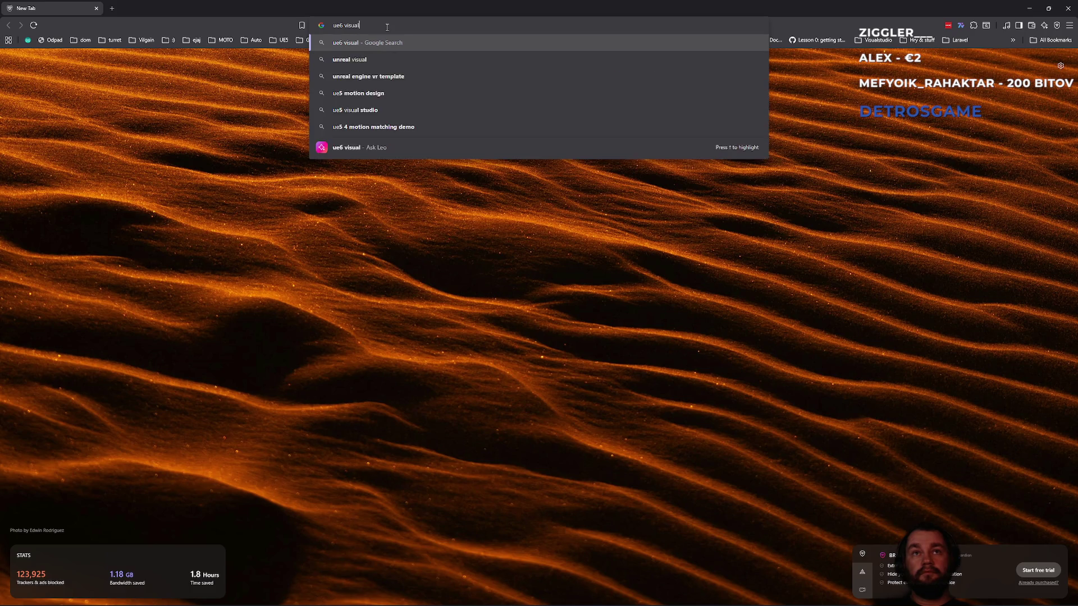
text( scripting verse)
key(Return)
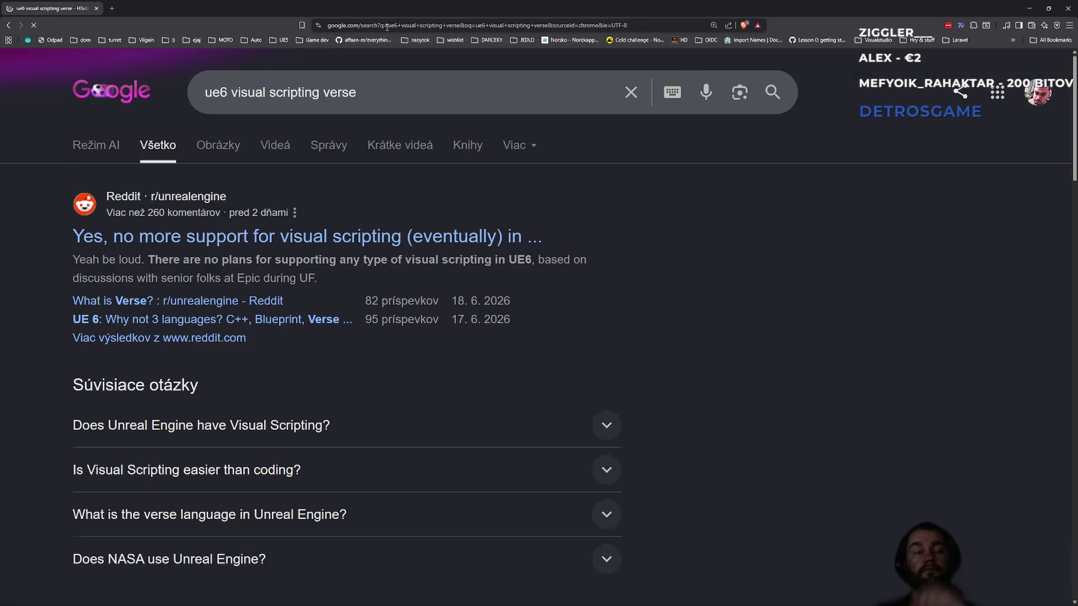
scroll(284, 401, down, 5)
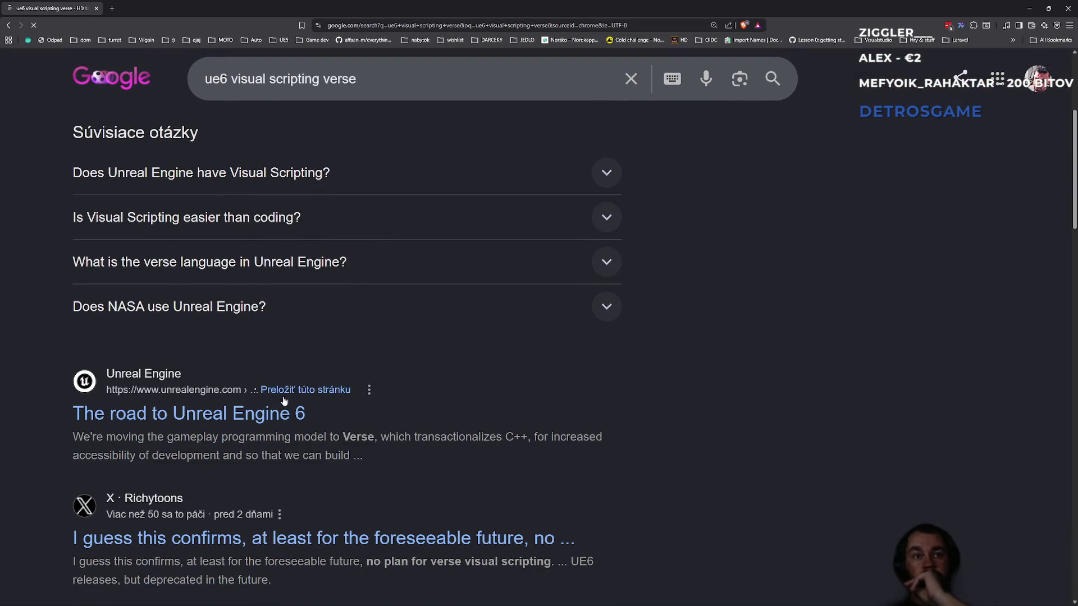
click(201, 415)
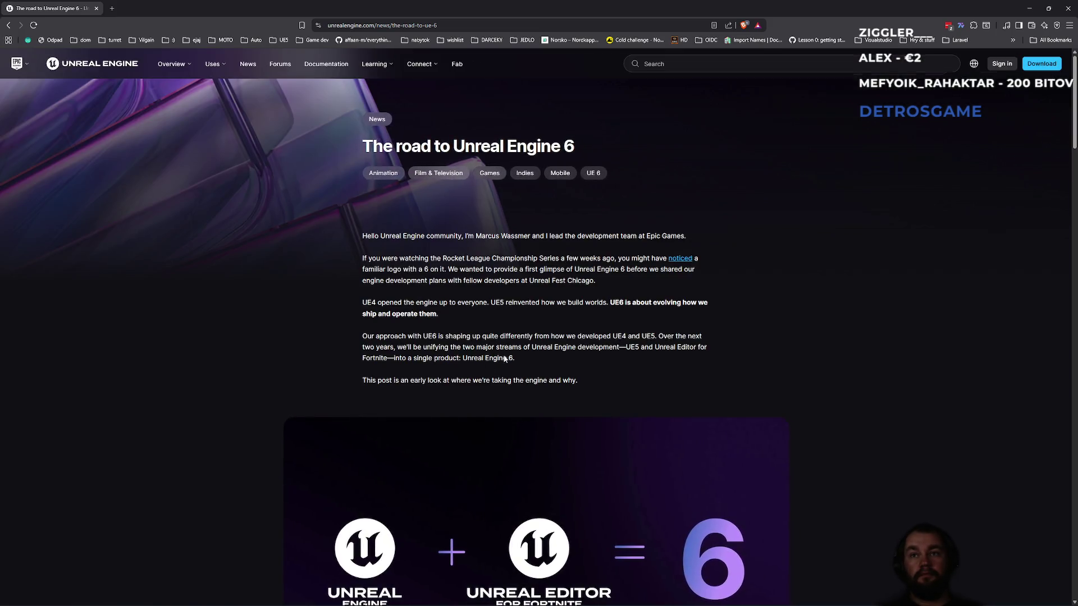
Step: Find 'bluepr' in the article and highlight the sentence about Blueprints in early UE6
ctrl+scroll(505, 359, up, 4)
scroll(504, 362, down, 5)
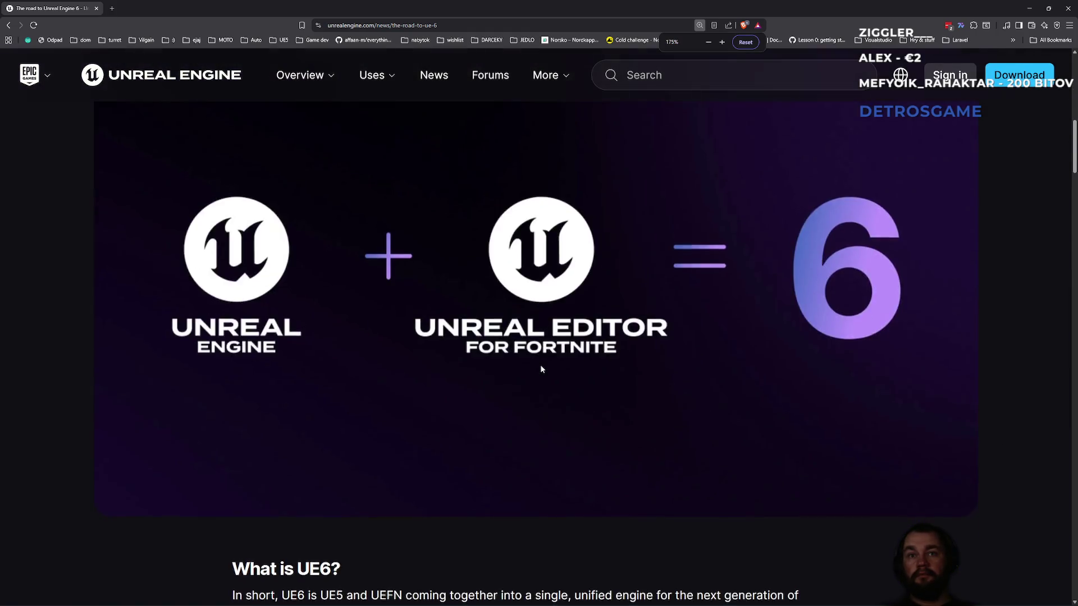
scroll(542, 368, down, 6)
key(ctrl+f)
text(vi)
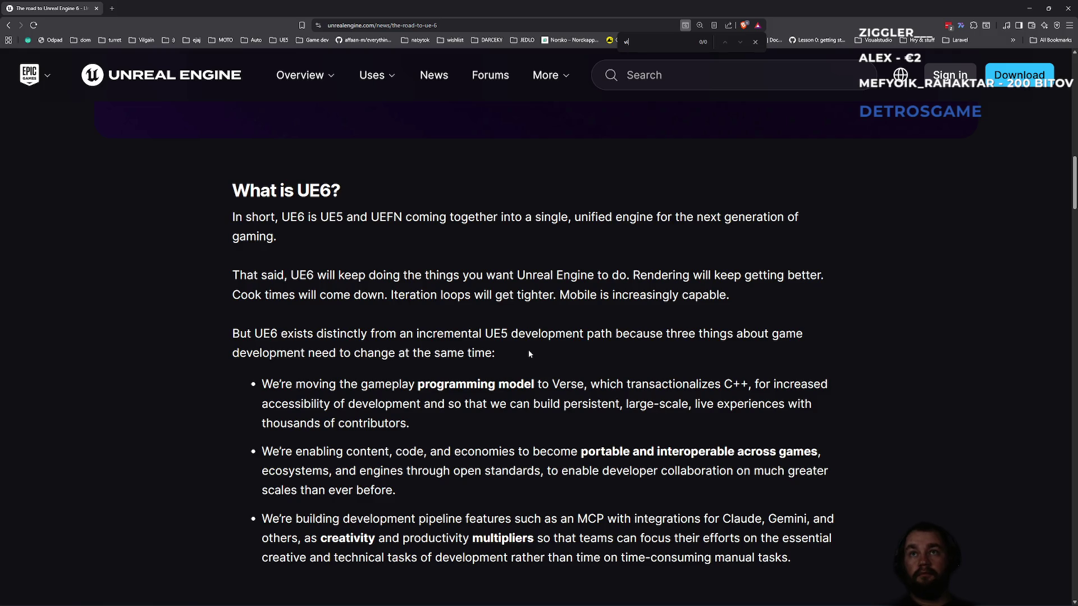
text(os)
key(Return)
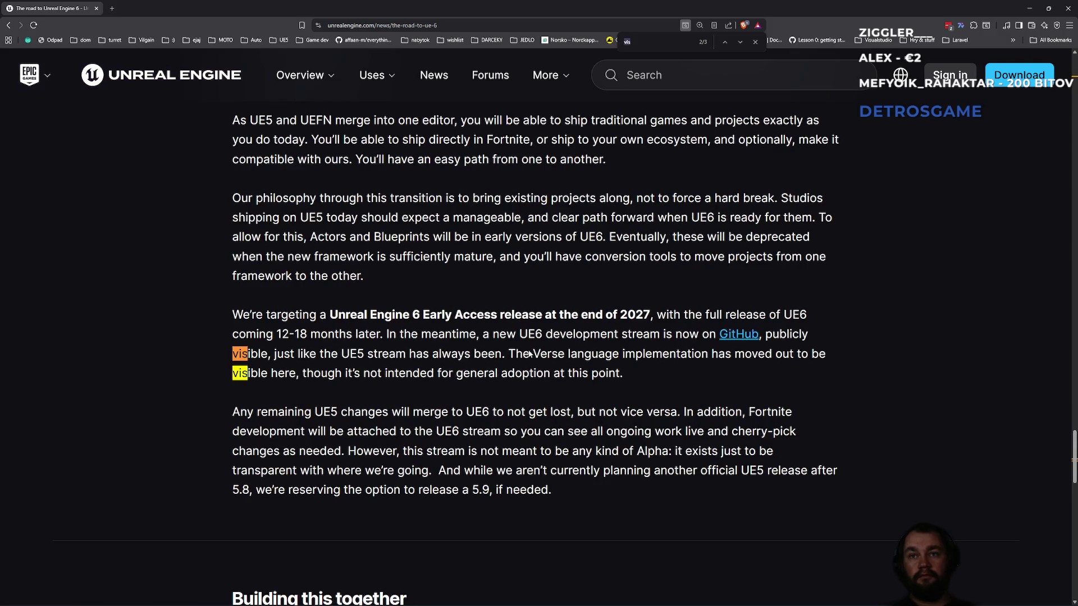
text(scrip)
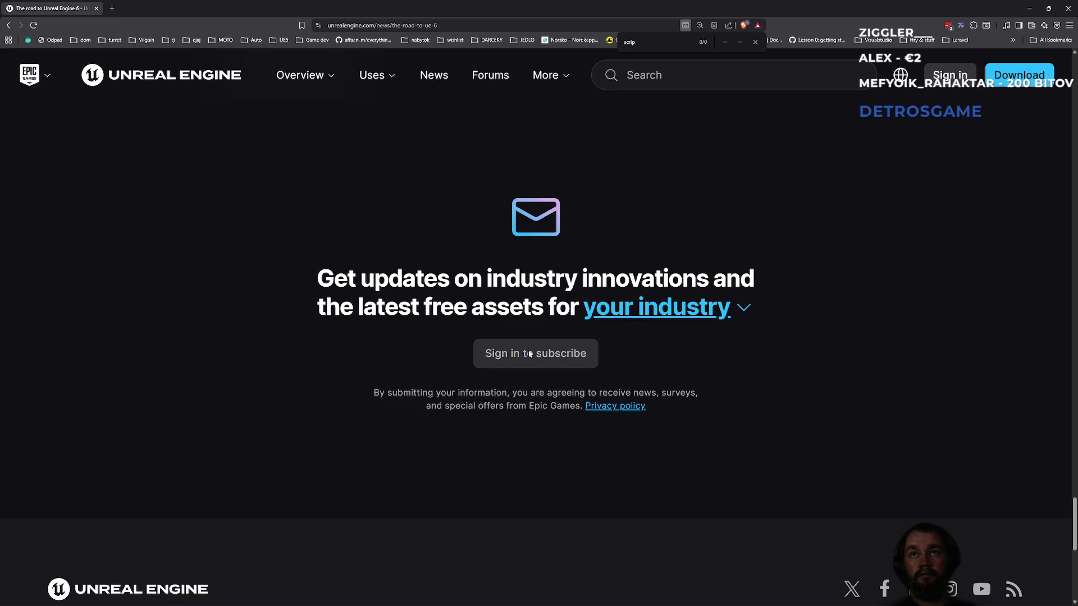
key(BackSpace)
key(BackSpace)
key(BackSpace)
text(bluepr)
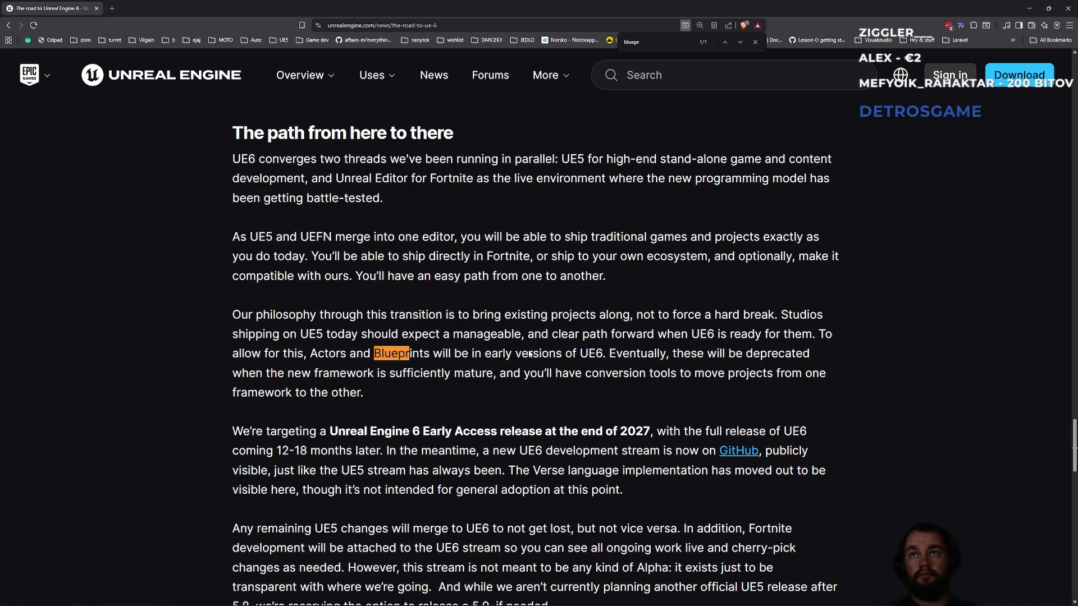
key(Escape)
click(408, 334)
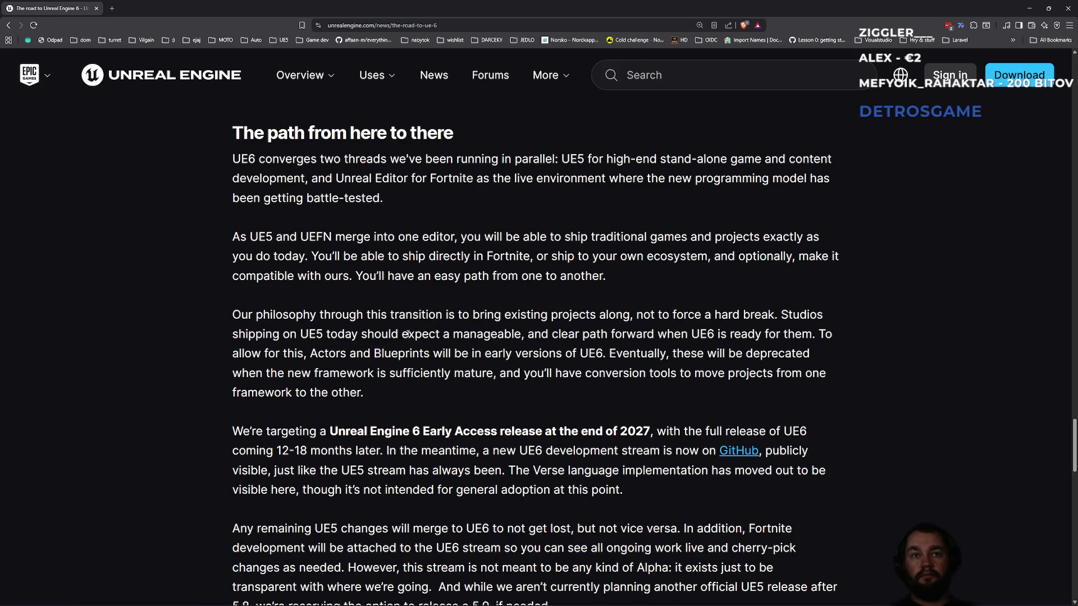
mouse_move(349, 353)
mouse_down()
mouse_move(433, 373)
mouse_move(525, 354)
mouse_move(625, 355)
mouse_up()
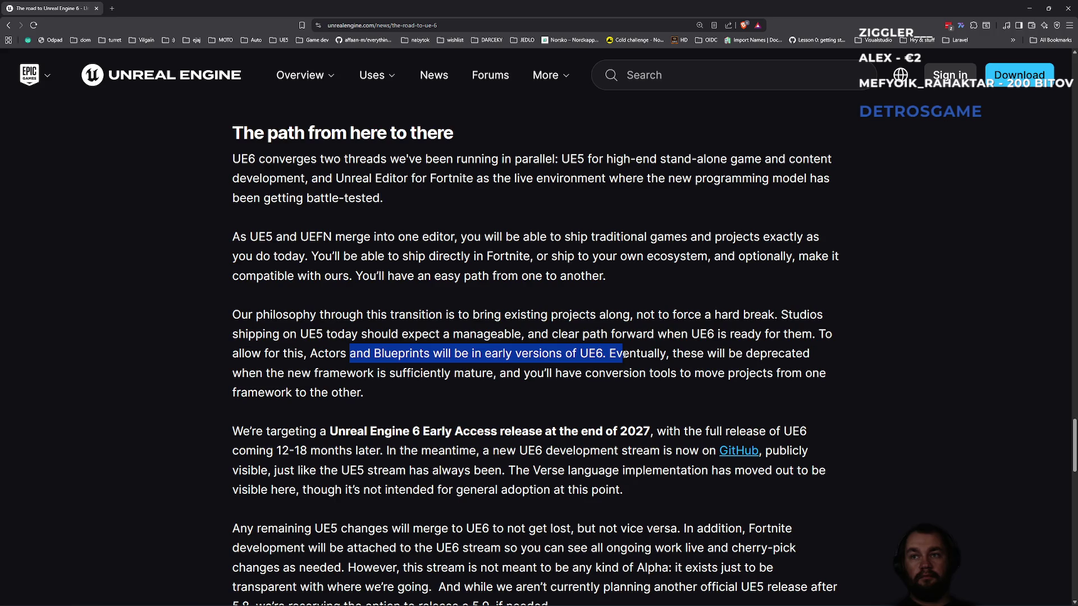
click(337, 354)
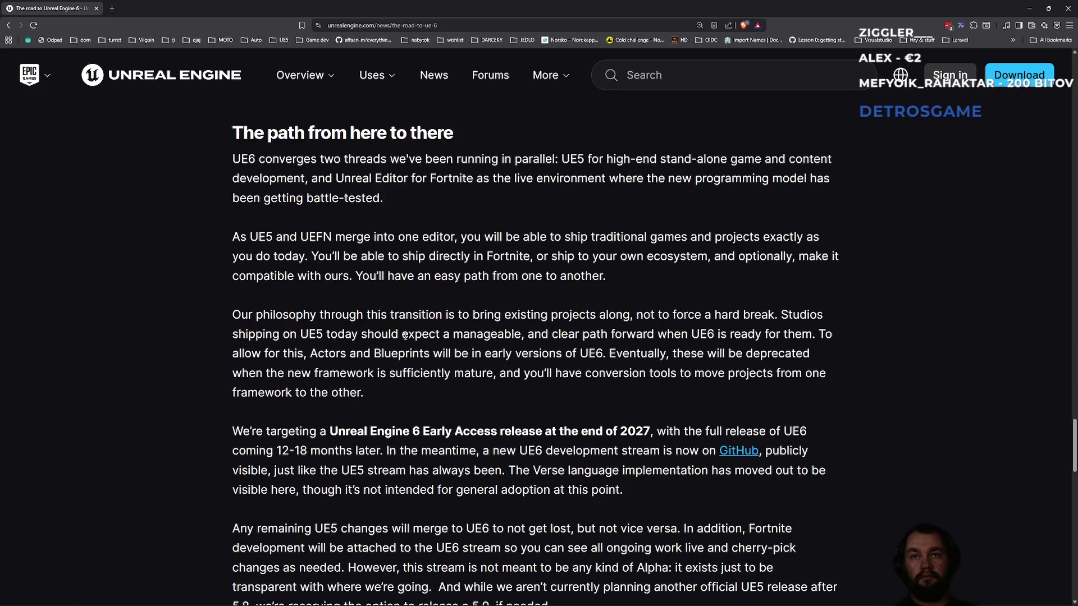
Step: Search the article for 'verse' and step back and forth through its 14 matches
key(ctrl+f)
text(bluepr)
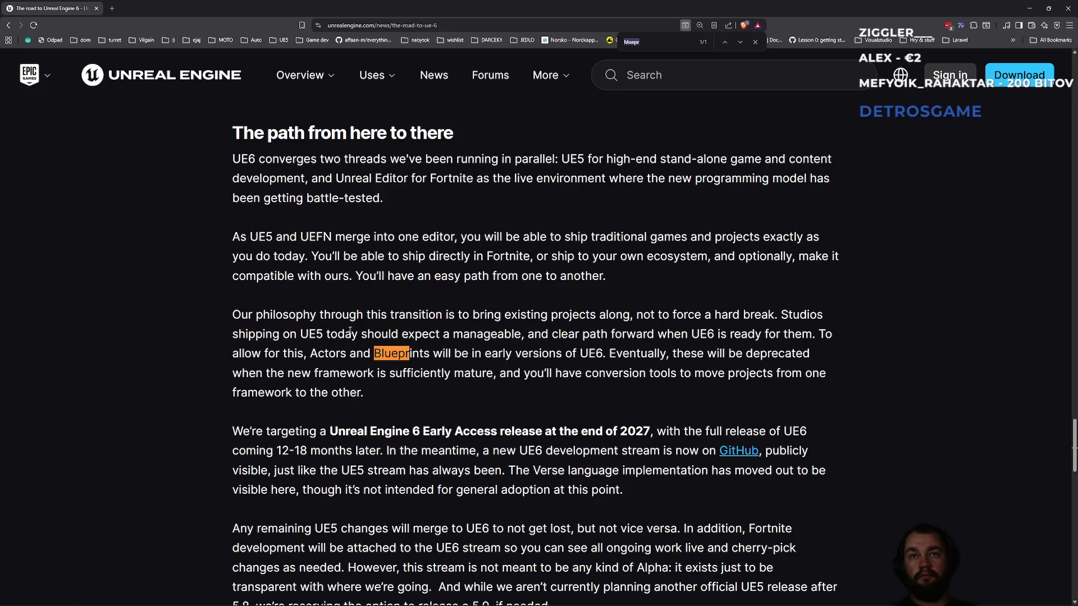
key(BackSpace)
key(BackSpace)
key(BackSpace)
text(verse)
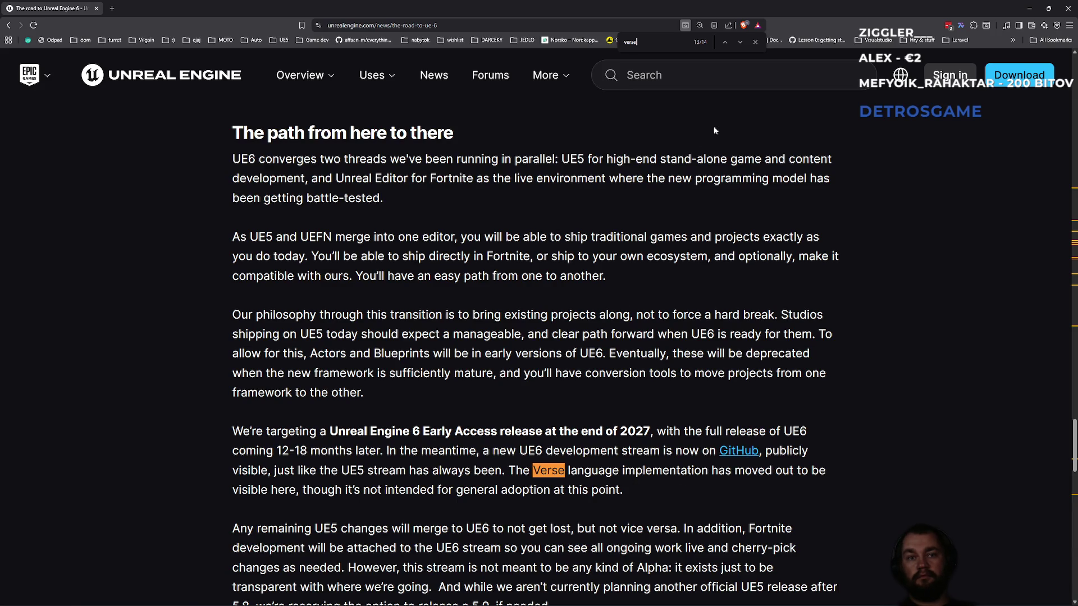
click(732, 43)
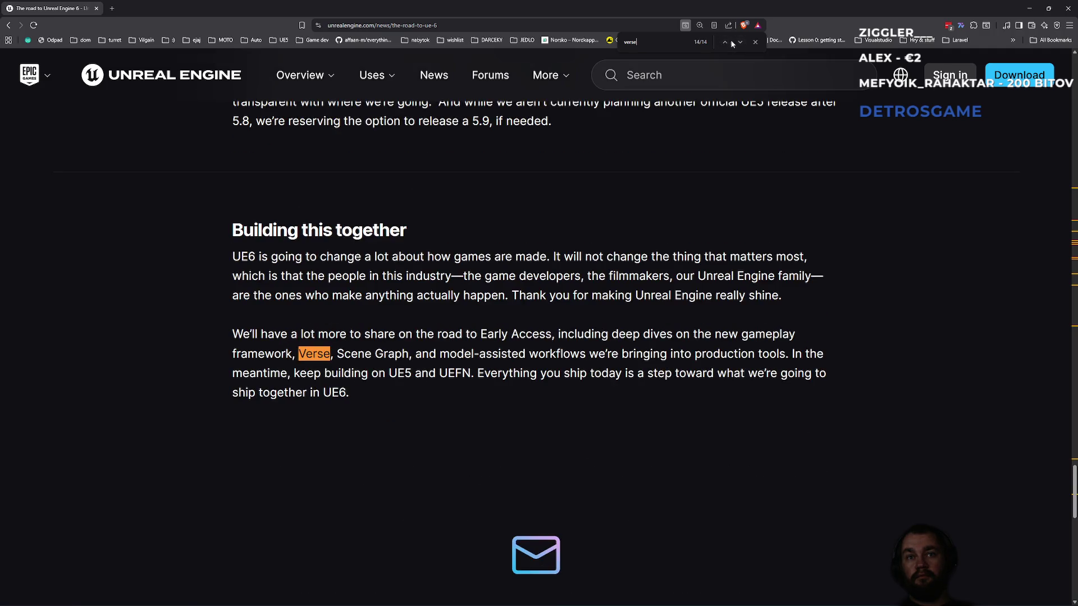
click(725, 42)
click(726, 42)
click(725, 41)
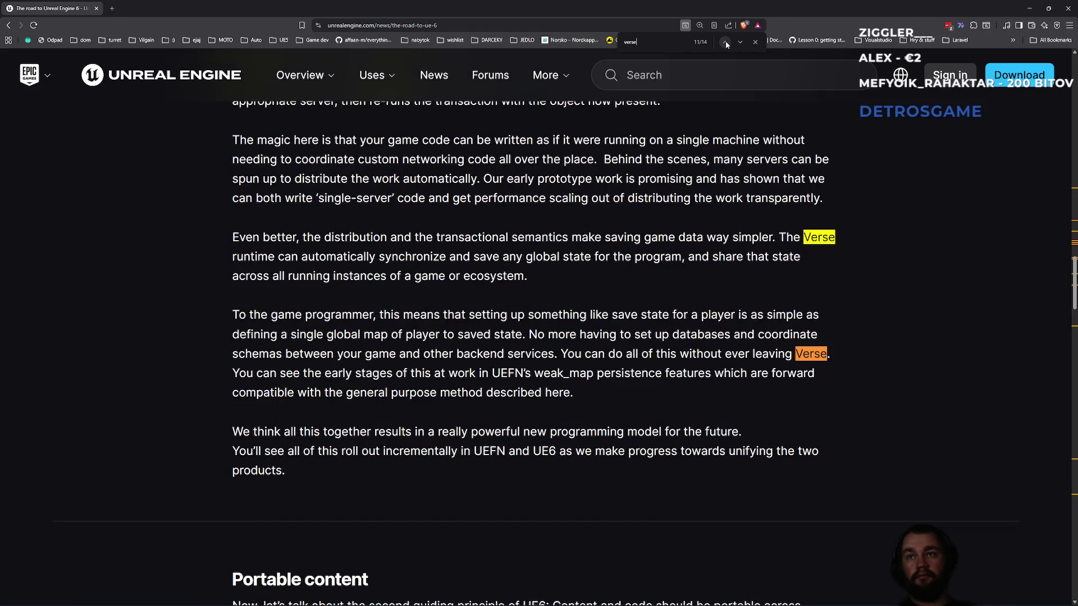
click(725, 41)
click(725, 42)
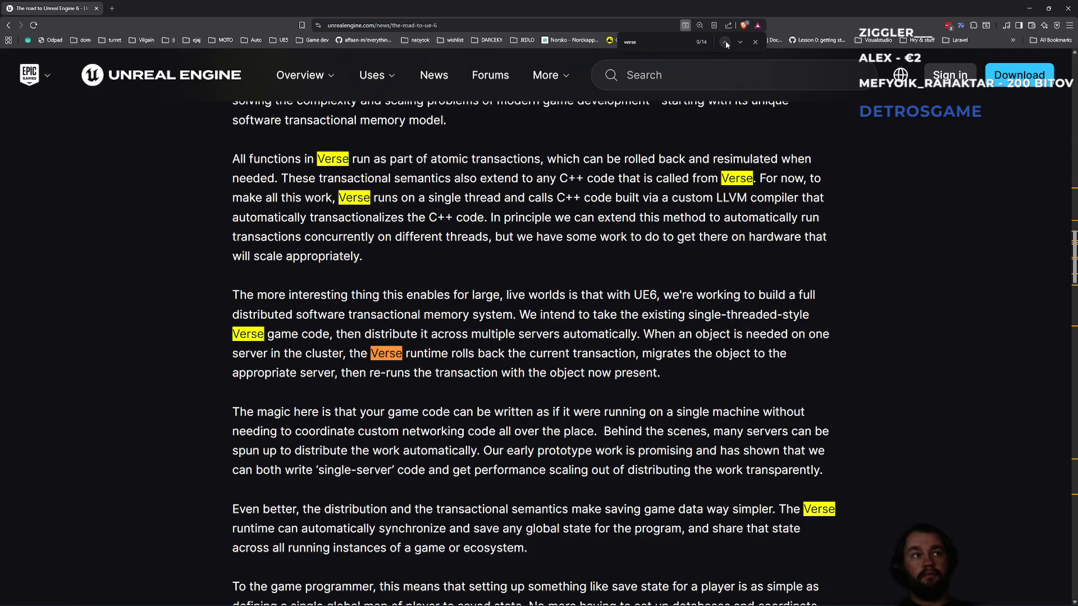
click(725, 42)
click(725, 41)
click(726, 42)
click(725, 41)
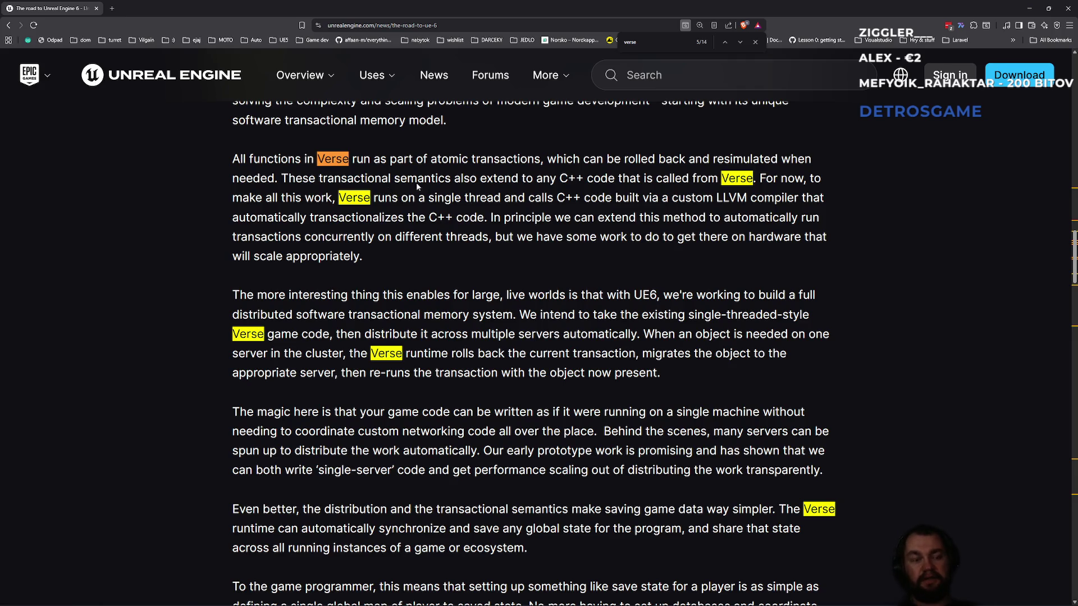
Step: Open the EpicGames/UnrealEngine GitHub repository in a new tab
click(112, 8)
text(unreal)
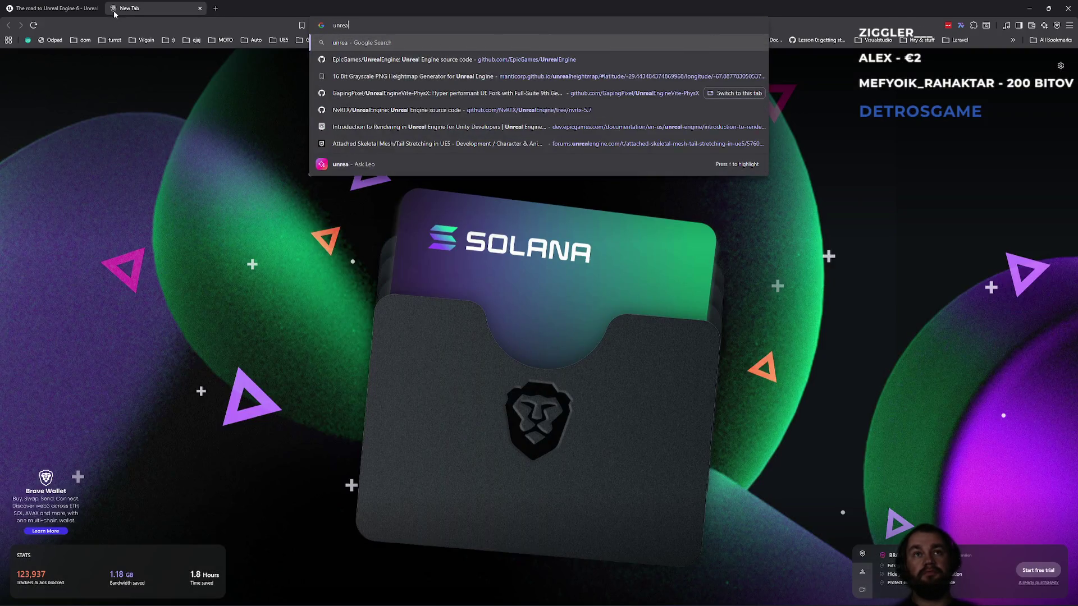
key(Return)
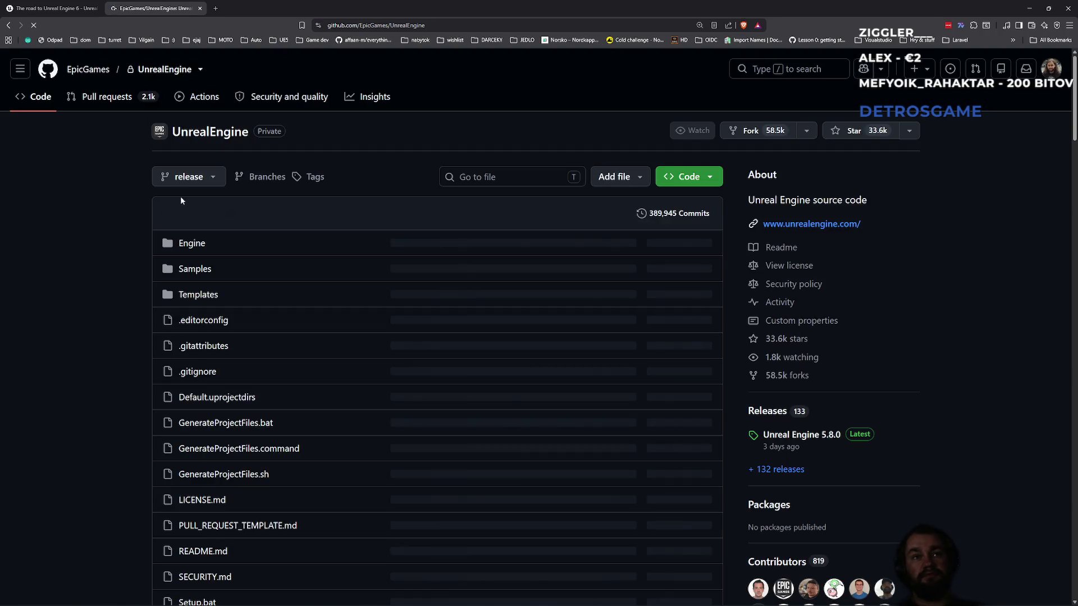
Step: Switch the repository to the ue6-main branch and view its commit history
click(189, 176)
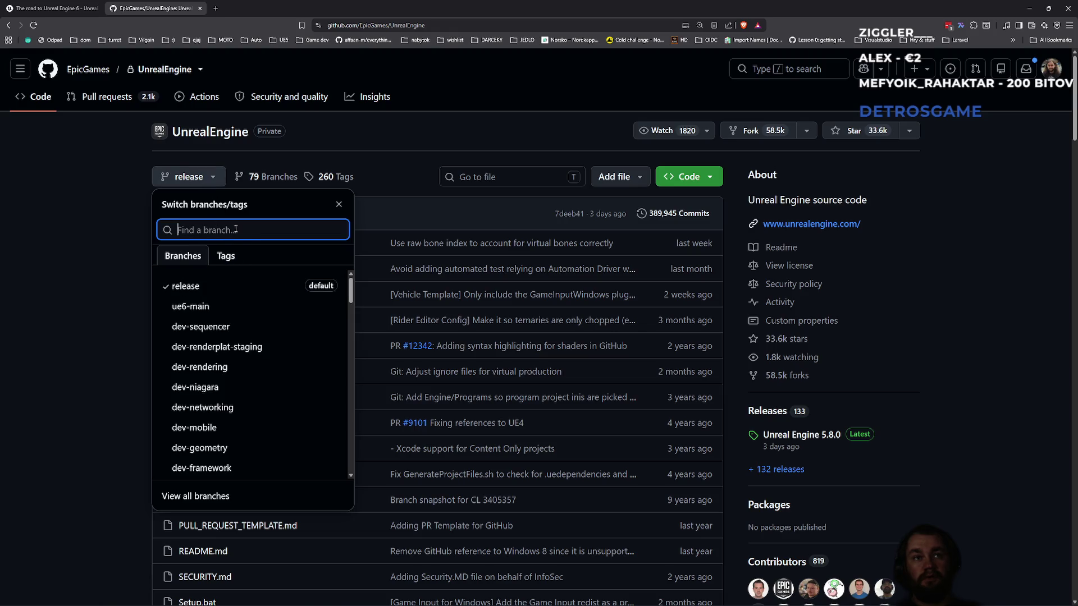
text(ue)
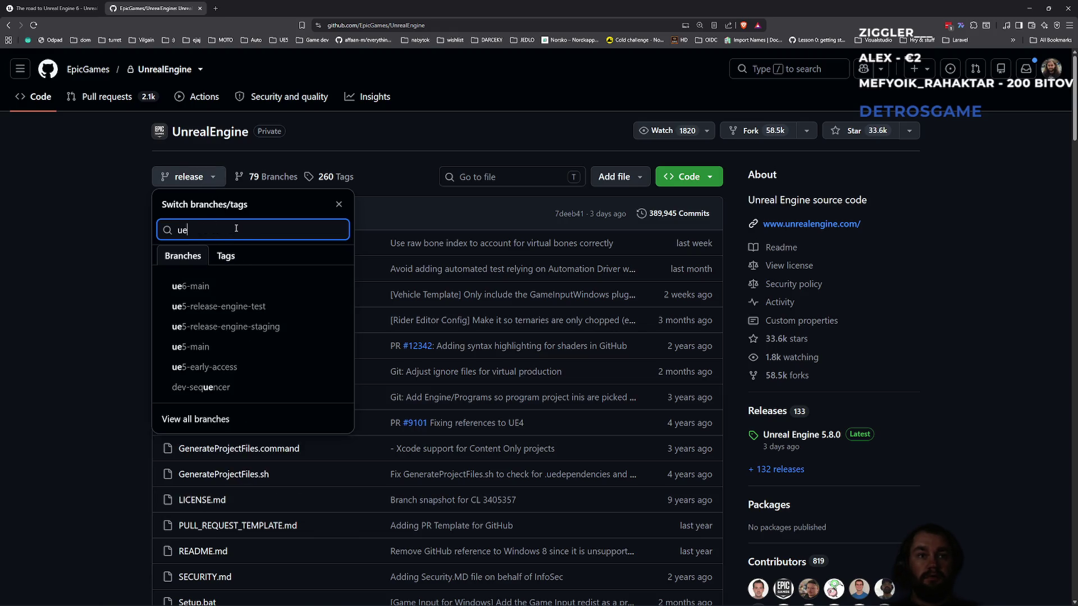
text(6)
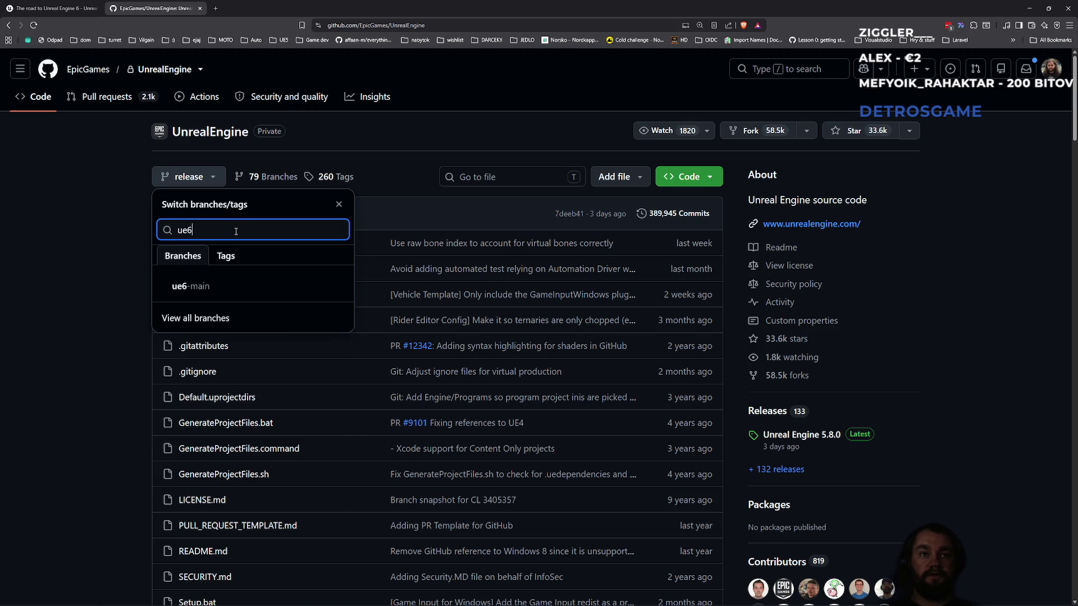
click(217, 288)
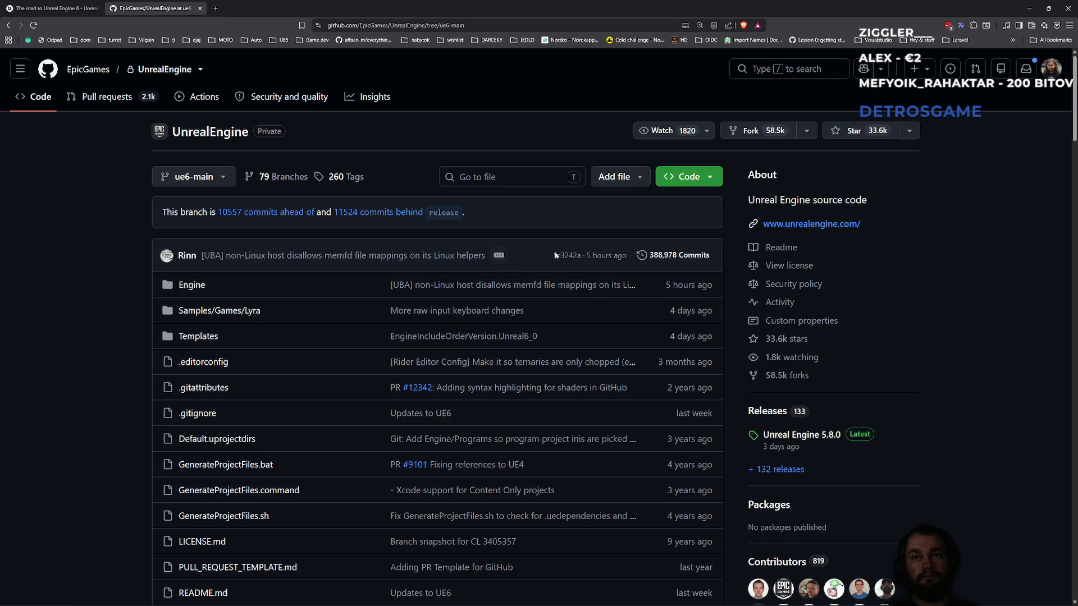
click(680, 256)
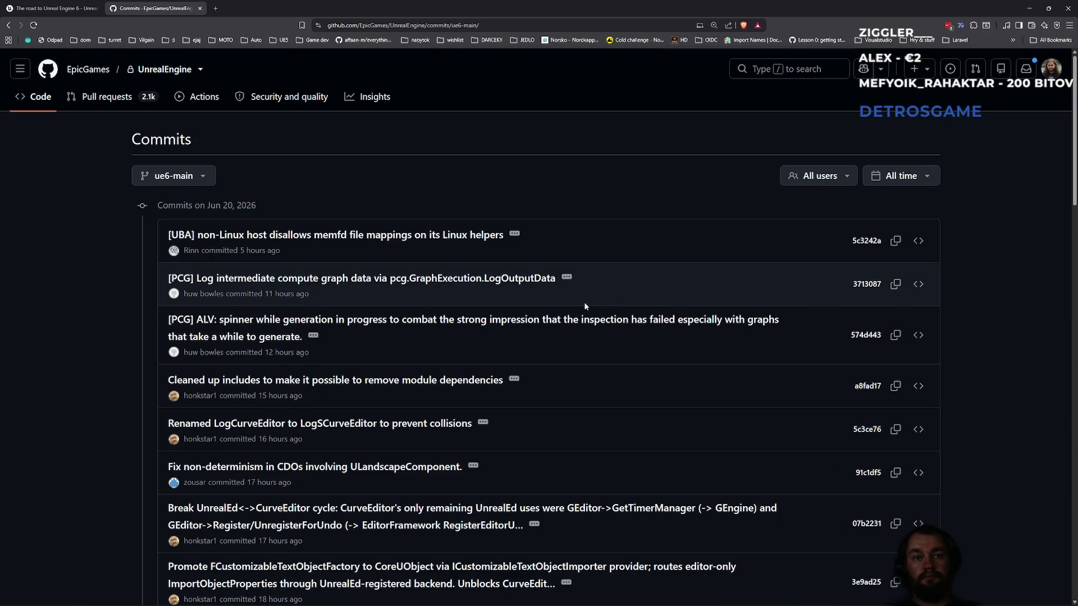
Step: Scroll through yesterday's ue6-main commits, then return to the UE6 article tab
mouse_move(188, 442)
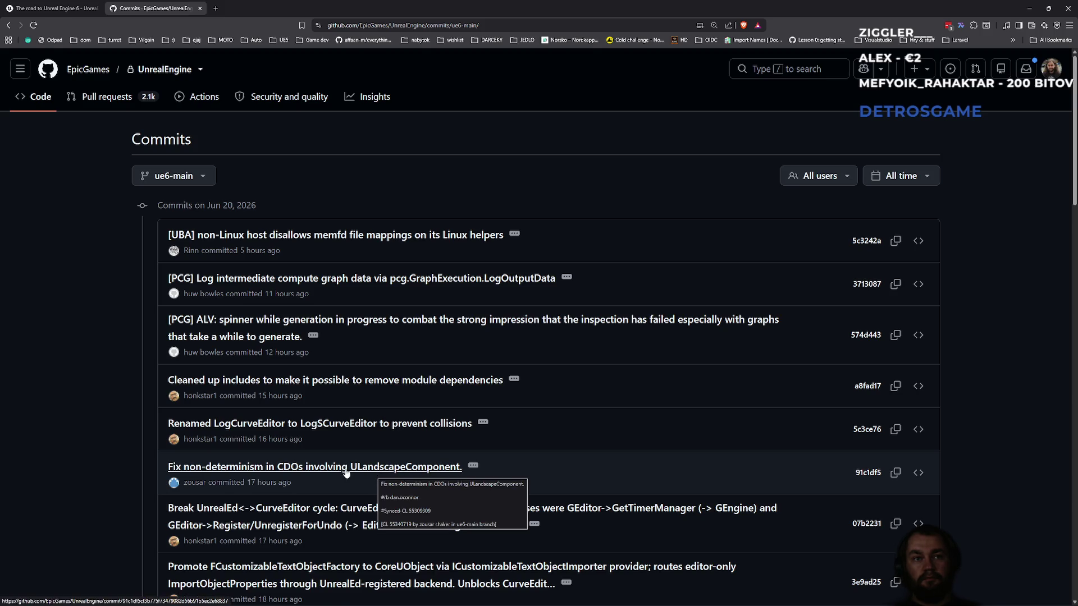
scroll(317, 470, down, 2)
scroll(318, 470, down, 1)
scroll(317, 472, down, 3)
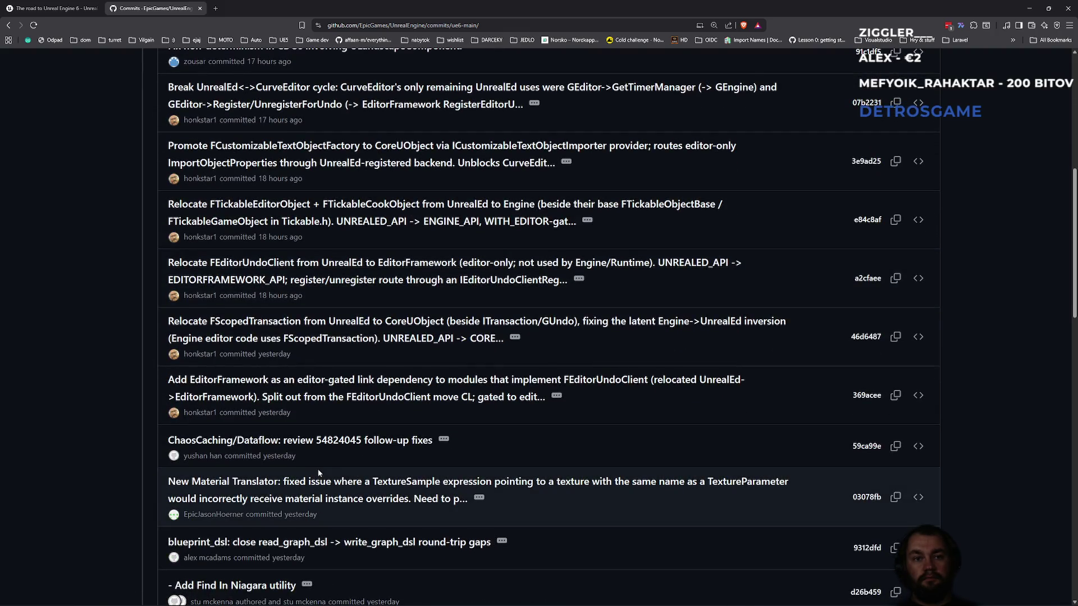
scroll(318, 470, down, 3)
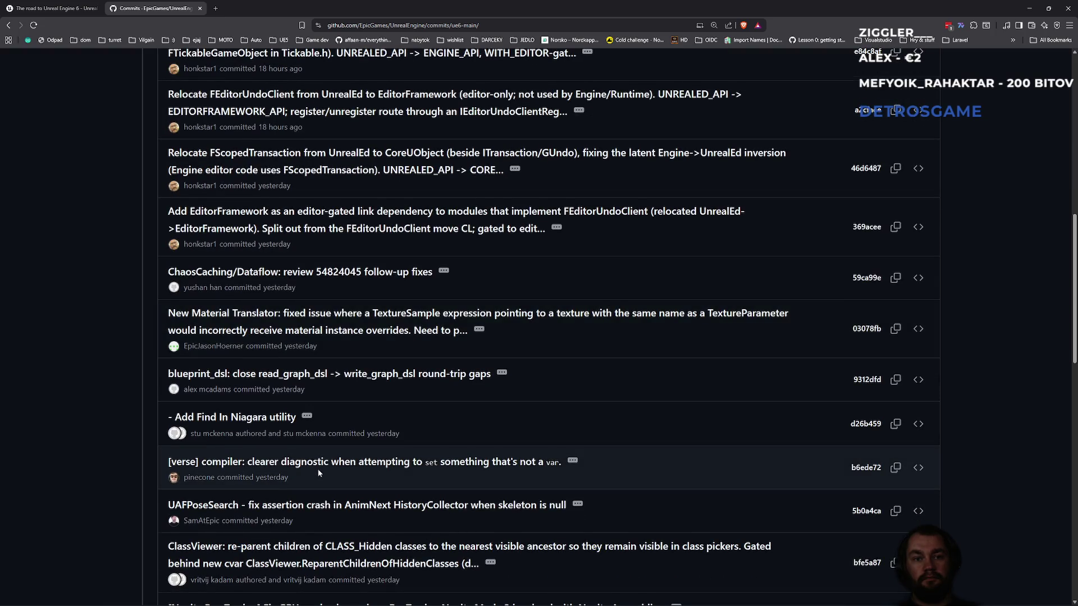
scroll(318, 469, down, 2)
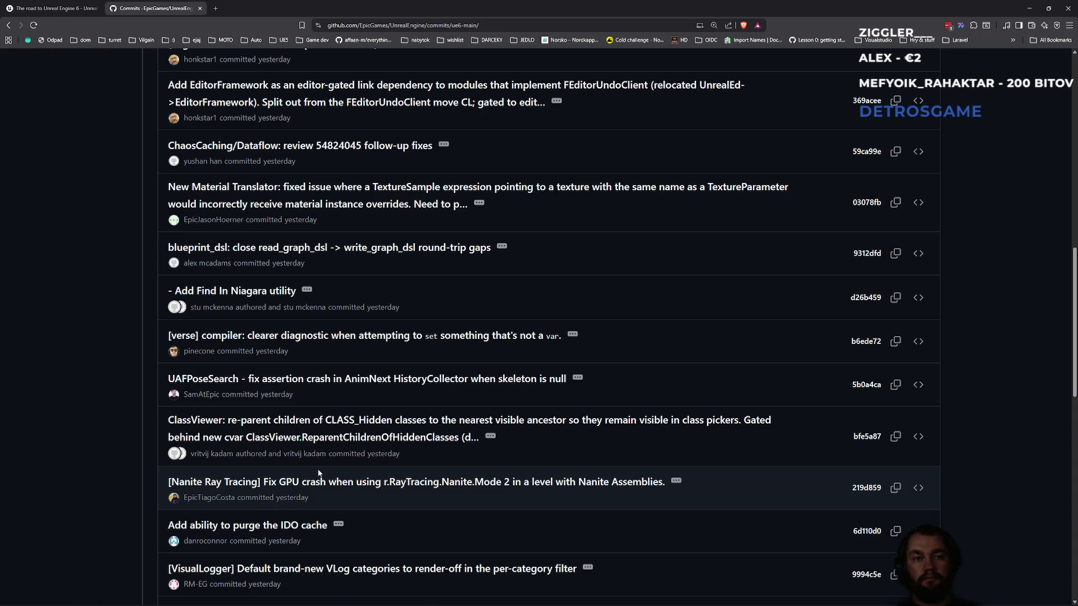
scroll(318, 473, down, 2)
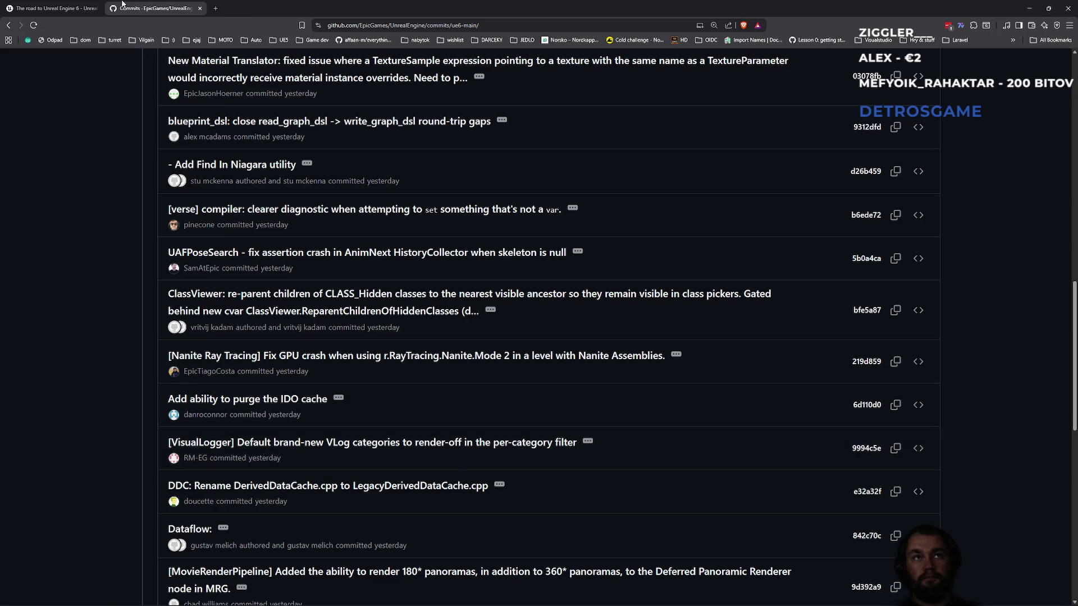
click(55, 6)
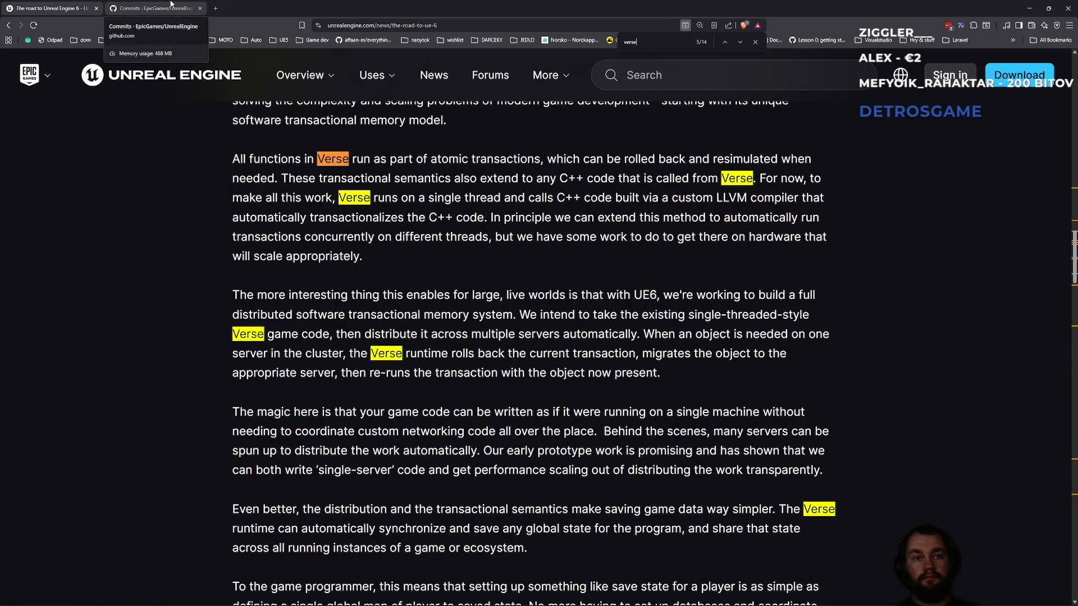
Step: Read on past the article's Portable content section, then switch back to the Unreal Editor
mouse_move(392, 530)
mouse_down()
mouse_move(741, 539)
mouse_move(423, 532)
mouse_move(303, 550)
mouse_move(521, 551)
mouse_up()
click(543, 551)
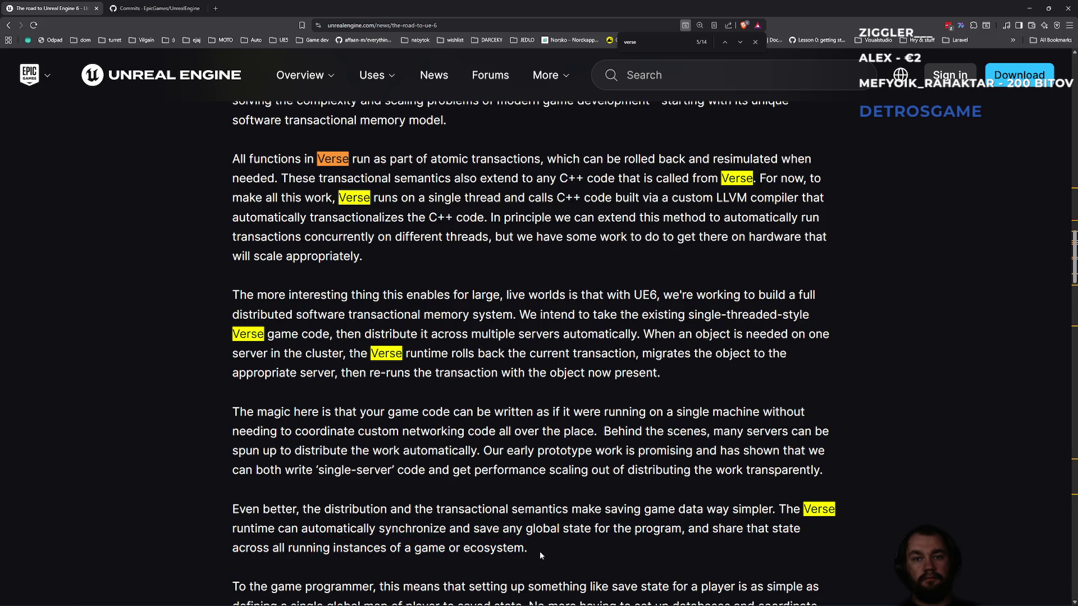
scroll(540, 551, down, 1)
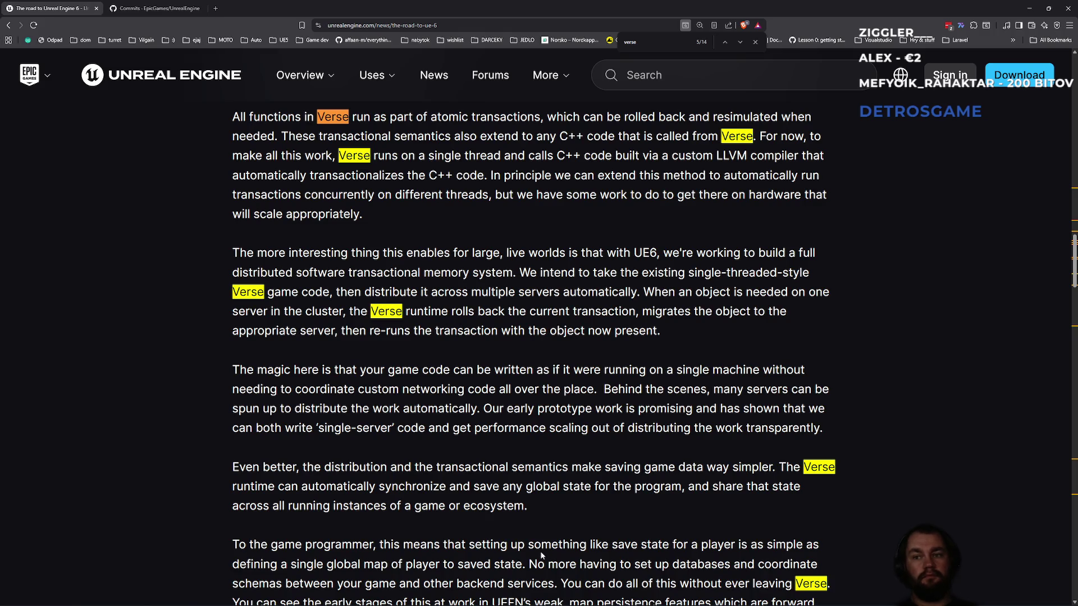
scroll(497, 575, down, 3)
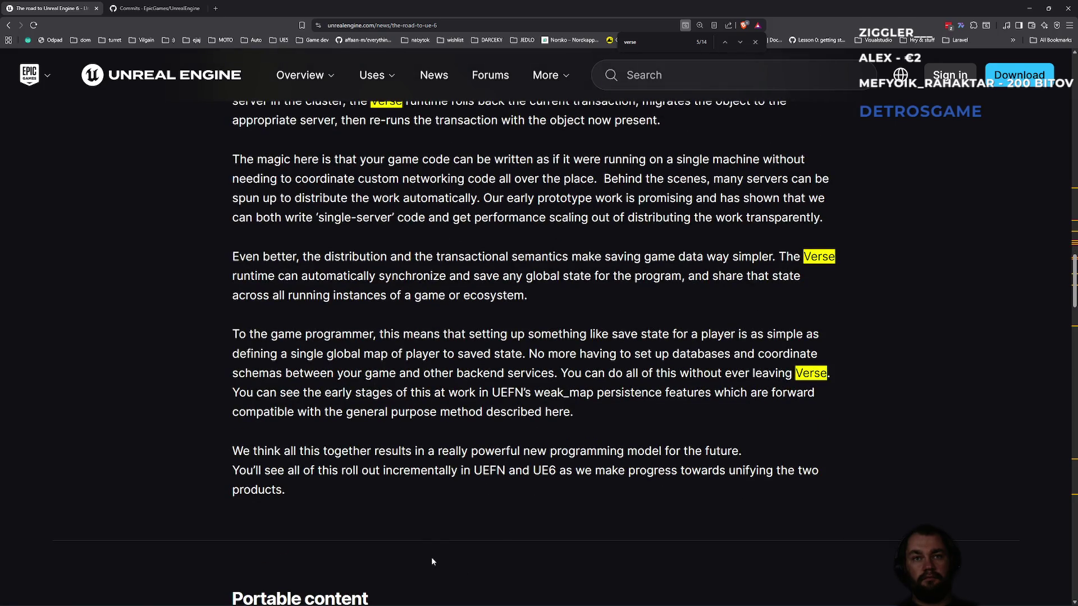
scroll(446, 542, down, 3)
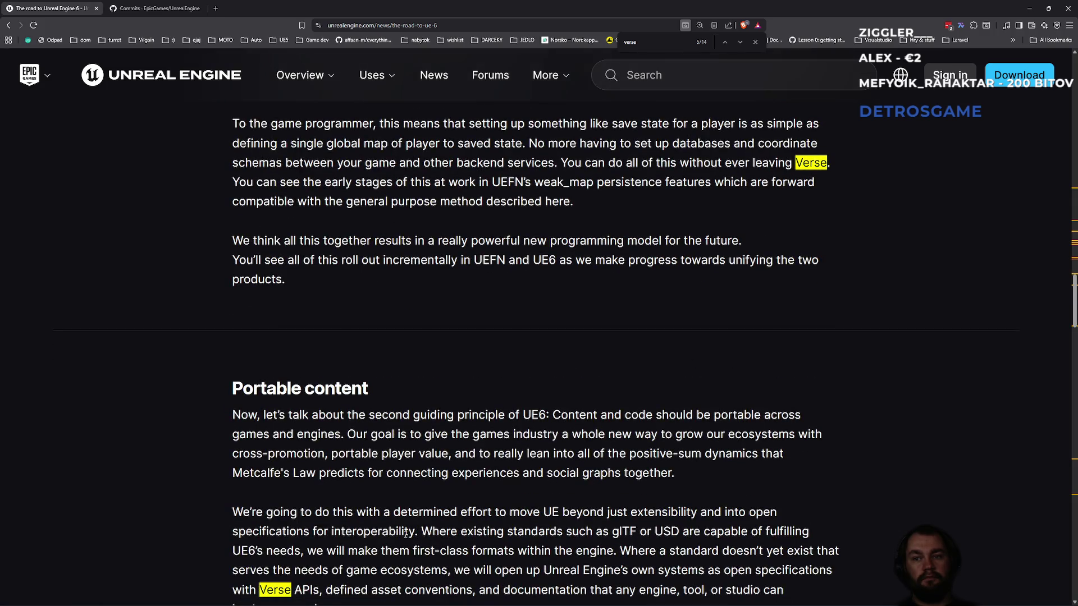
scroll(406, 534, down, 4)
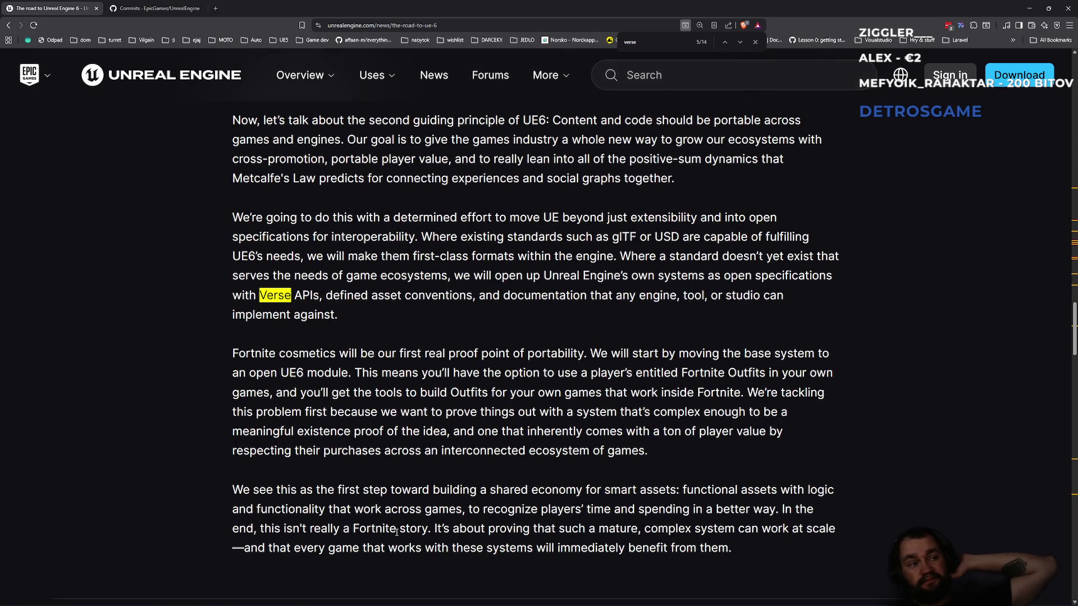
click(108, 6)
key(alt+Tab)
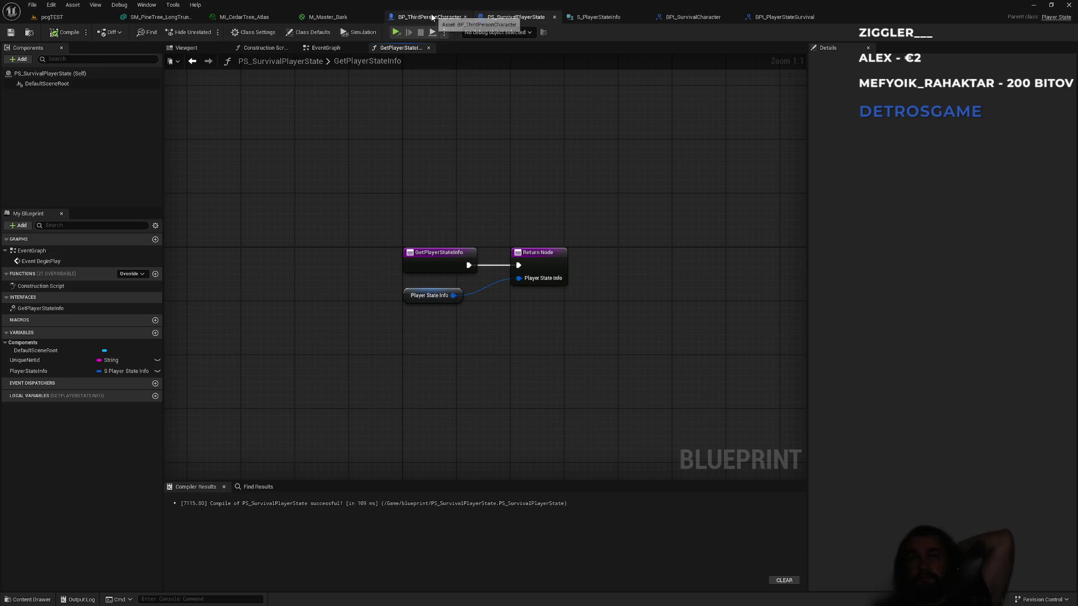
Step: Open BPI_SurvivalCharacter and add a new interface function named GetPlayerState
click(432, 19)
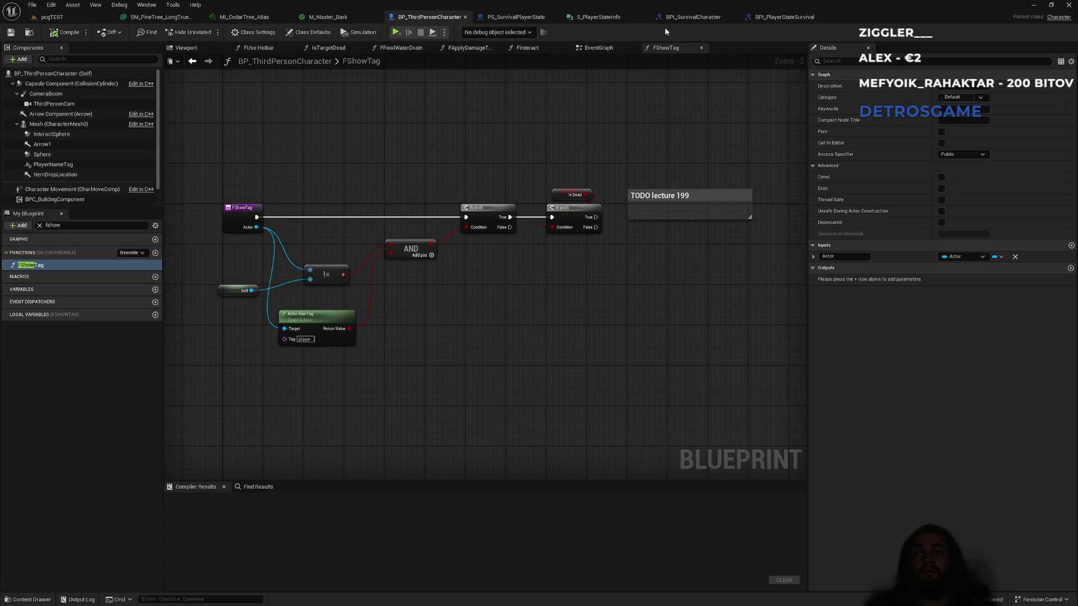
click(702, 17)
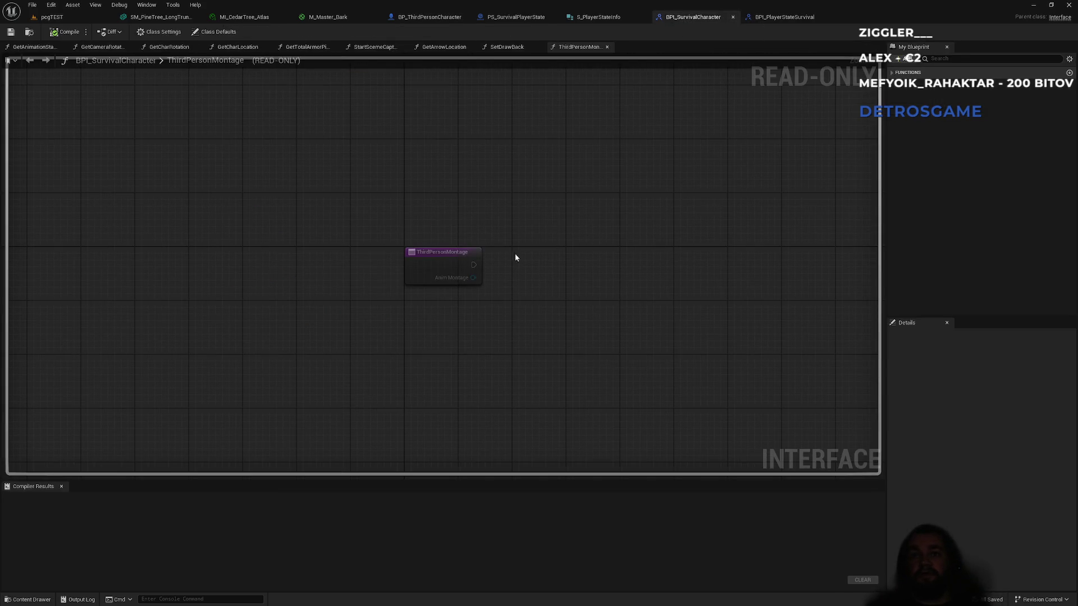
click(908, 73)
scroll(951, 230, down, 3)
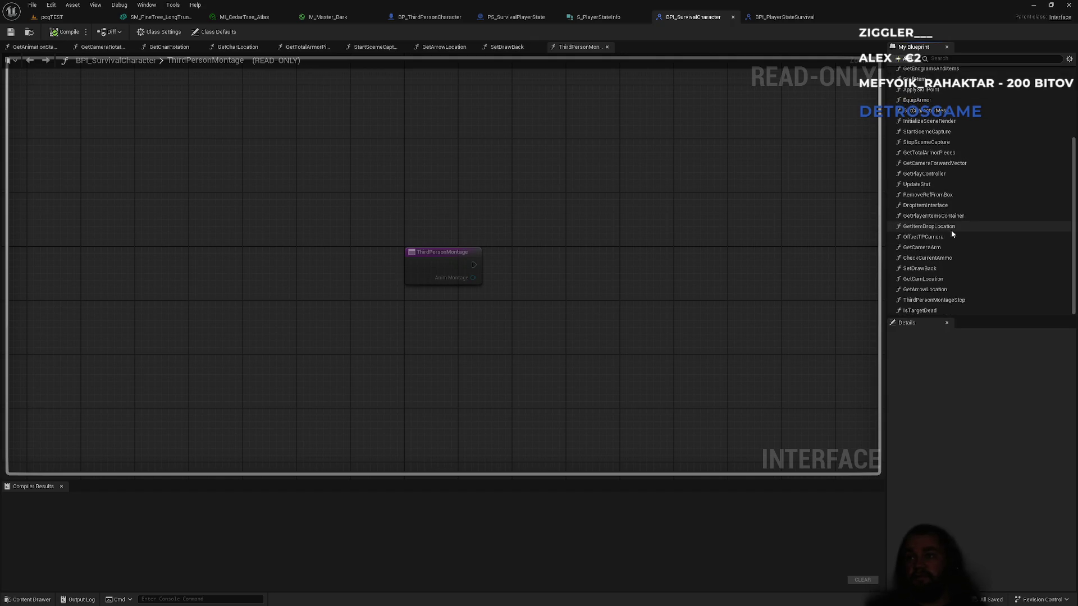
click(911, 61)
click(919, 90)
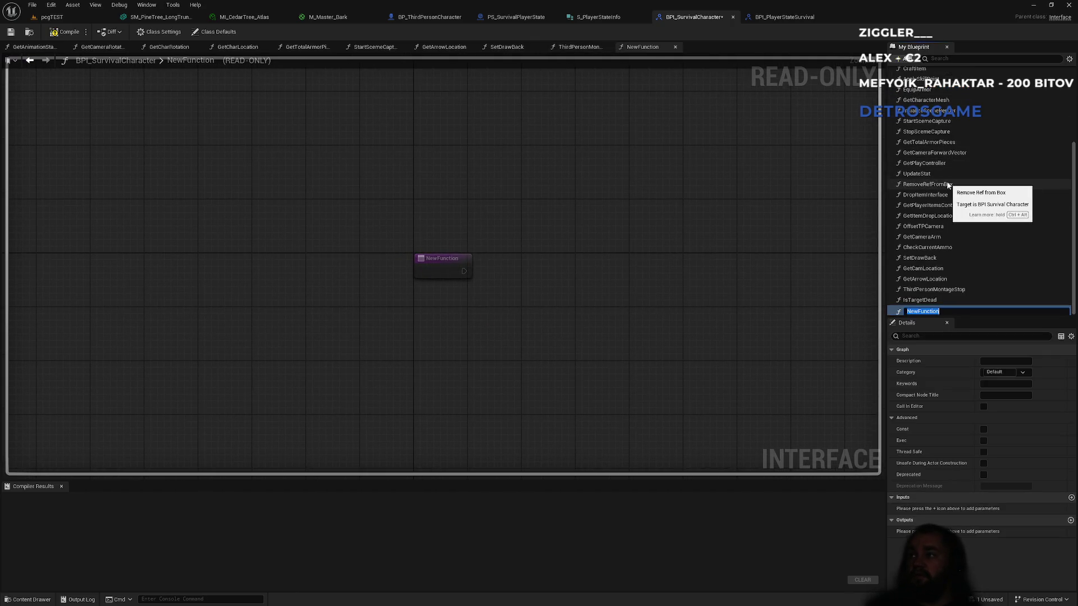
text(G)
text(te)
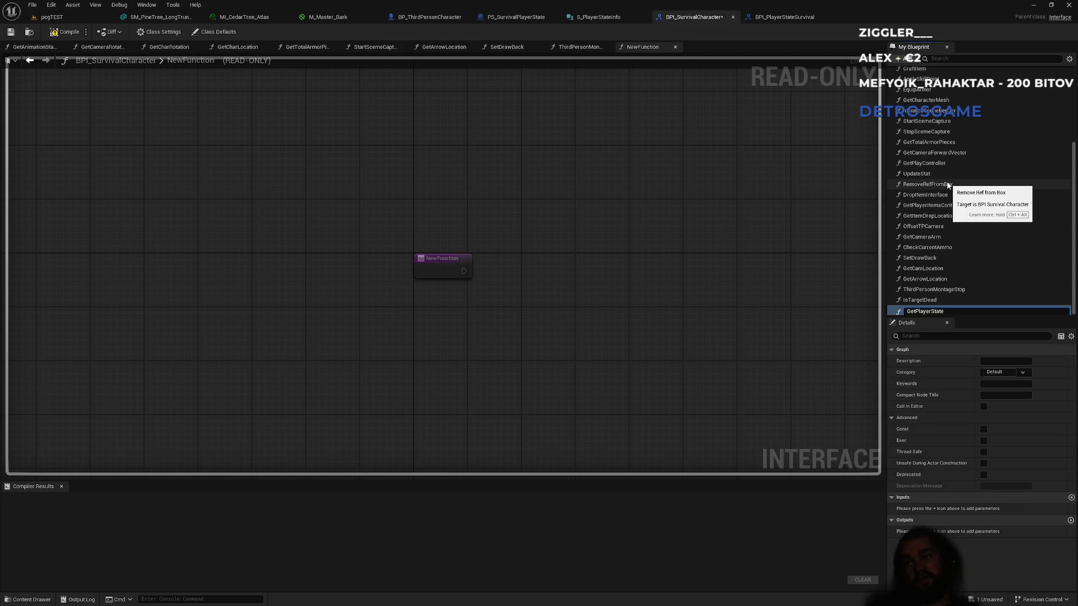
key(Return)
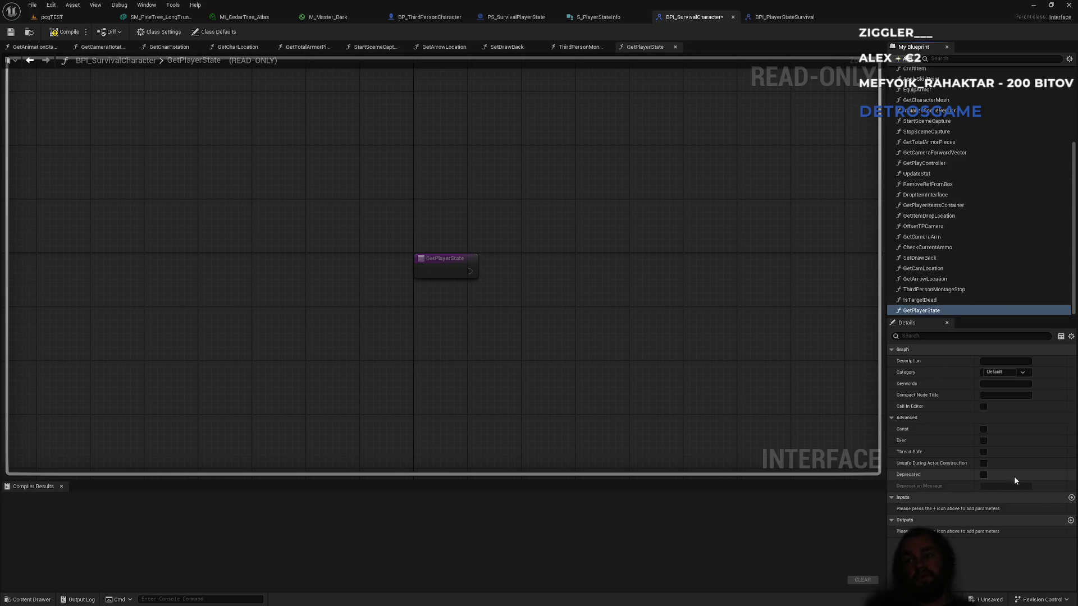
Step: Give GetPlayerState an output of type Player State Object Reference
click(1070, 521)
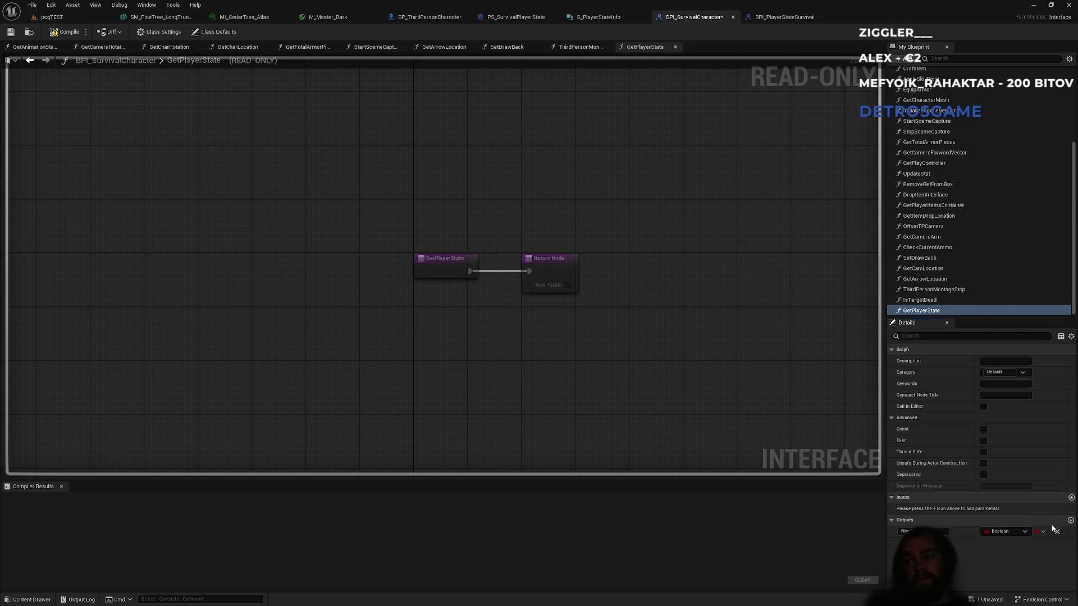
click(999, 534)
text(playerstate)
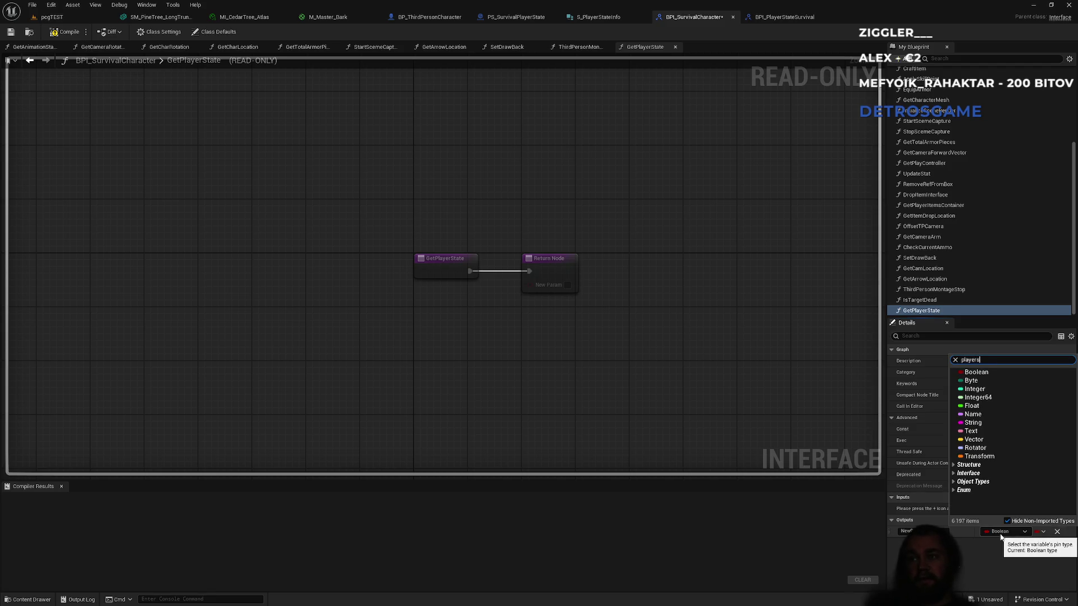
mouse_move(988, 423)
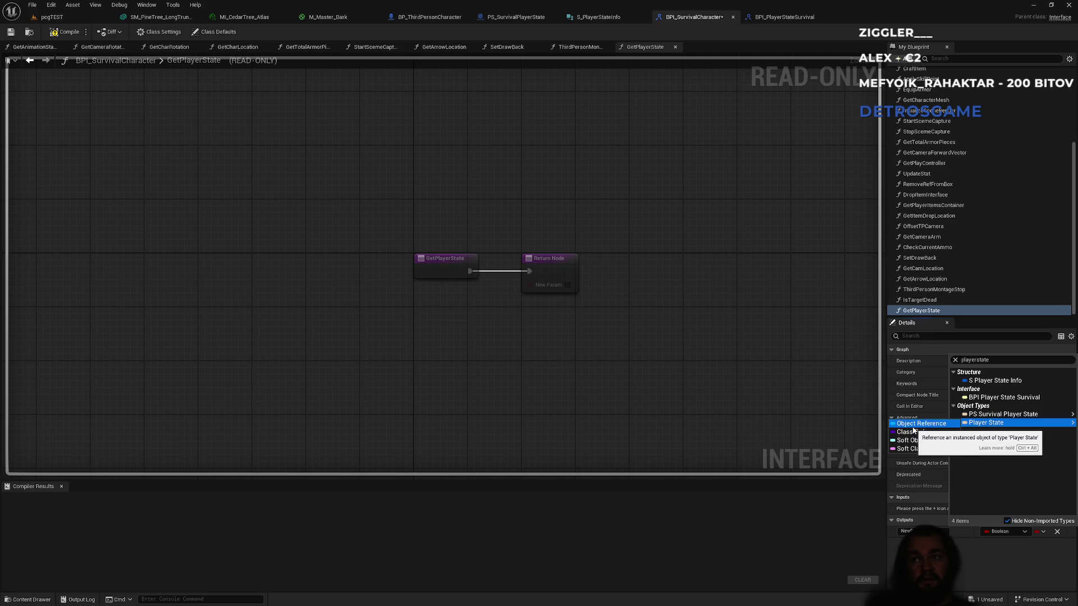
click(913, 425)
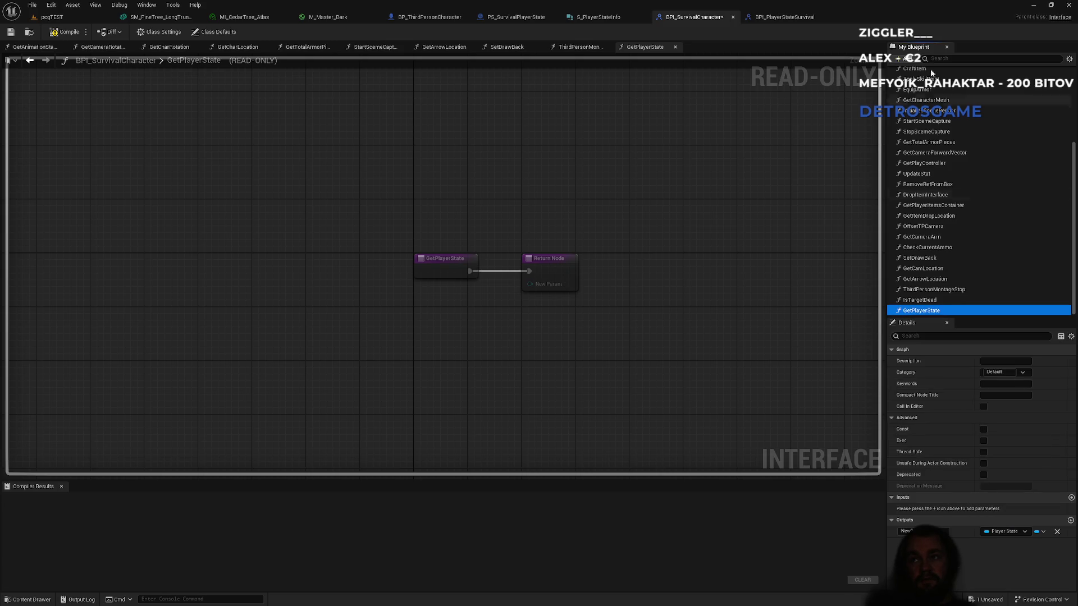
click(940, 58)
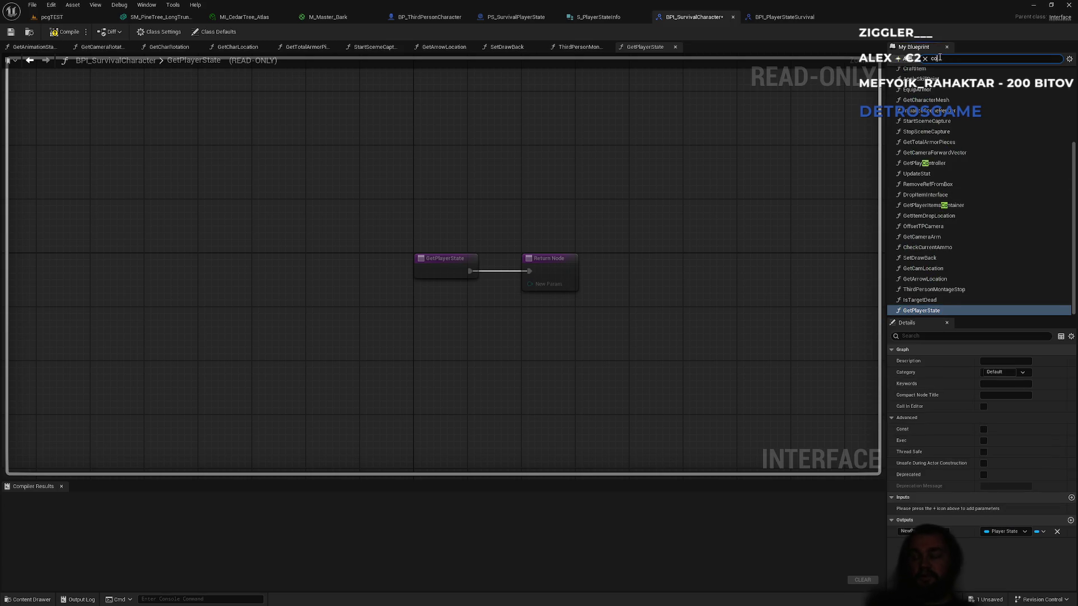
Step: Filter the interface functions by 'con' and inspect GetPlayerItemsContainer's output type
text(con)
click(926, 84)
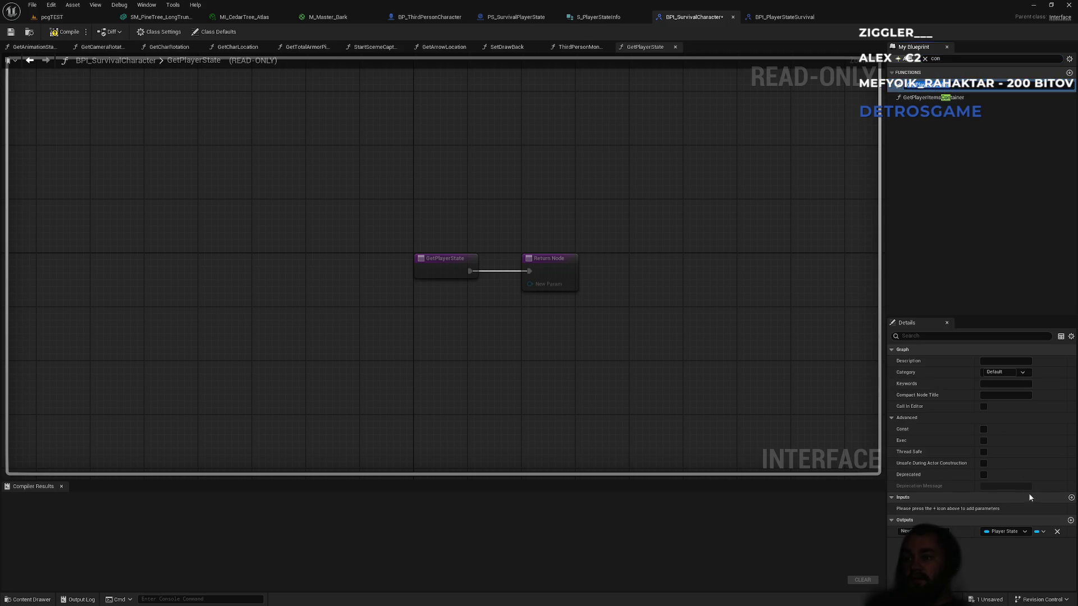
double_click(918, 85)
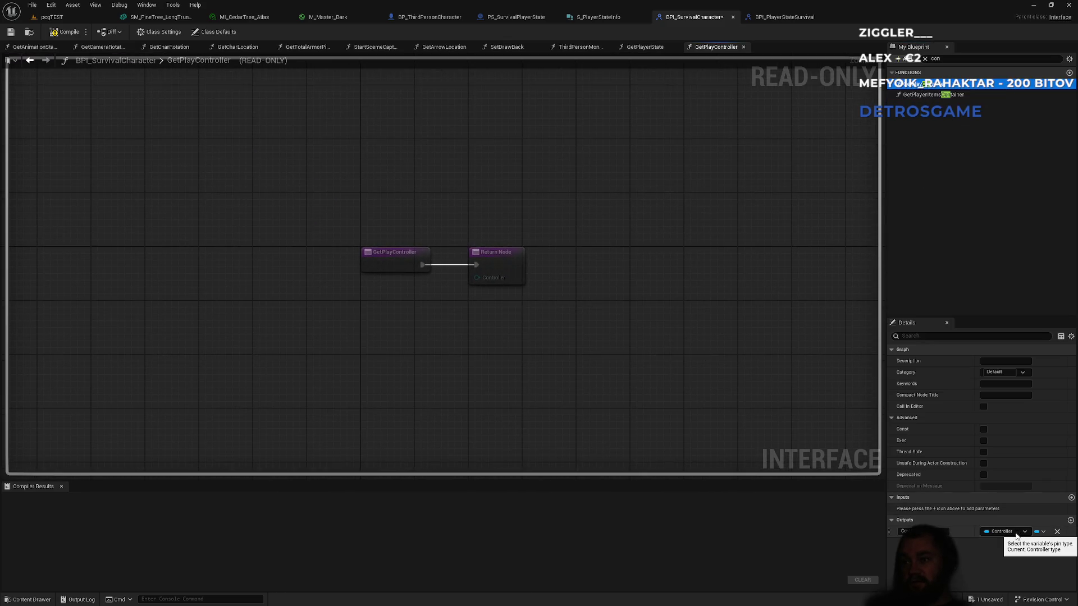
double_click(932, 94)
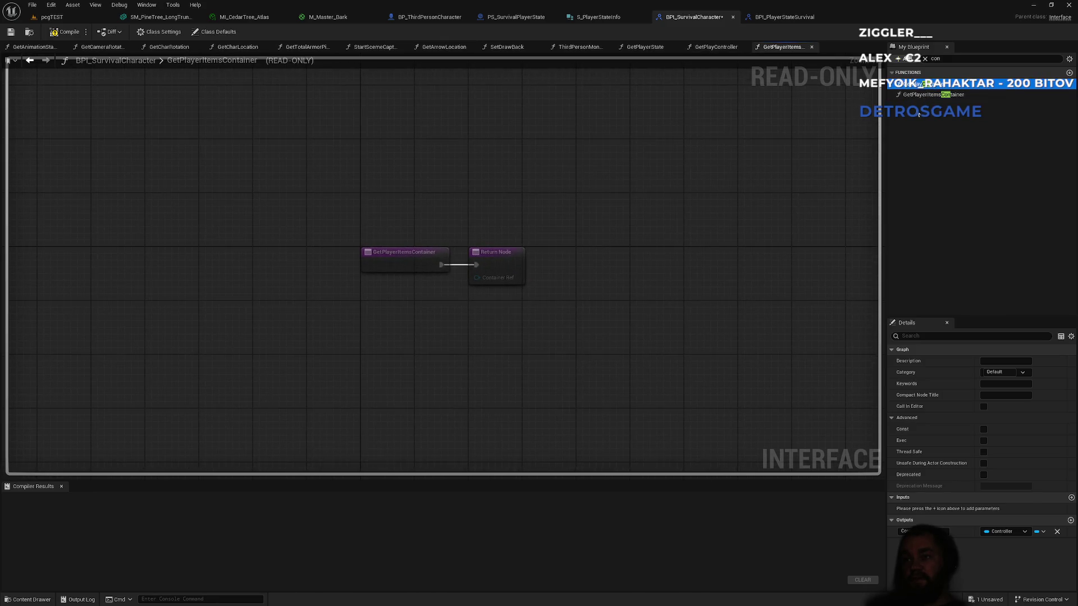
click(921, 94)
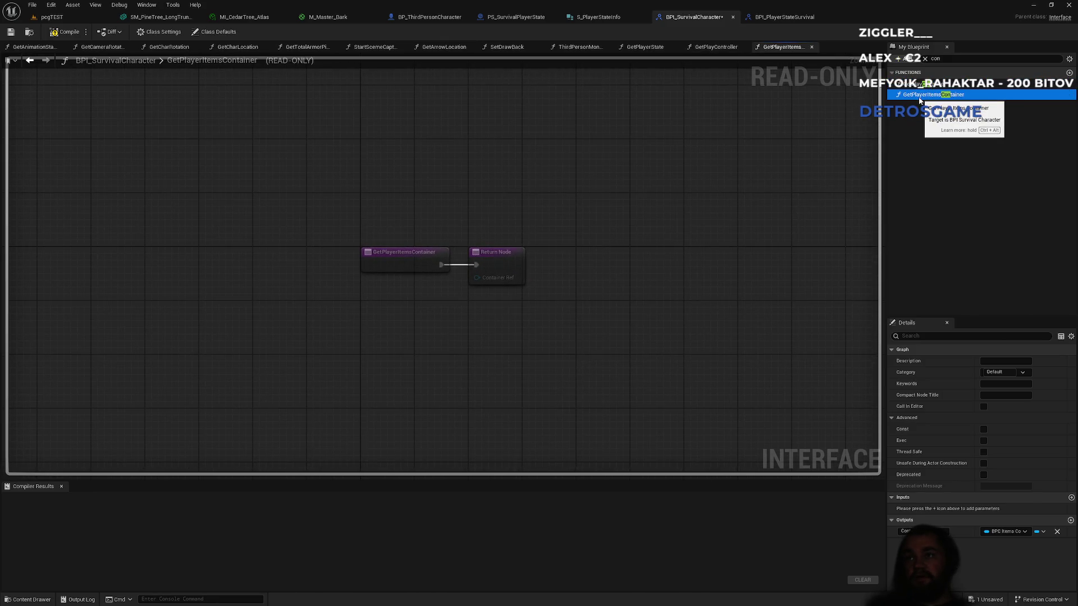
click(925, 58)
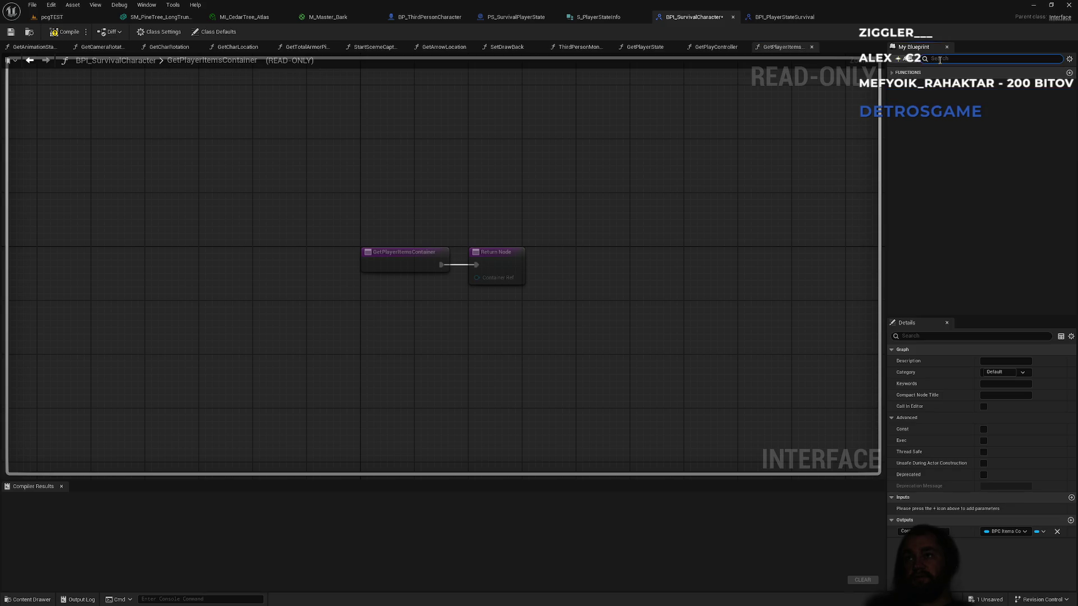
click(892, 74)
Step: Rename GetPlayerState's output to Player State, then compile and save the interface
double_click(912, 311)
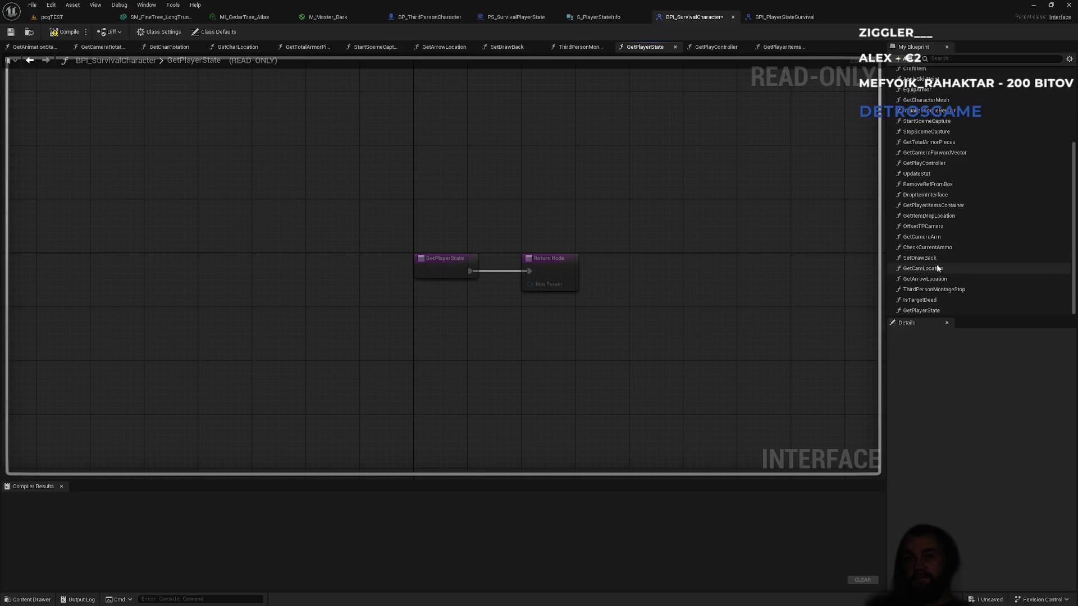
click(920, 312)
click(909, 531)
text(Play)
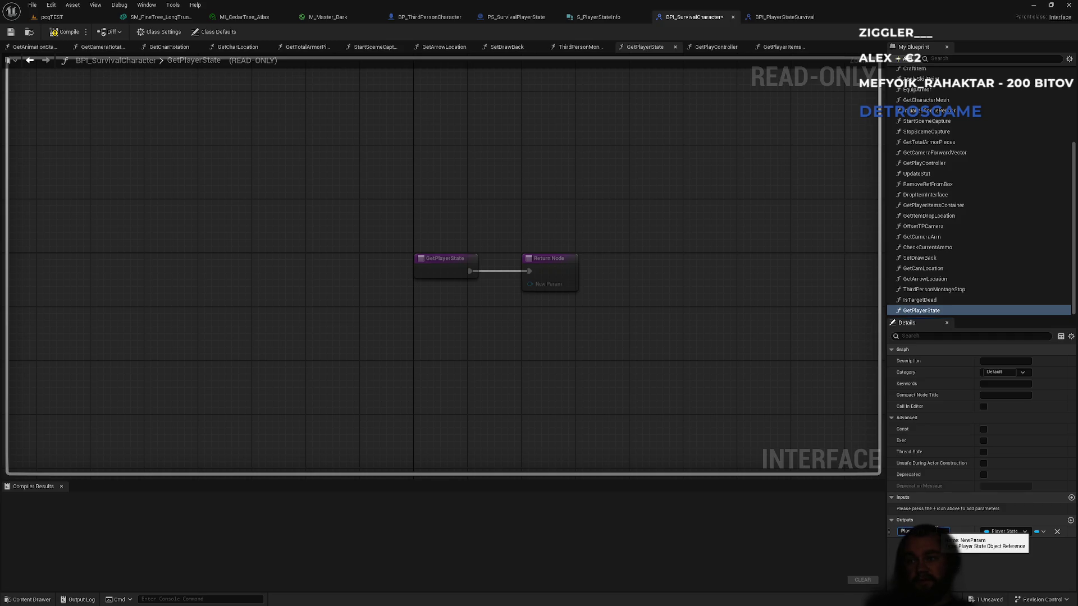
text(er State)
key(Return)
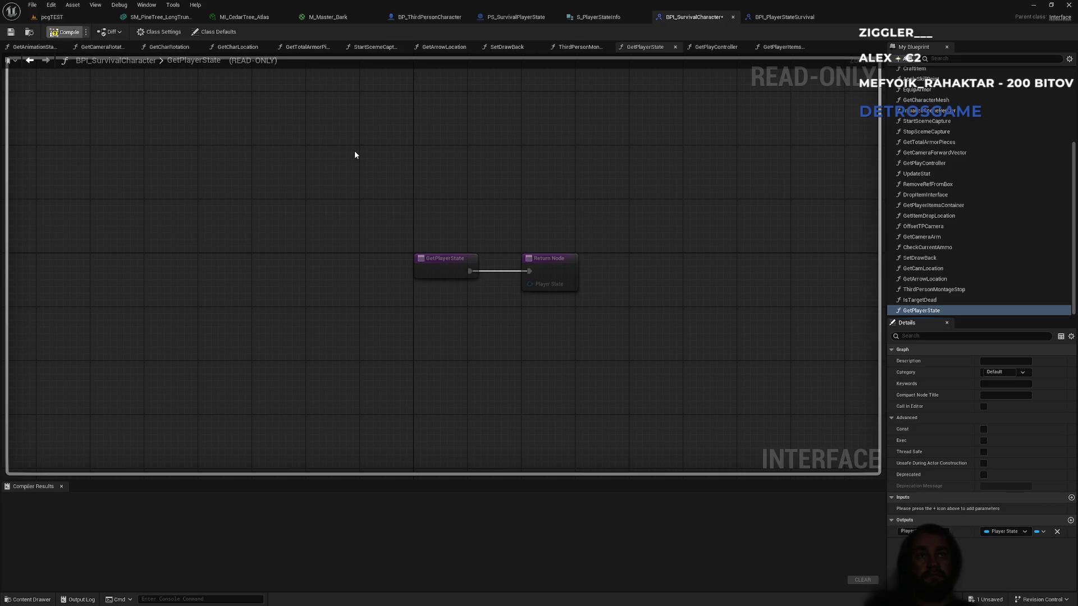
key(F7)
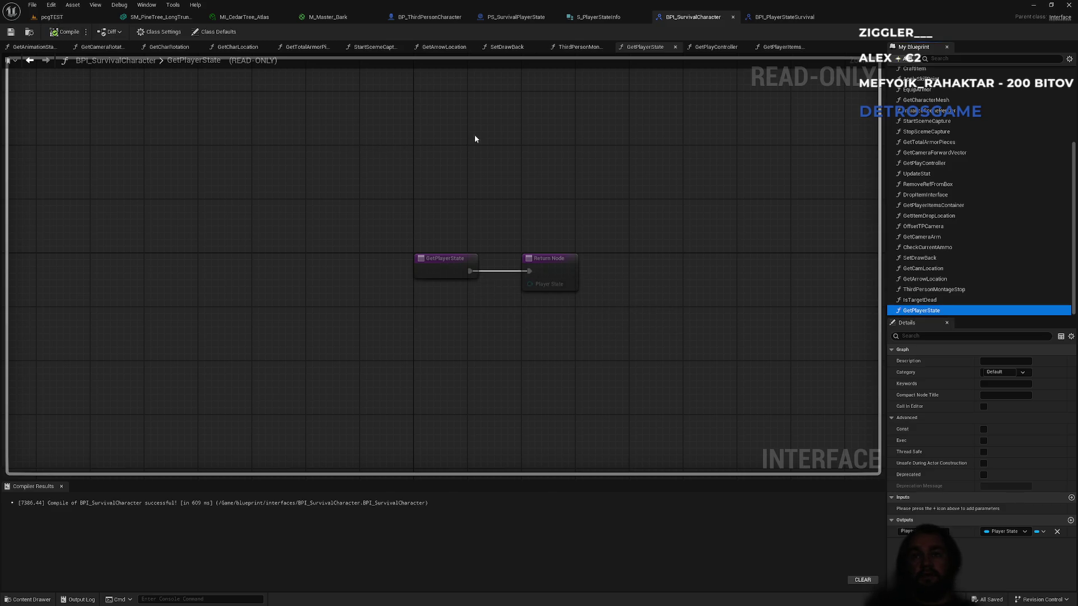
click(444, 17)
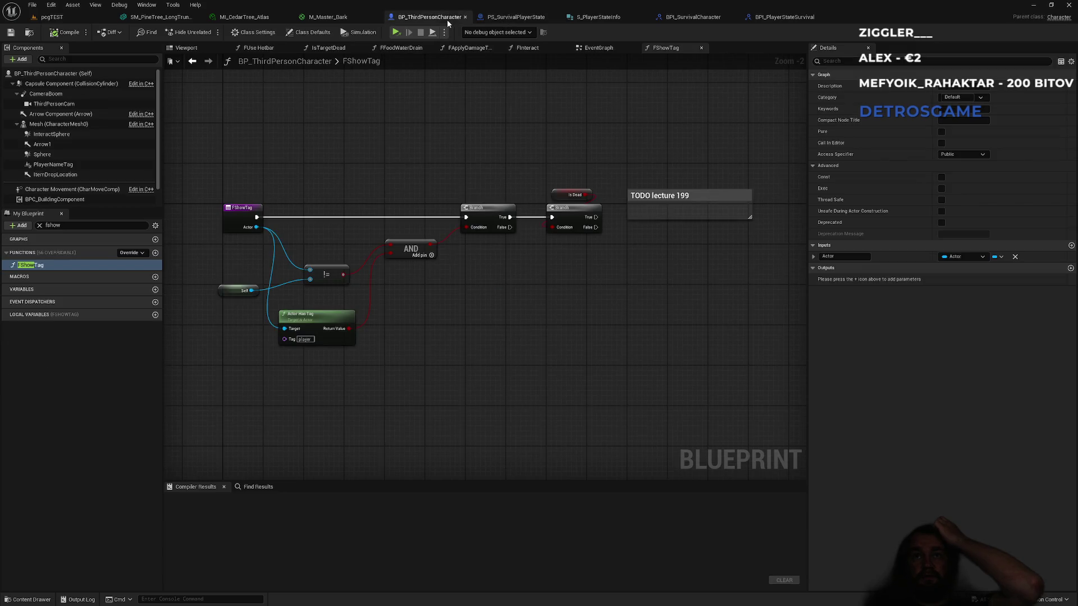
Step: Open the GetPlayerState implementation and add a Get Player State (Game) node
click(39, 225)
text(playerstate)
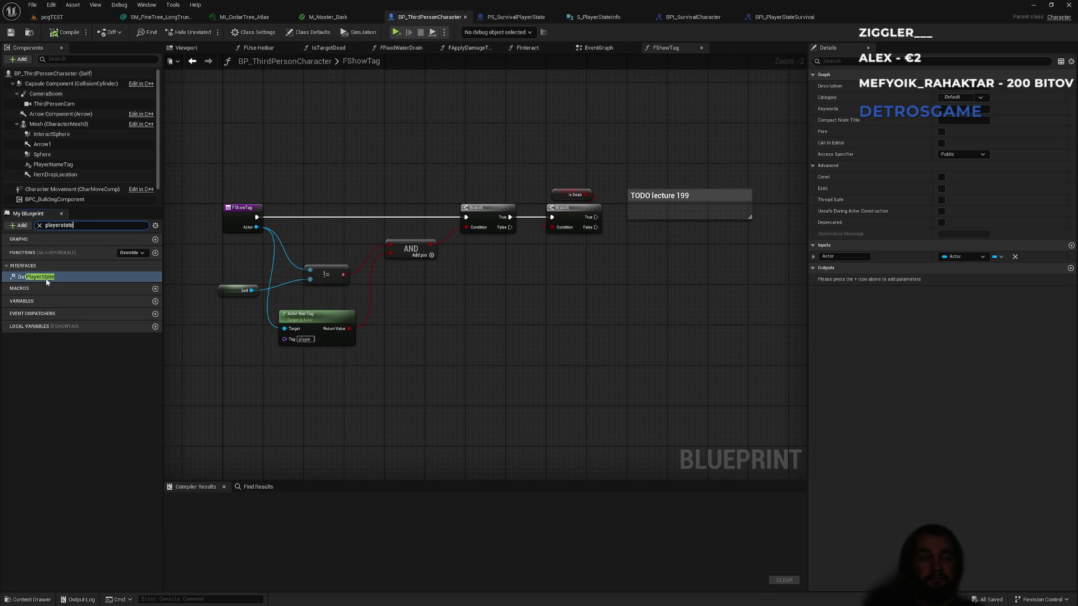
double_click(47, 279)
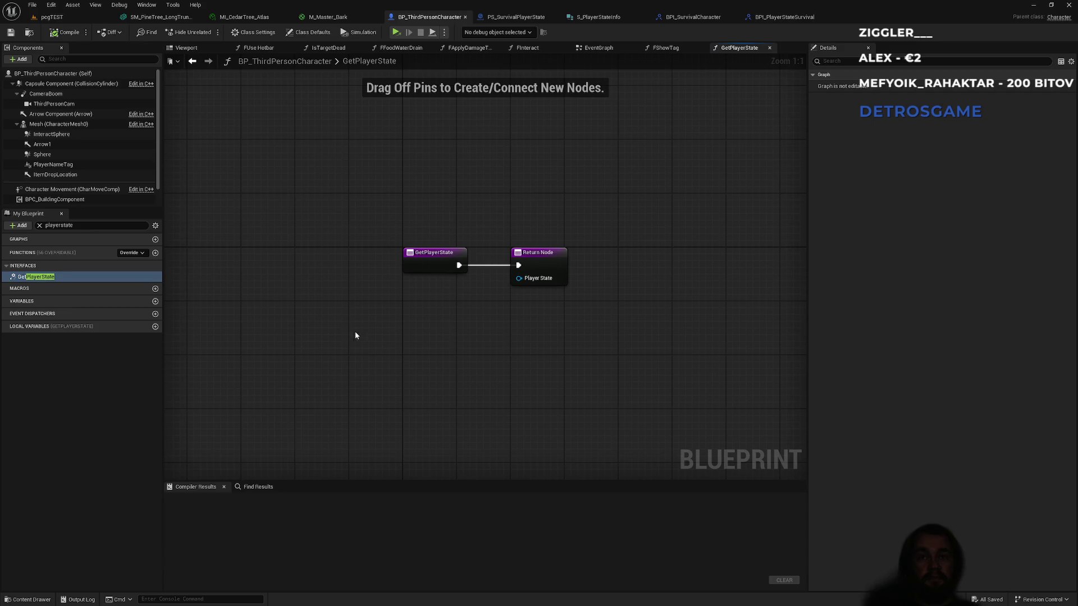
click(39, 225)
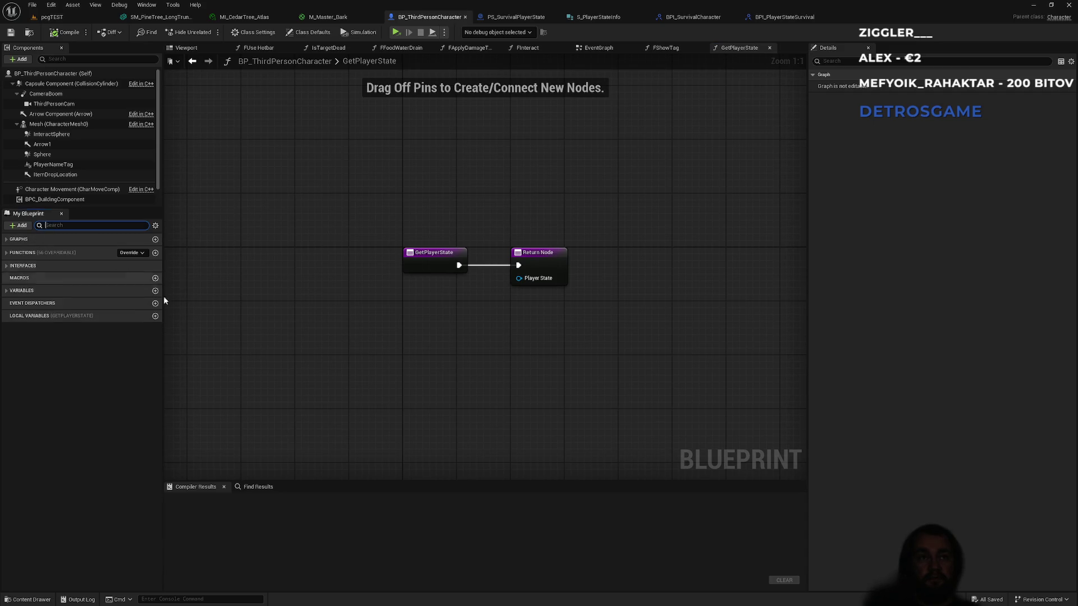
right_click(395, 373)
text(getplayer )
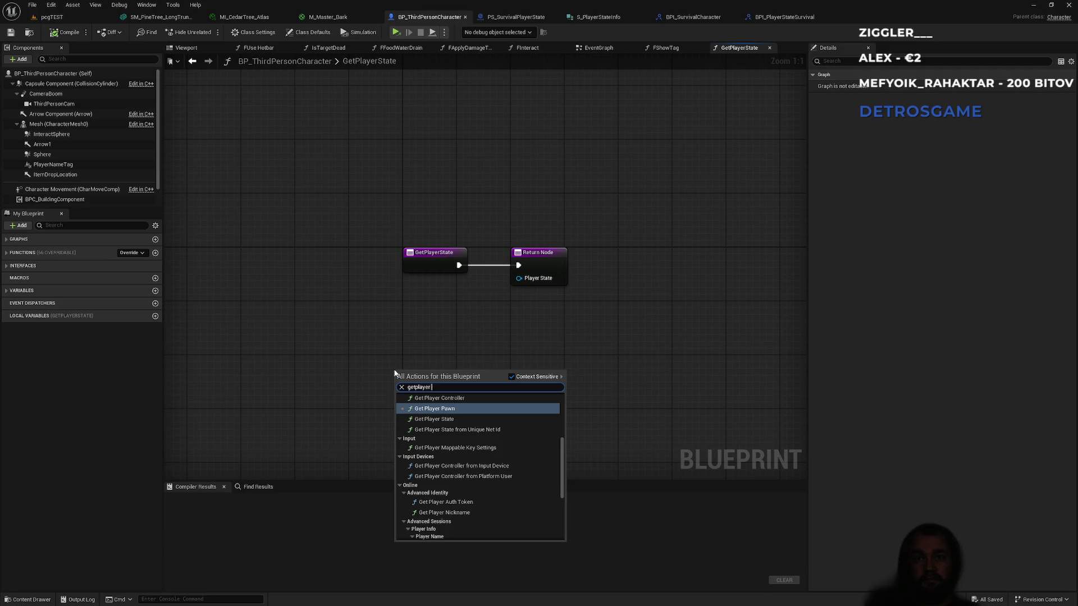
text(state)
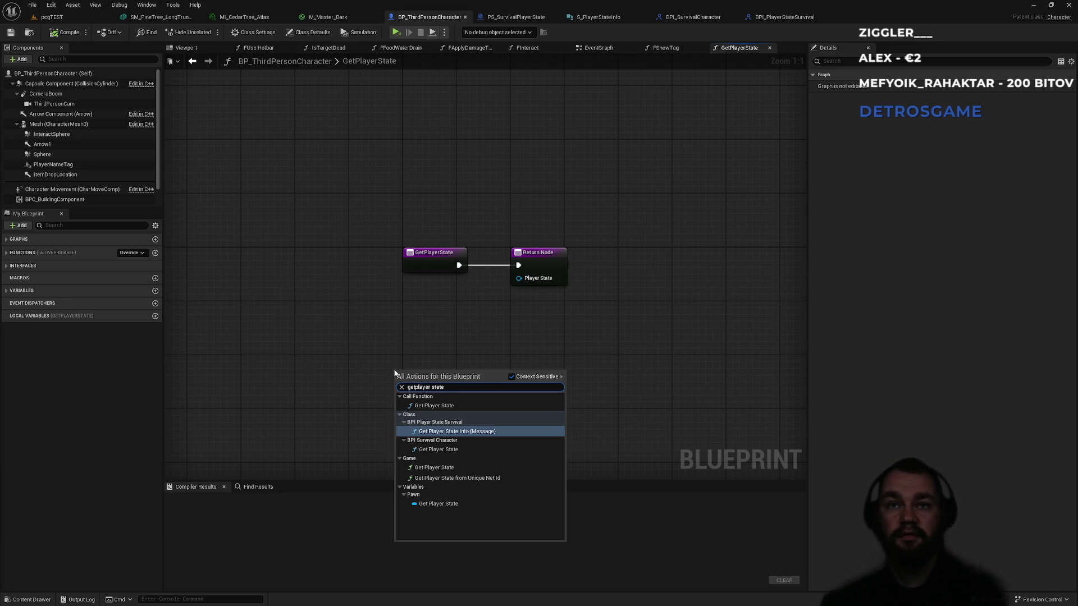
key(Down)
key(Down)
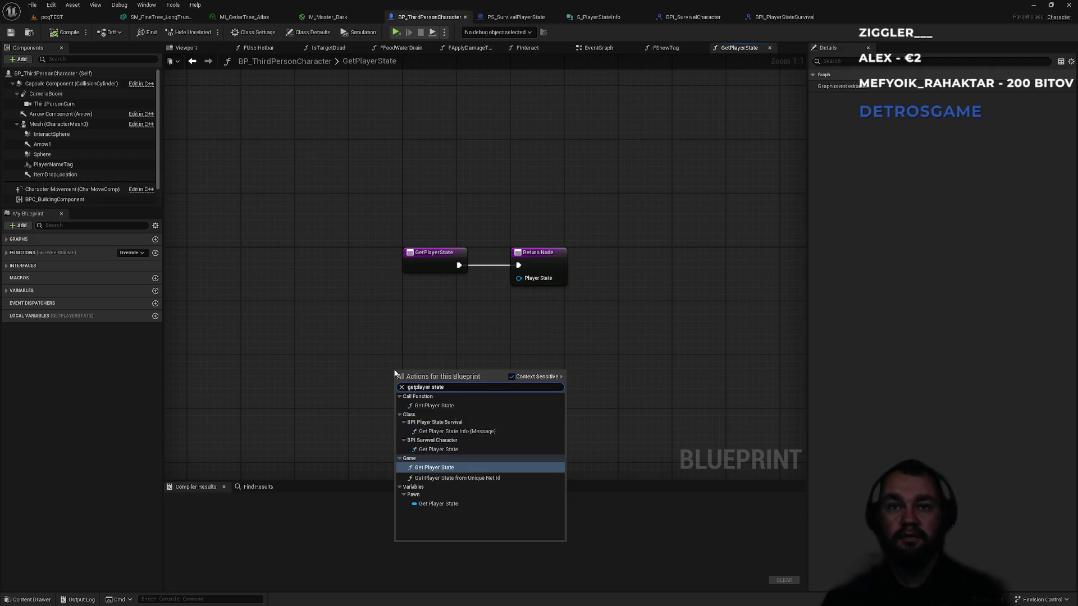
key(Down)
key(Up)
key(Up)
key(Up)
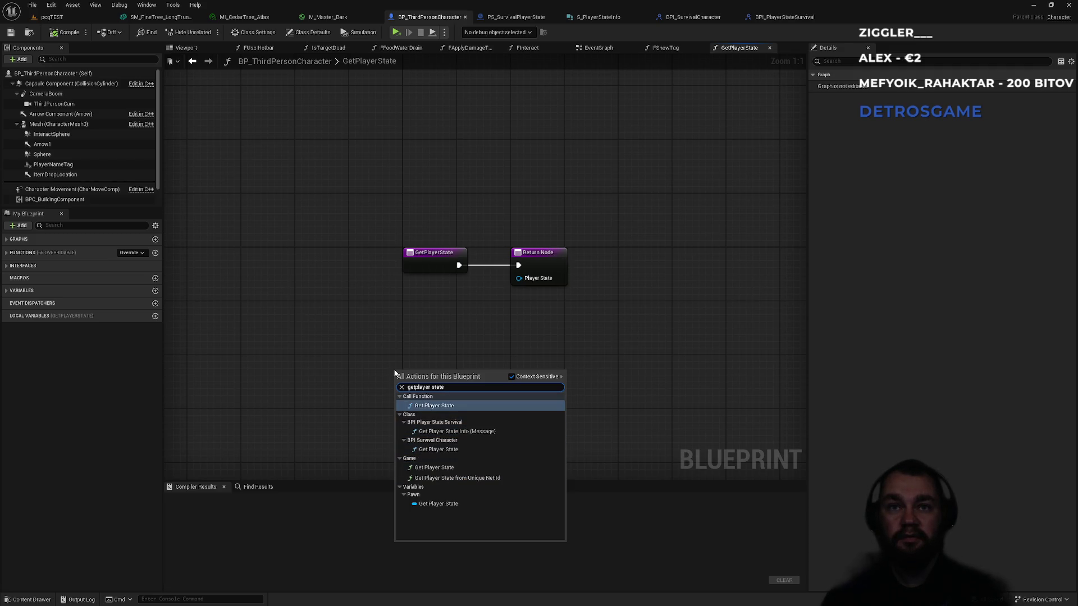
key(Down)
key(Down)
key(Down)
key(Up)
key(Return)
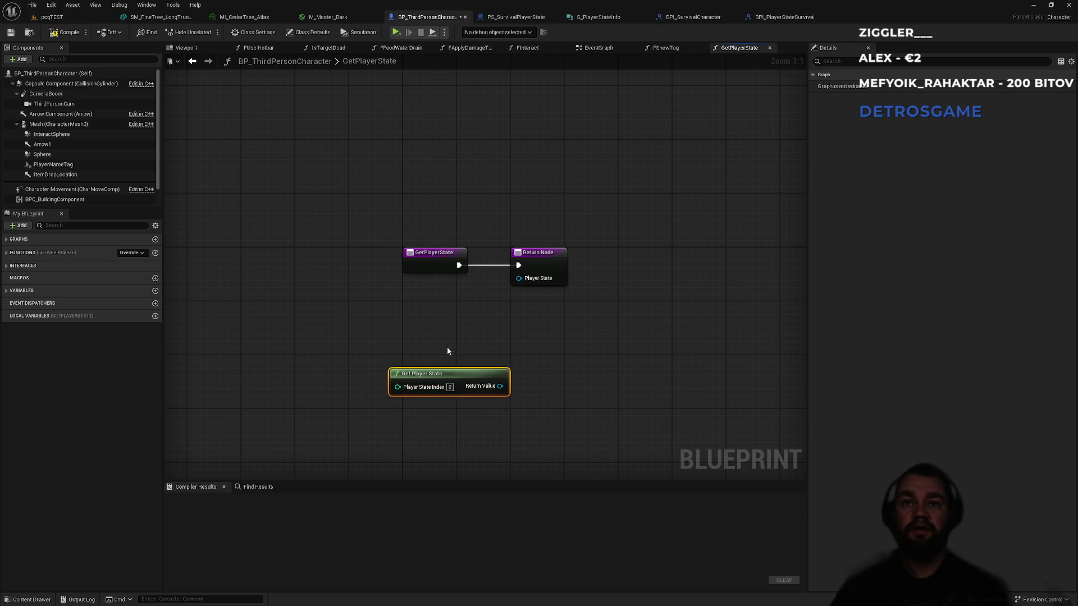
Step: Wire Get Player State's Return Value into the Return Node's Player State, then compile and save
right_click(449, 344)
text(getplayerstate)
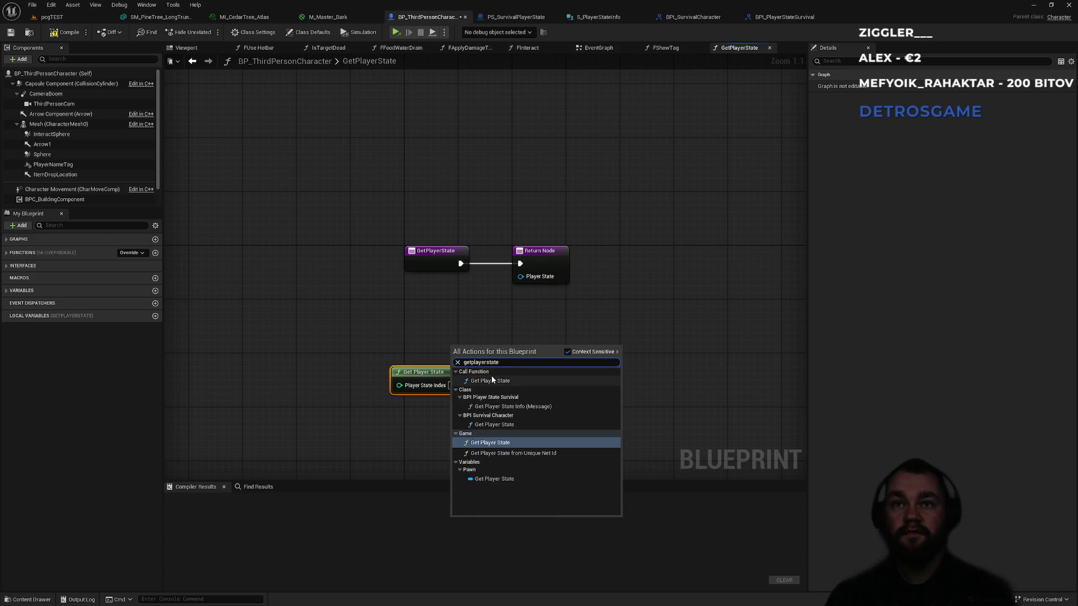
click(491, 381)
mouse_move(497, 349)
mouse_down()
mouse_move(402, 275)
mouse_move(436, 316)
mouse_up()
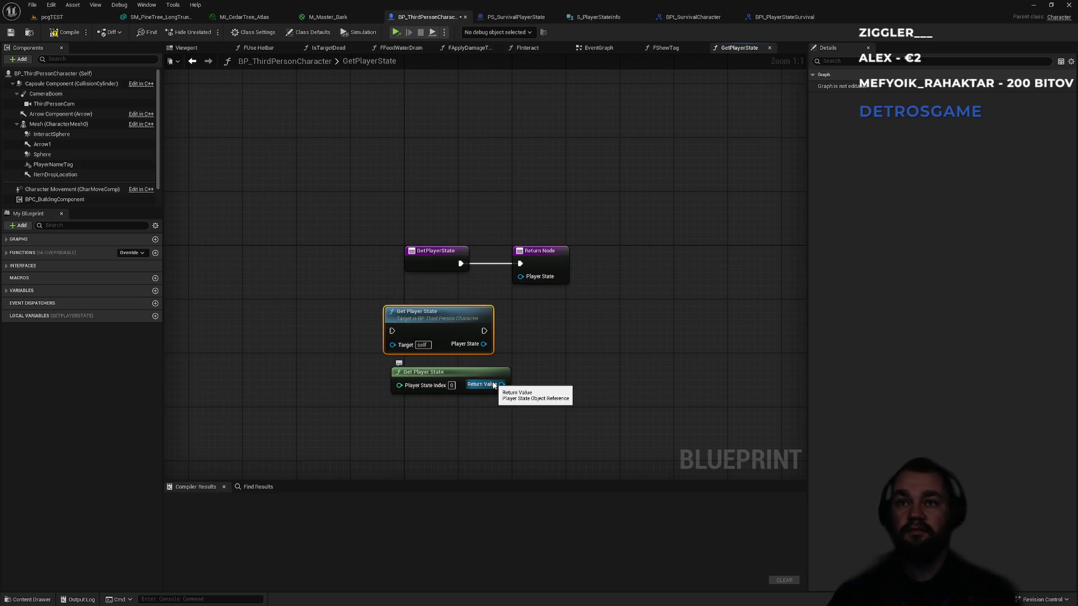
key(Delete)
drag(502, 385, 531, 282)
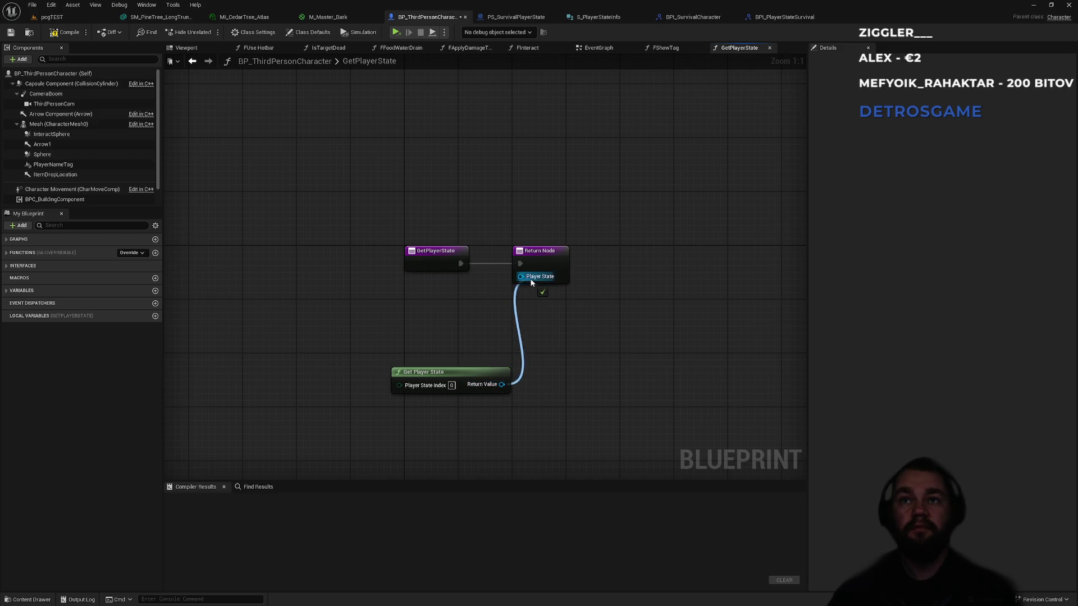
drag(467, 375, 481, 294)
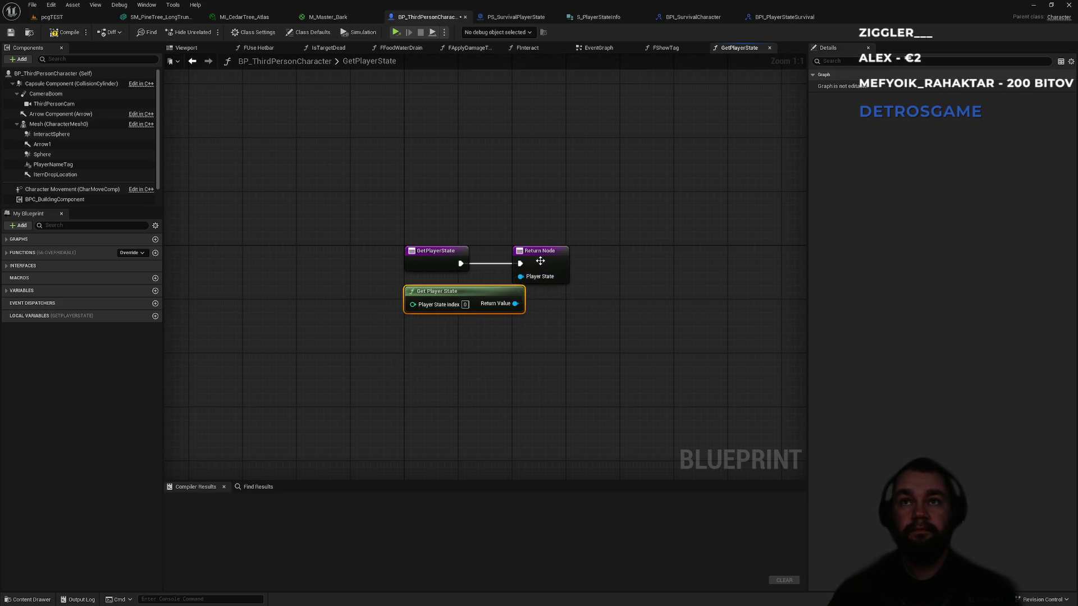
drag(540, 261, 571, 256)
click(571, 240)
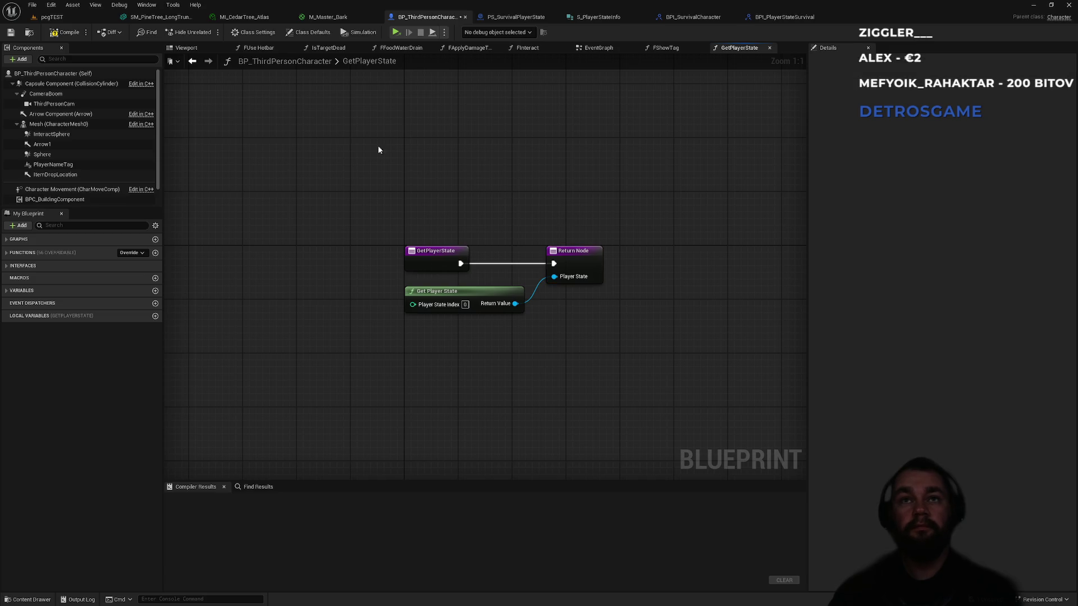
click(63, 33)
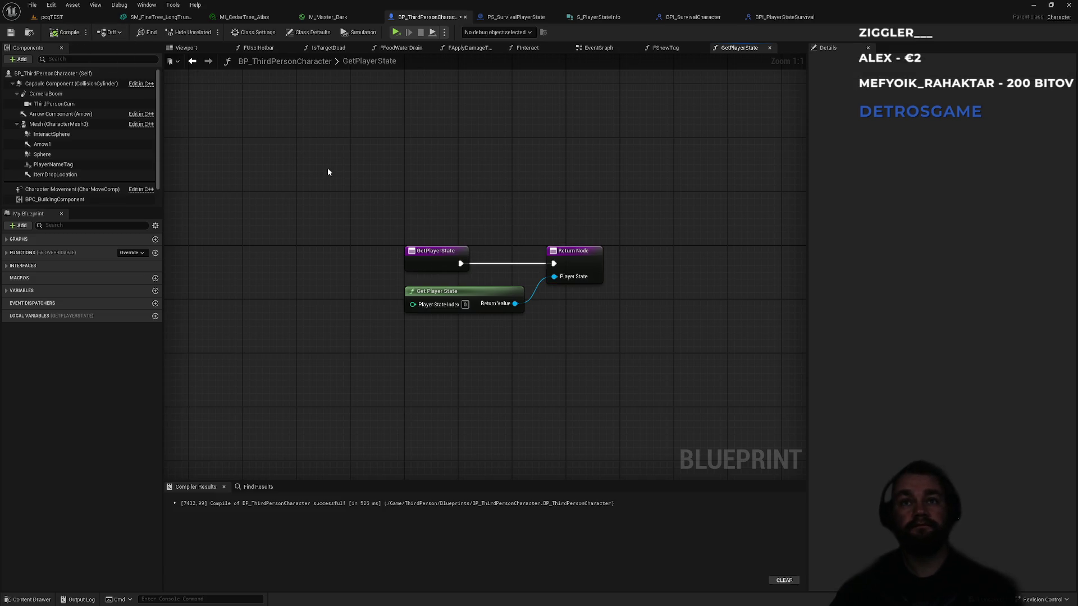
key(ctrl+s)
Step: Search the blueprint for 'player state' and visit the FInitializePlayerData and GetUniqueNetIDFromPlayerState matches
click(258, 487)
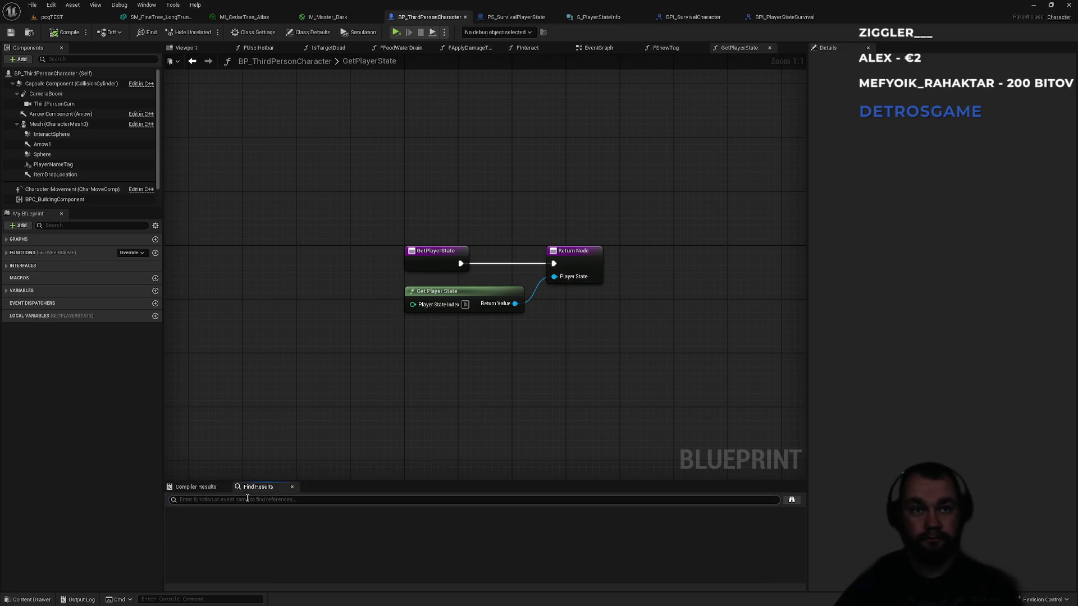
text(player state)
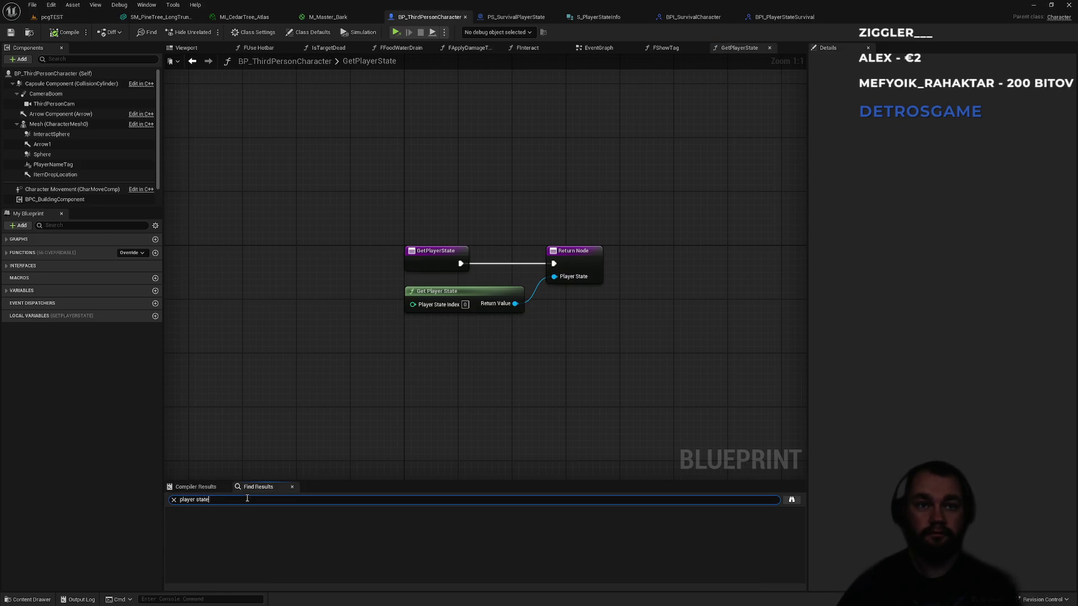
key(Return)
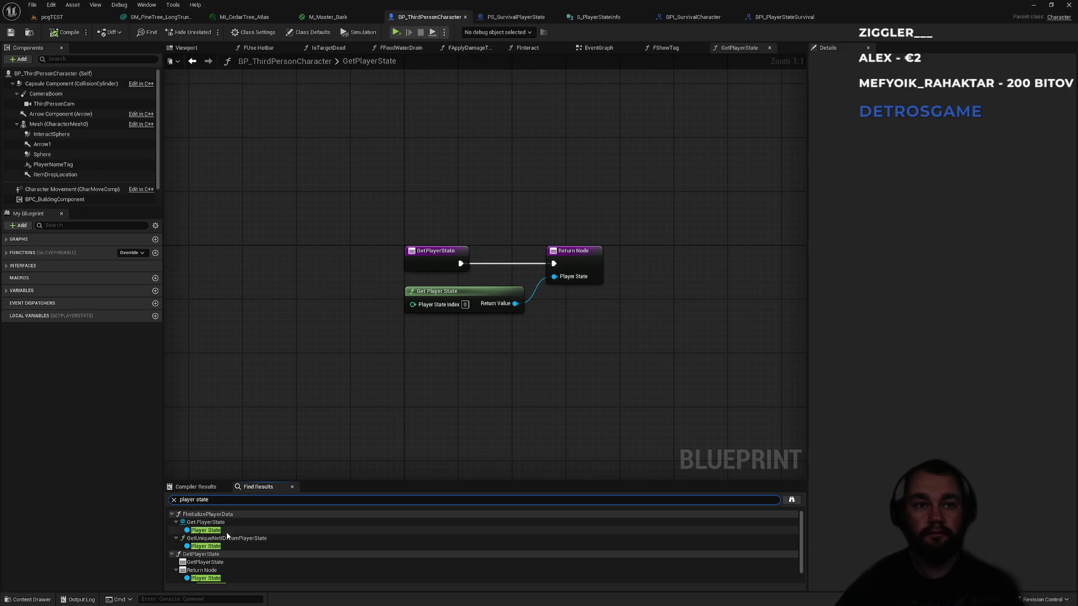
click(225, 531)
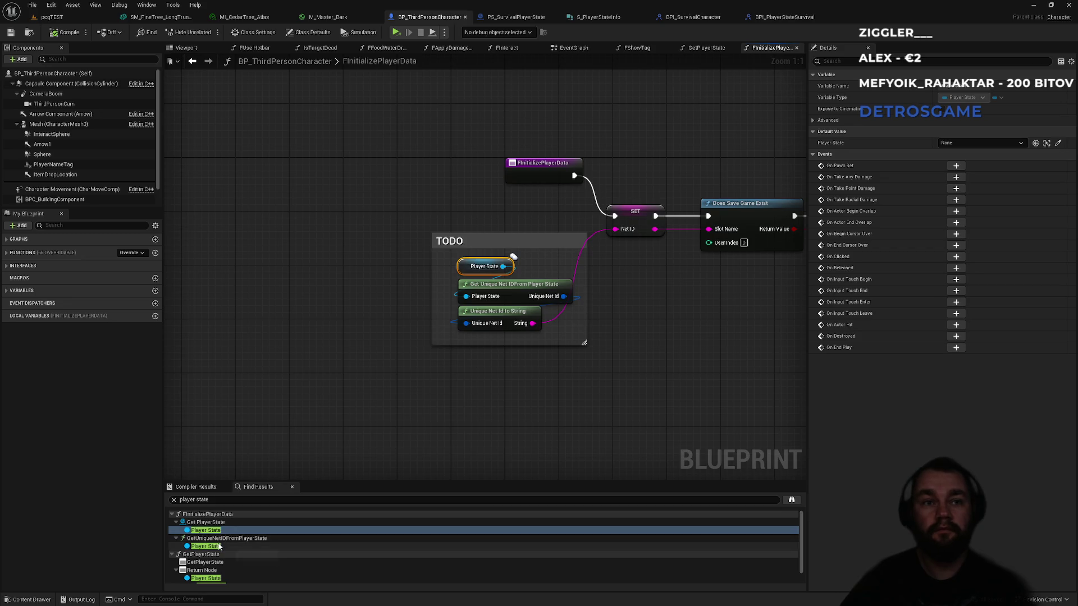
click(219, 546)
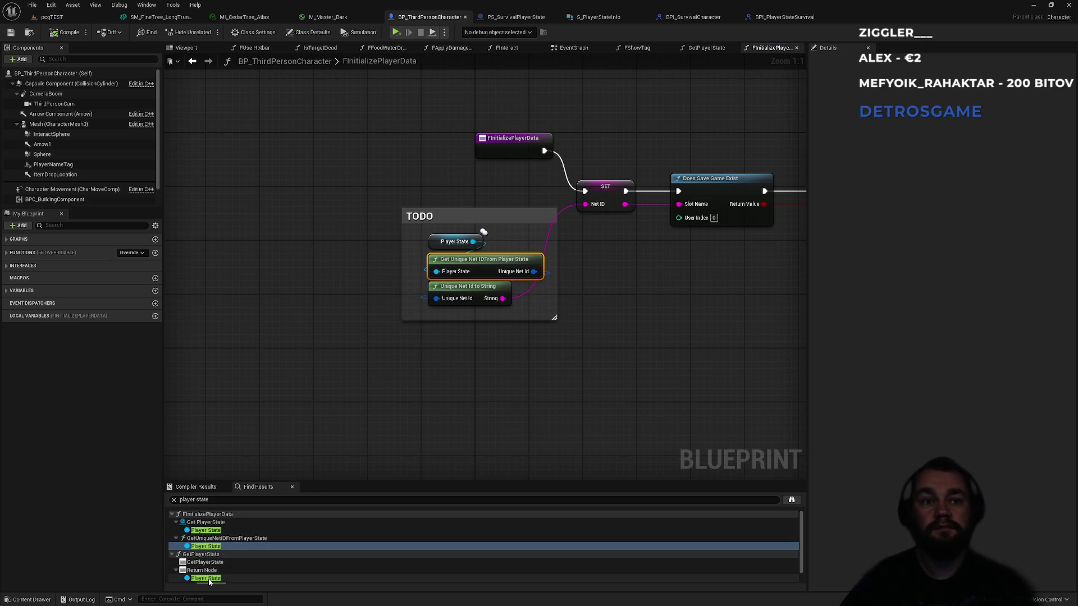
click(209, 580)
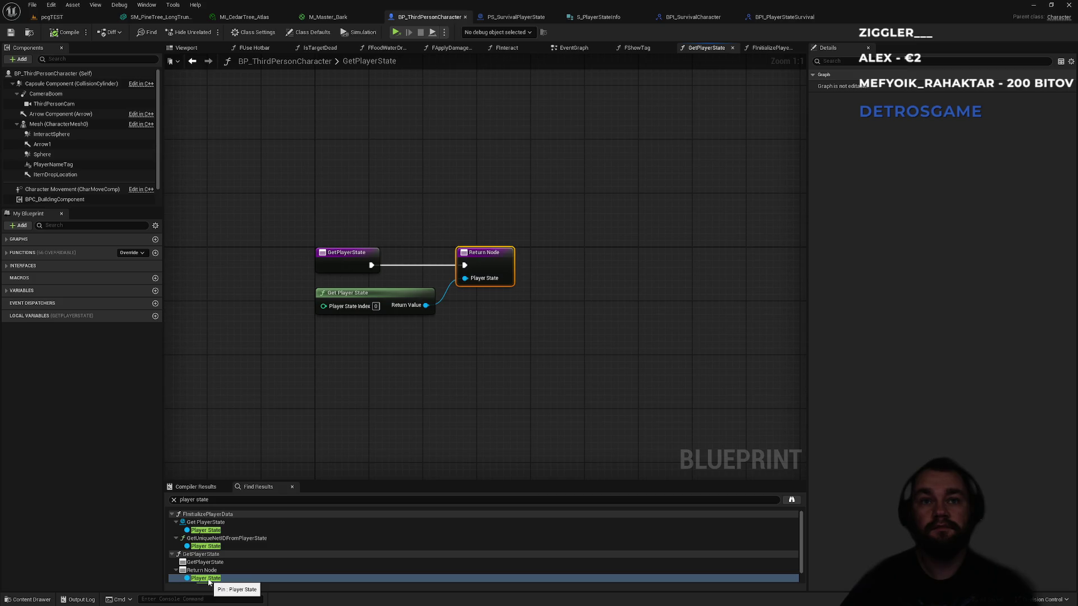
click(217, 548)
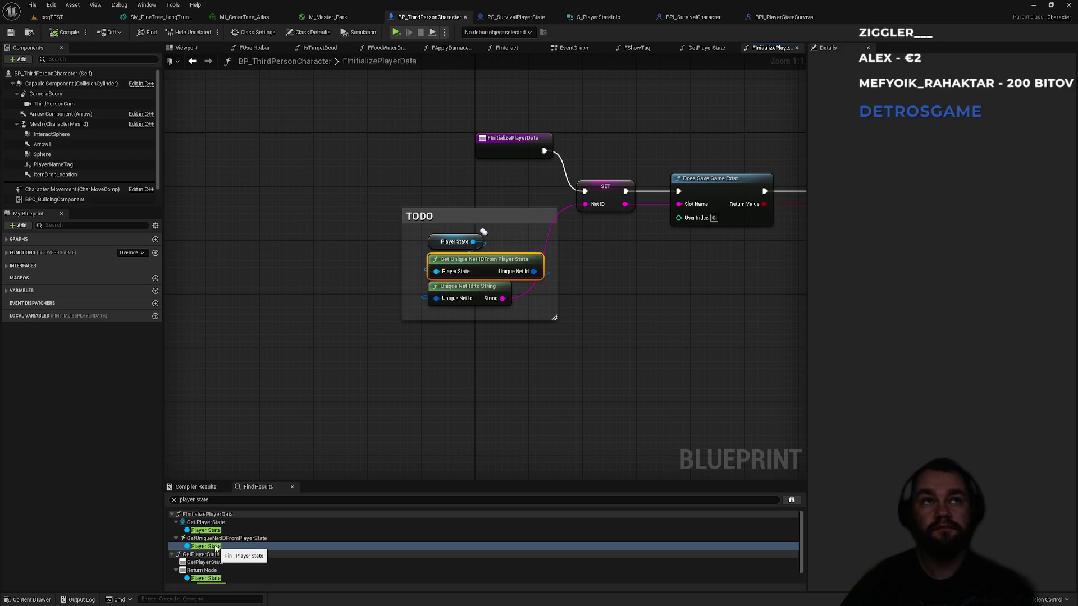
scroll(81, 137, down, 1)
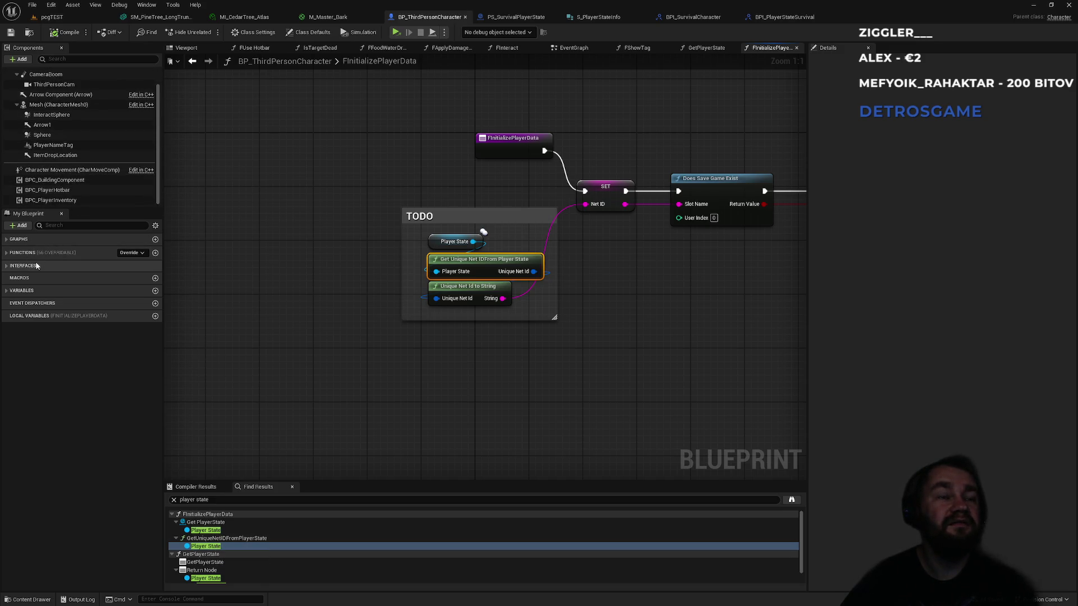
Step: Filter members by 'playersta' and inspect the Player State node in the TODO comment
click(66, 226)
text(pla)
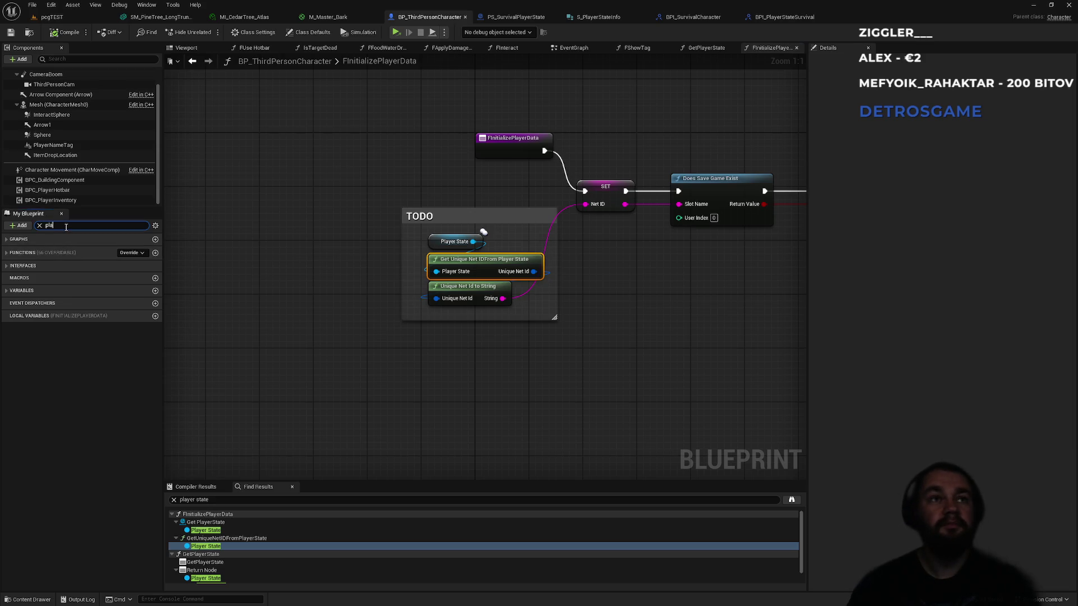
text(yersta)
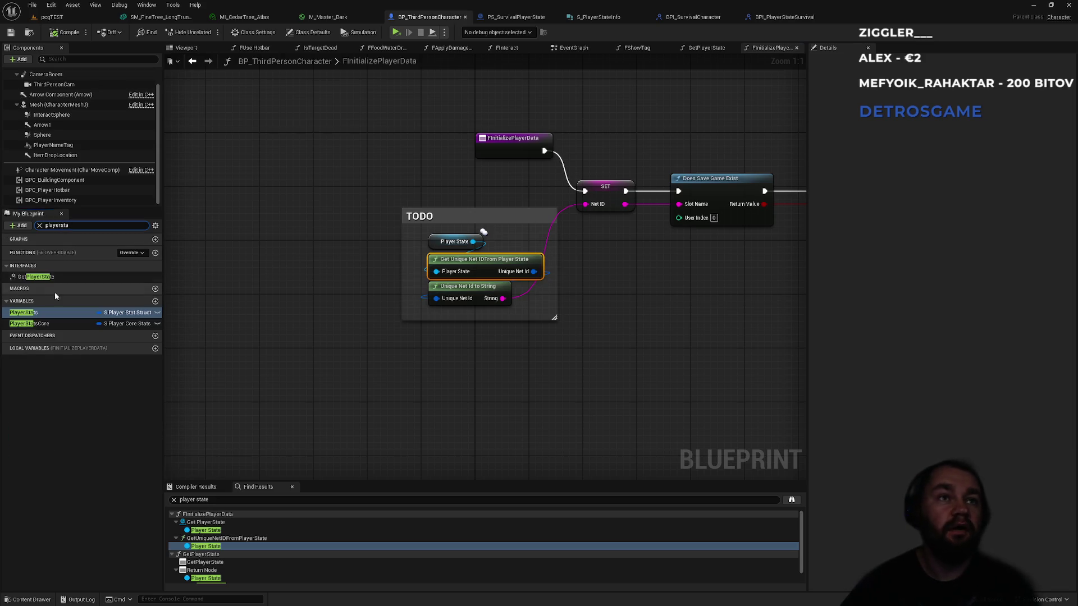
click(435, 240)
right_click(437, 242)
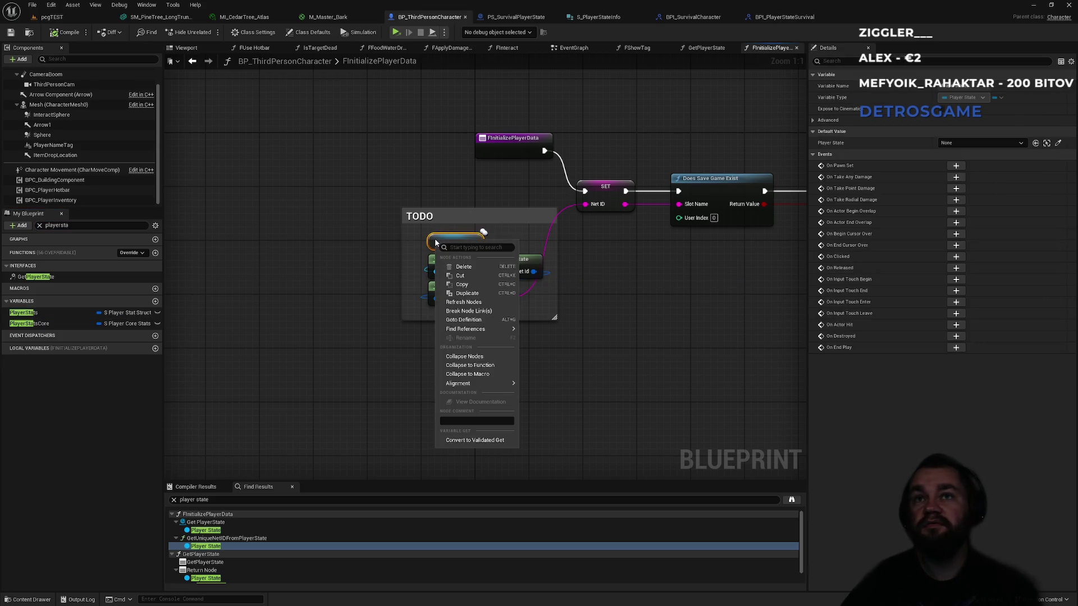
mouse_move(488, 388)
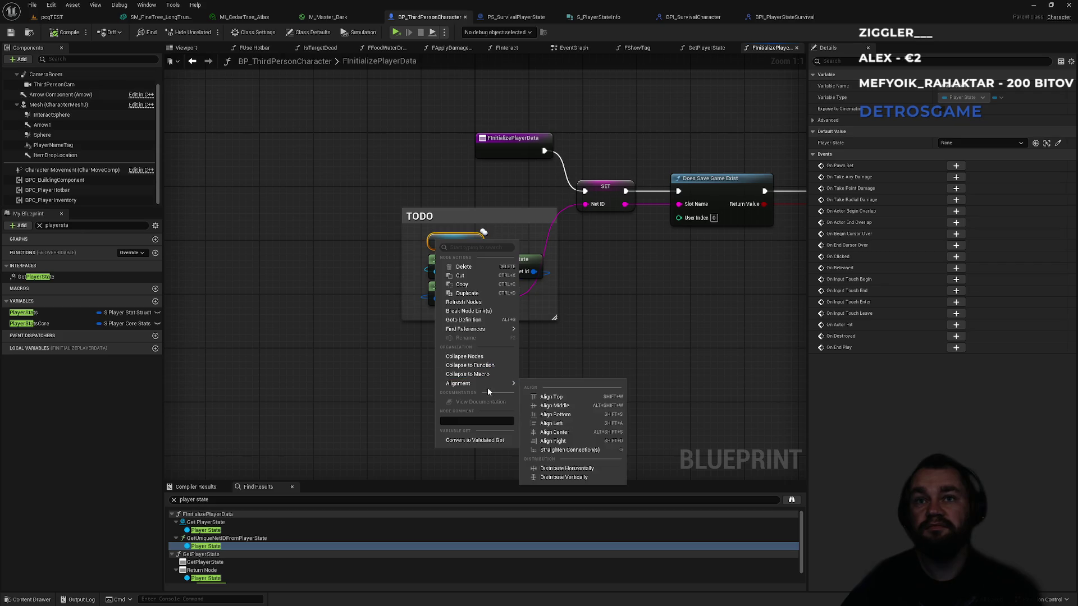
click(214, 579)
click(214, 578)
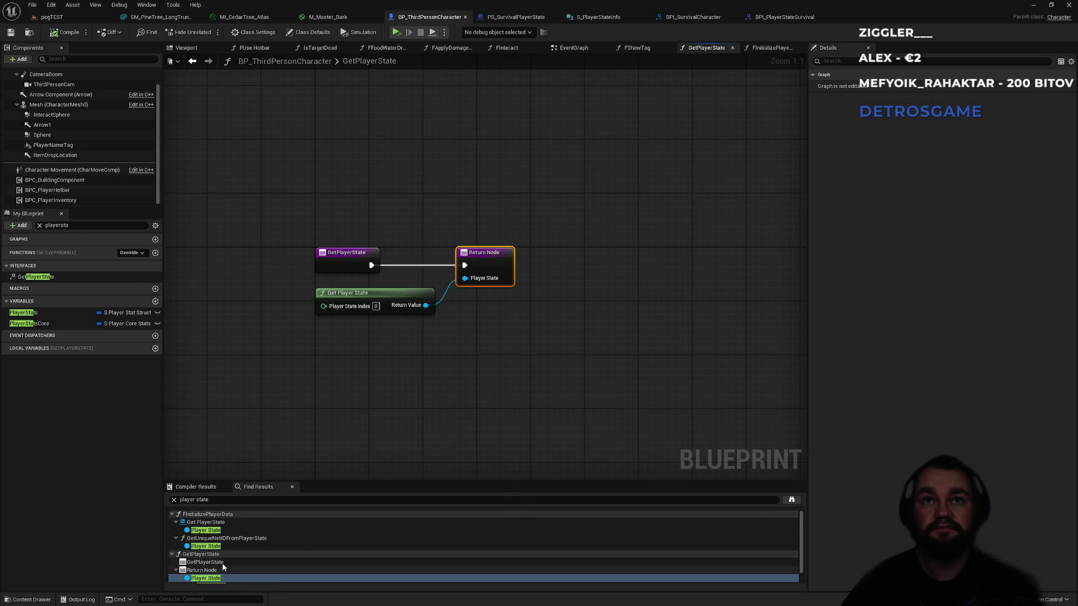
Step: Revisit each Player State search result, ending on the GetPlayerState function entry
scroll(219, 579, down, 1)
double_click(223, 572)
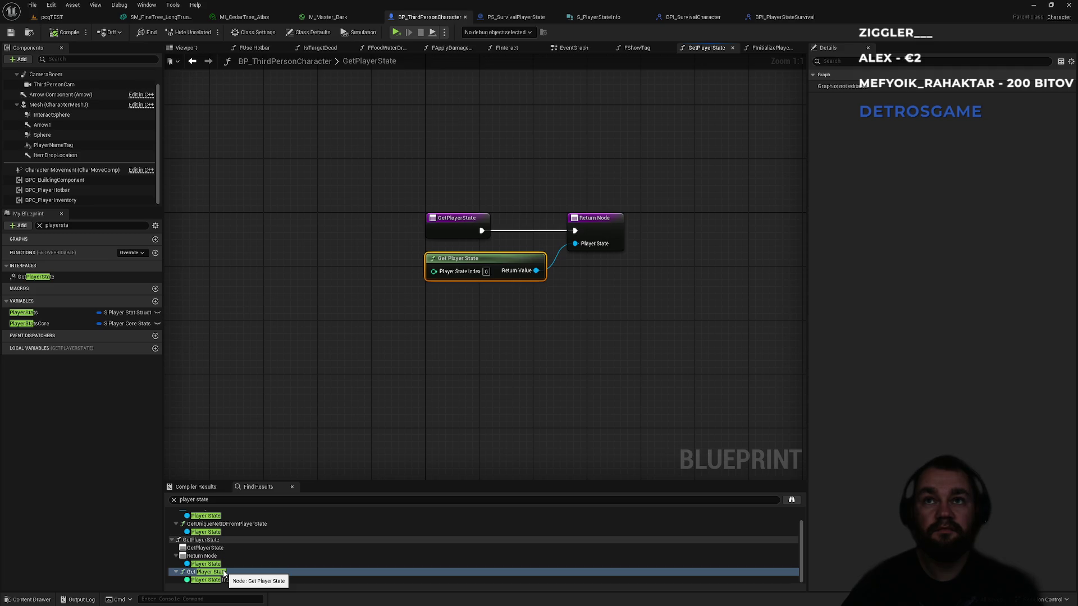
scroll(233, 530, up, 1)
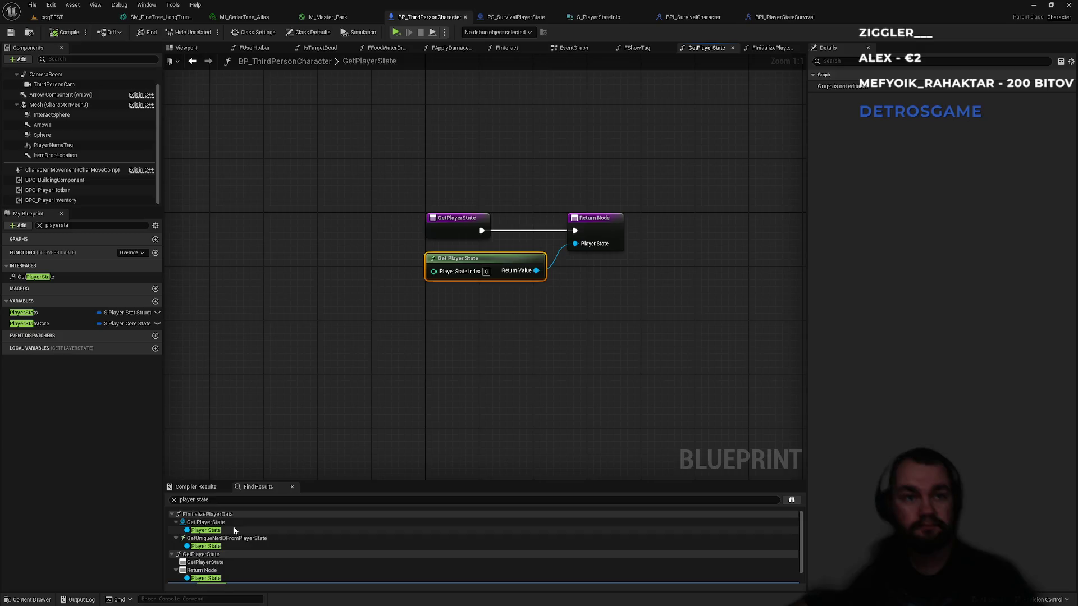
double_click(235, 530)
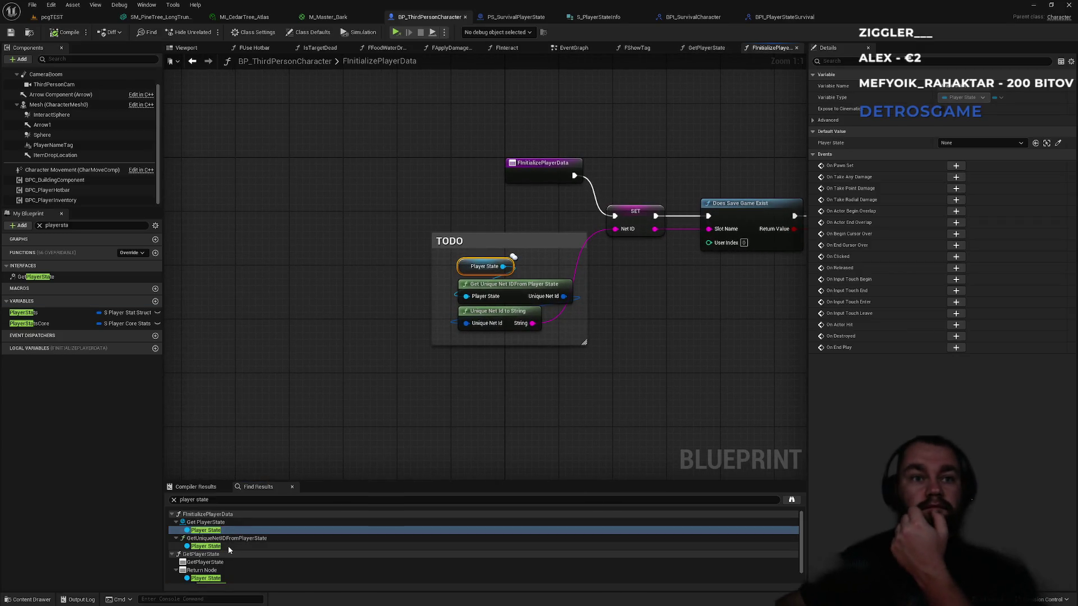
double_click(227, 546)
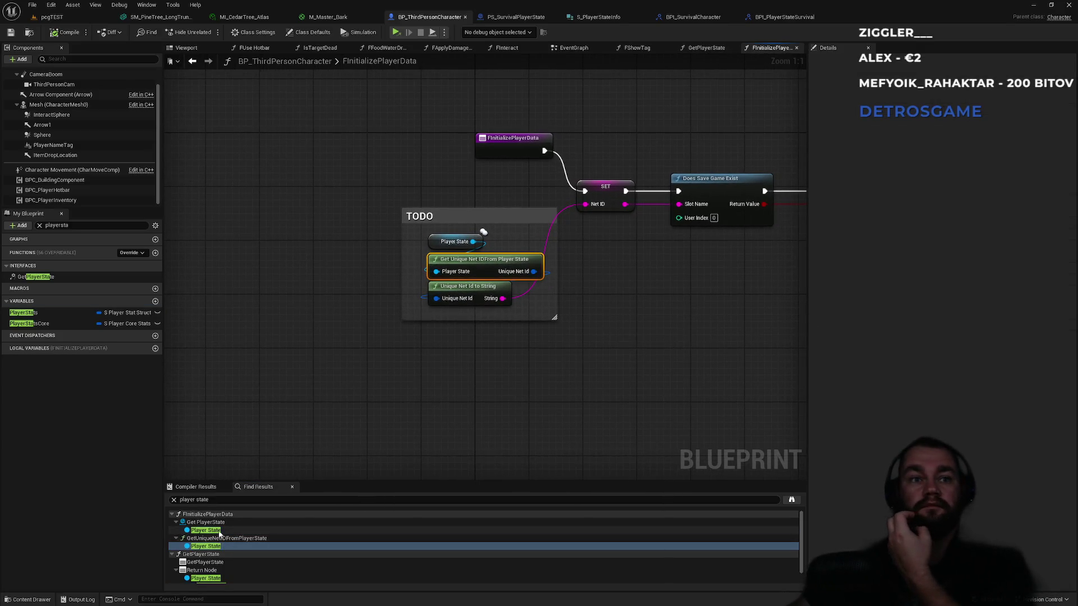
double_click(219, 530)
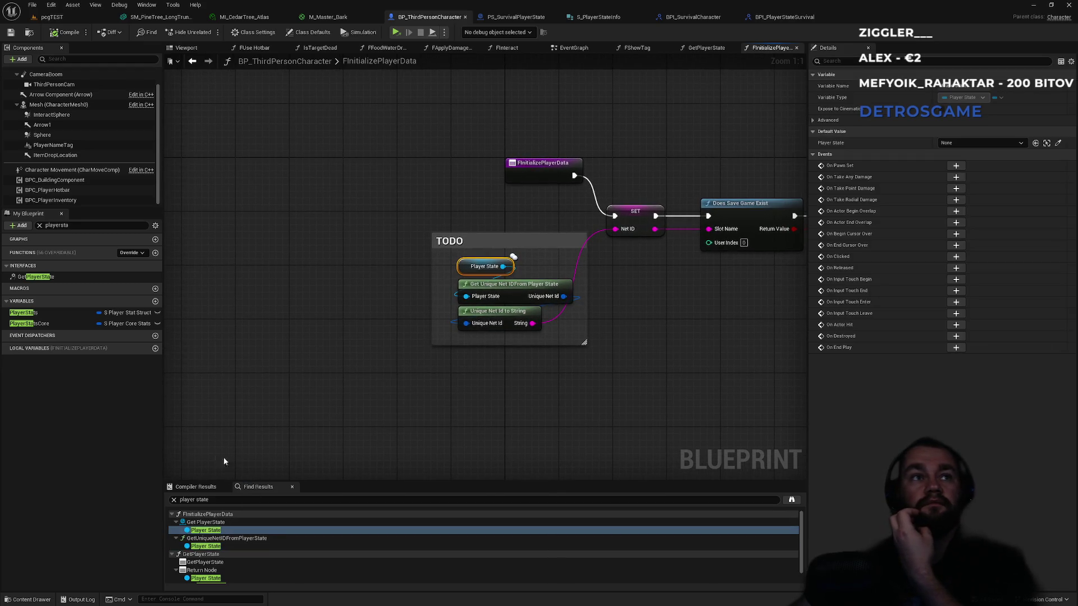
scroll(252, 533, down, 2)
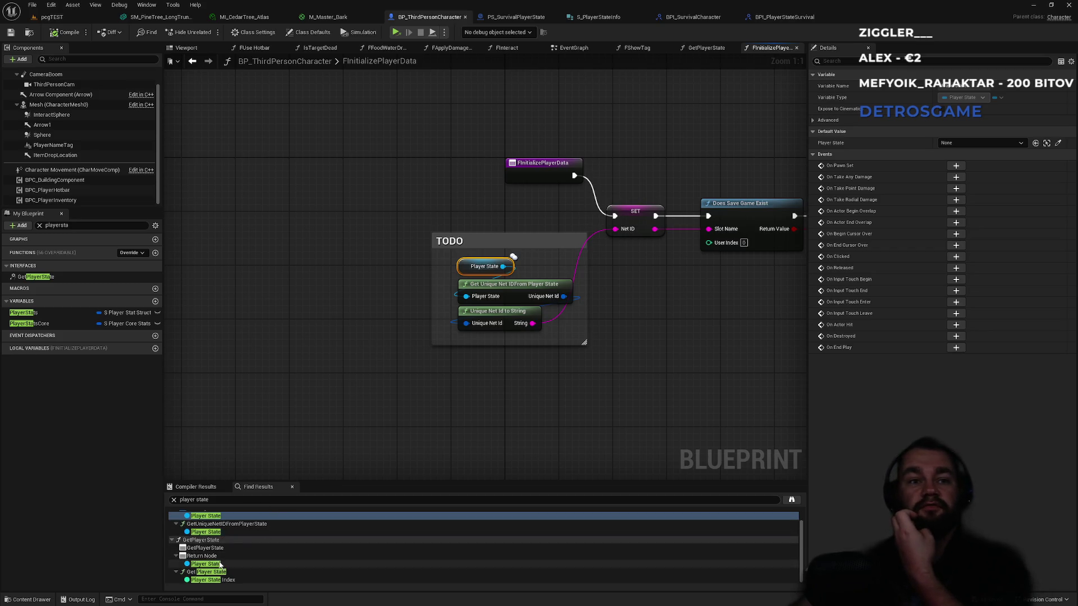
click(206, 549)
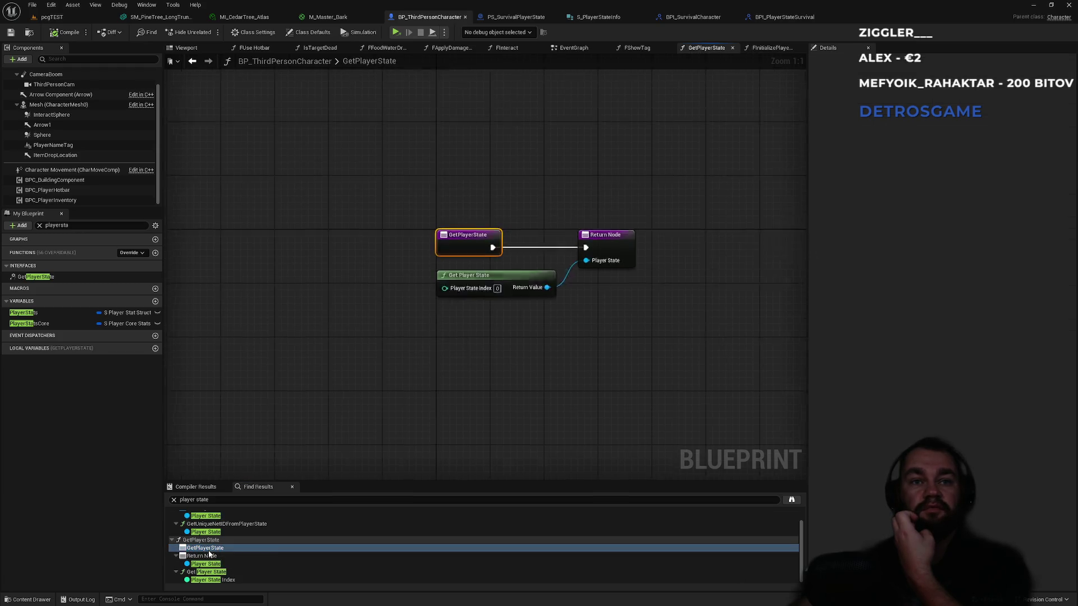
Step: Replace the Get Player State call with a Player State variable getter wired to the Return Node, and compile
right_click(434, 375)
text(playerstate)
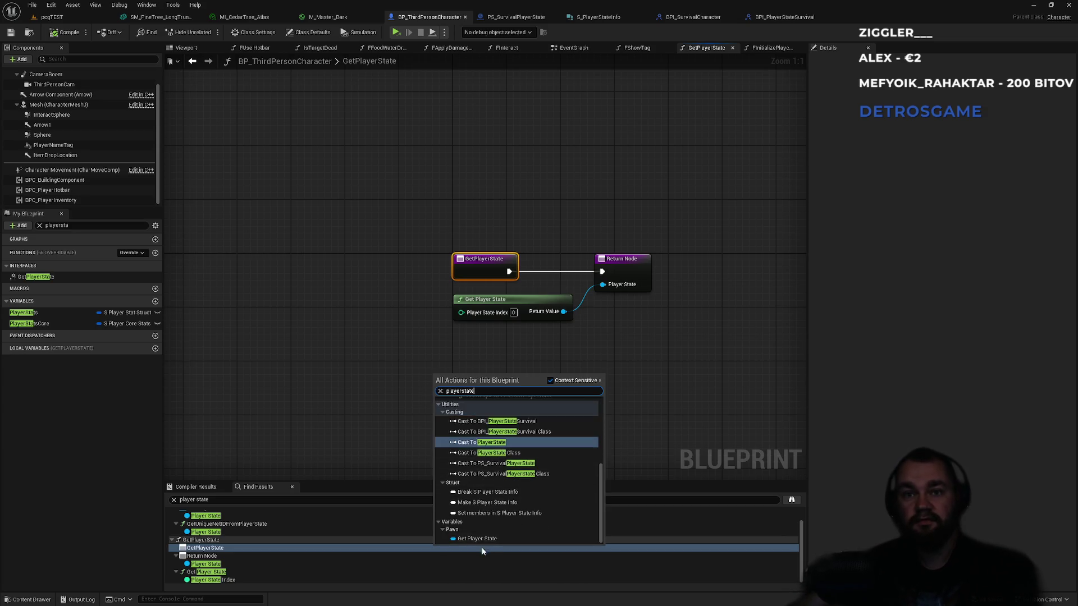
click(489, 538)
click(531, 313)
key(Delete)
mouse_move(477, 375)
mouse_down()
mouse_move(622, 287)
mouse_move(603, 285)
mouse_up()
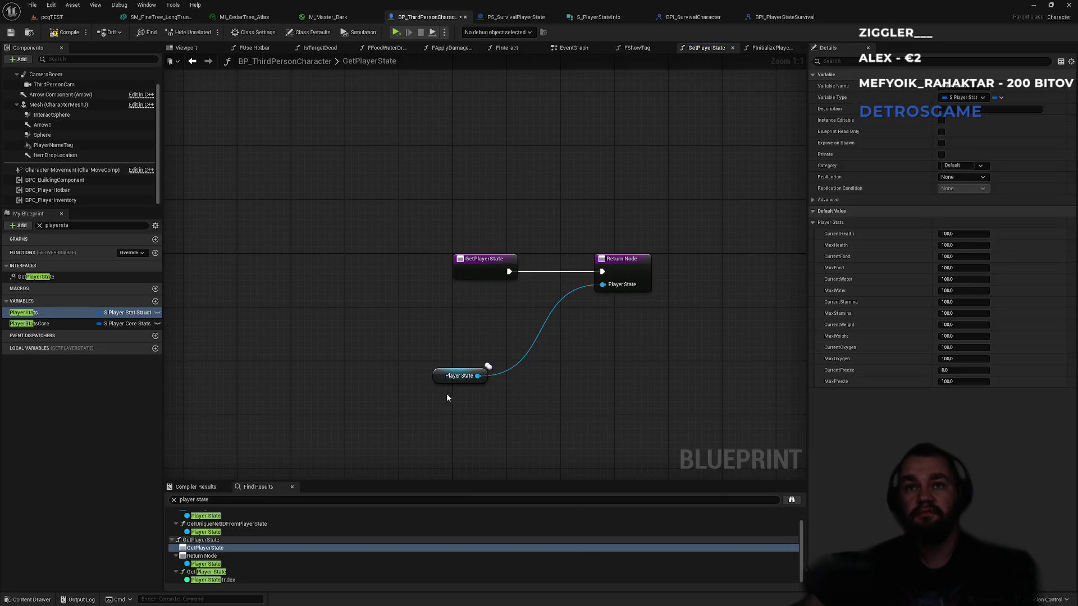
drag(442, 374, 462, 307)
click(446, 312)
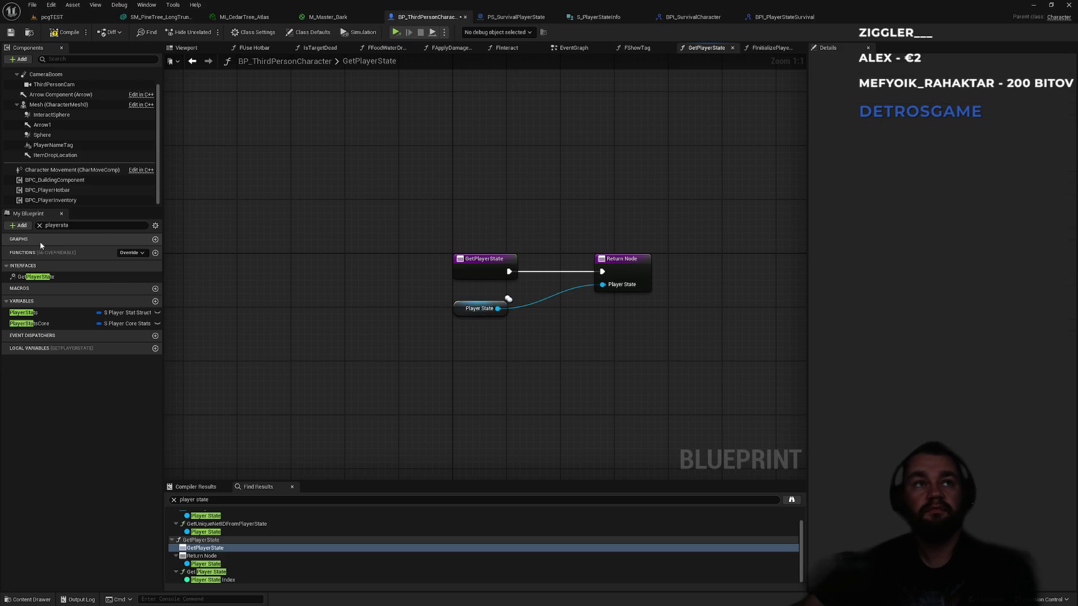
click(81, 33)
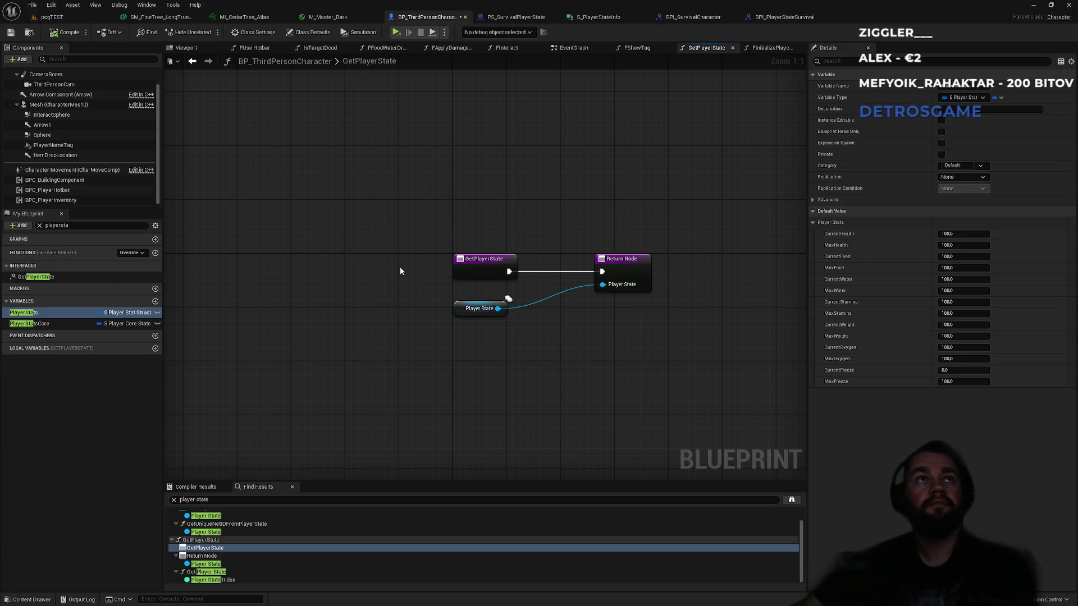
drag(633, 257, 600, 258)
click(503, 168)
click(337, 17)
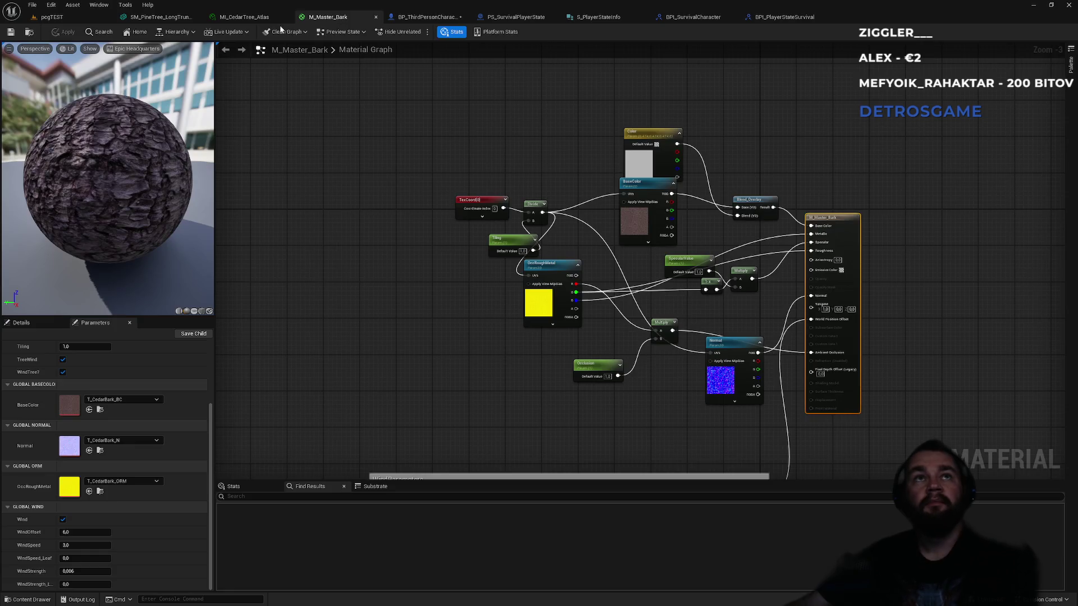
Step: Close the M_Master_Bark, MI_CedarTree_Atlas, S_PlayerStateInfo, both interface and SM_PineTree_LongTrunk tabs
middle_click(253, 17)
middle_click(241, 17)
click(247, 17)
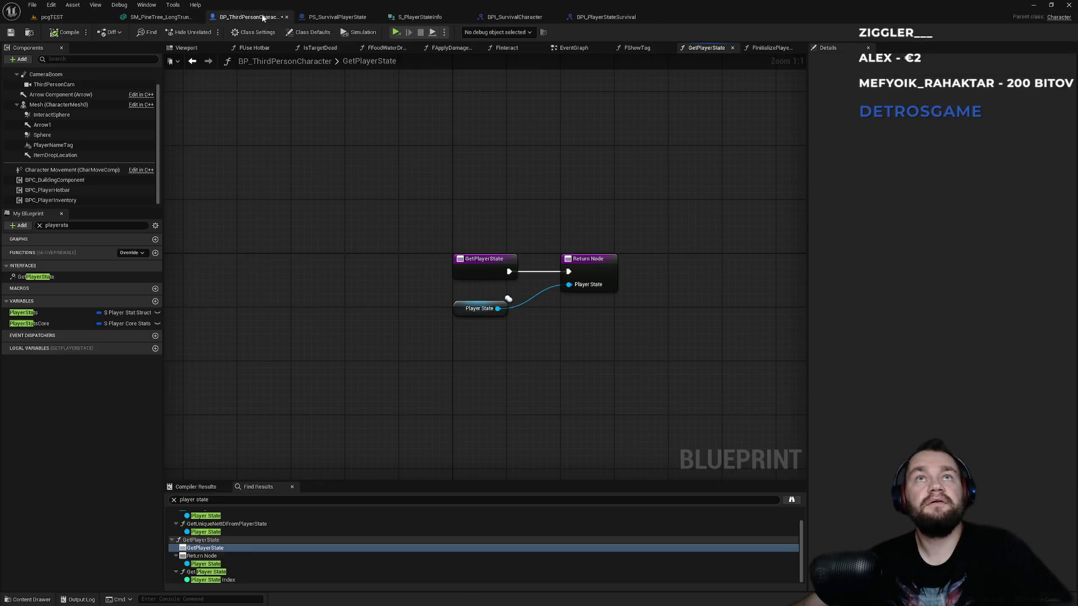
click(319, 17)
click(437, 18)
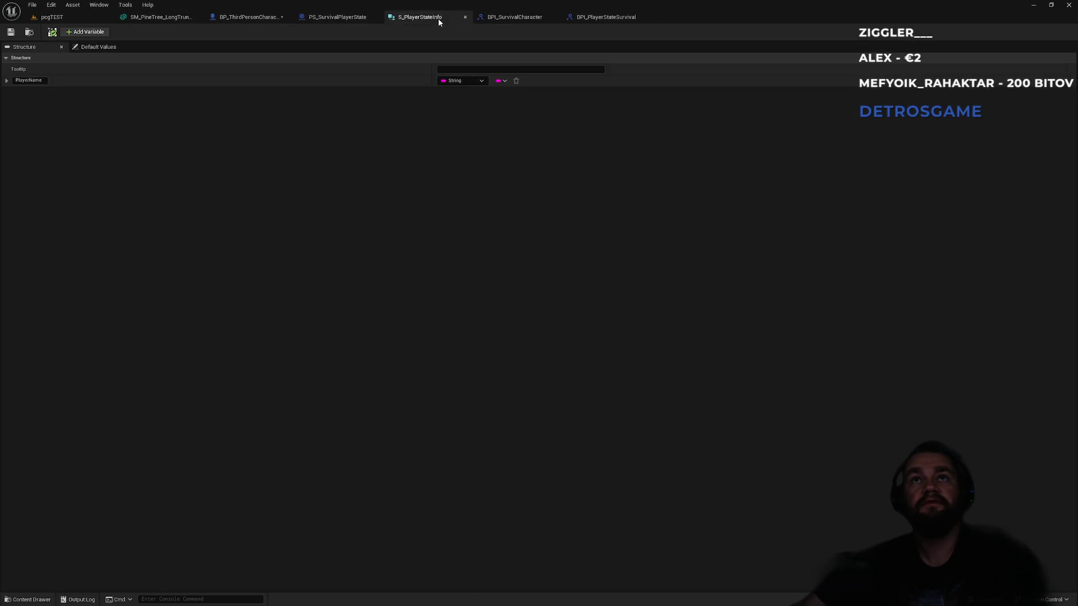
middle_click(438, 21)
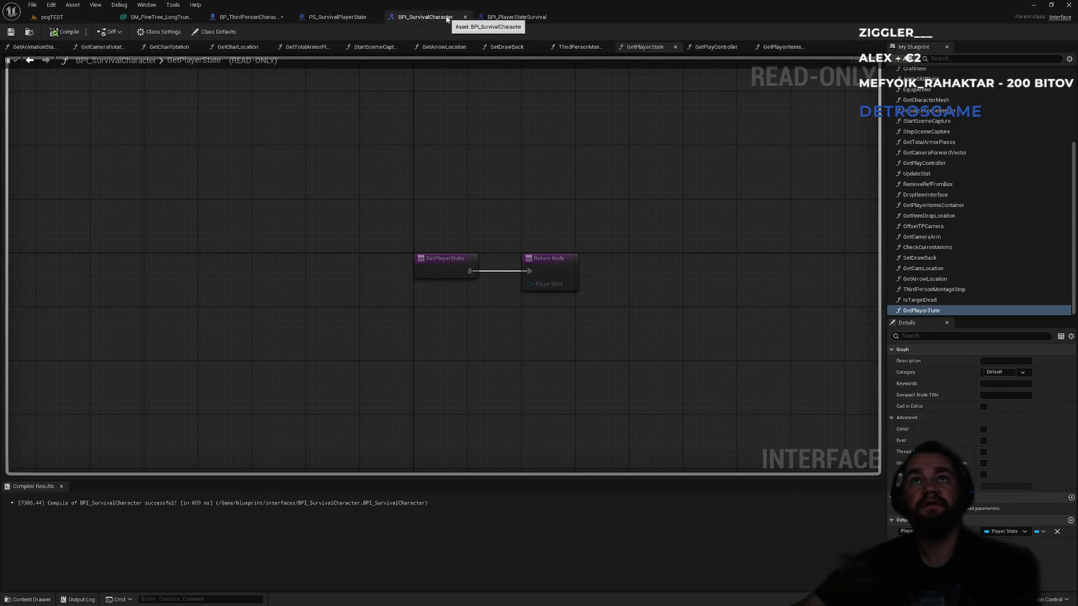
middle_click(441, 22)
click(411, 22)
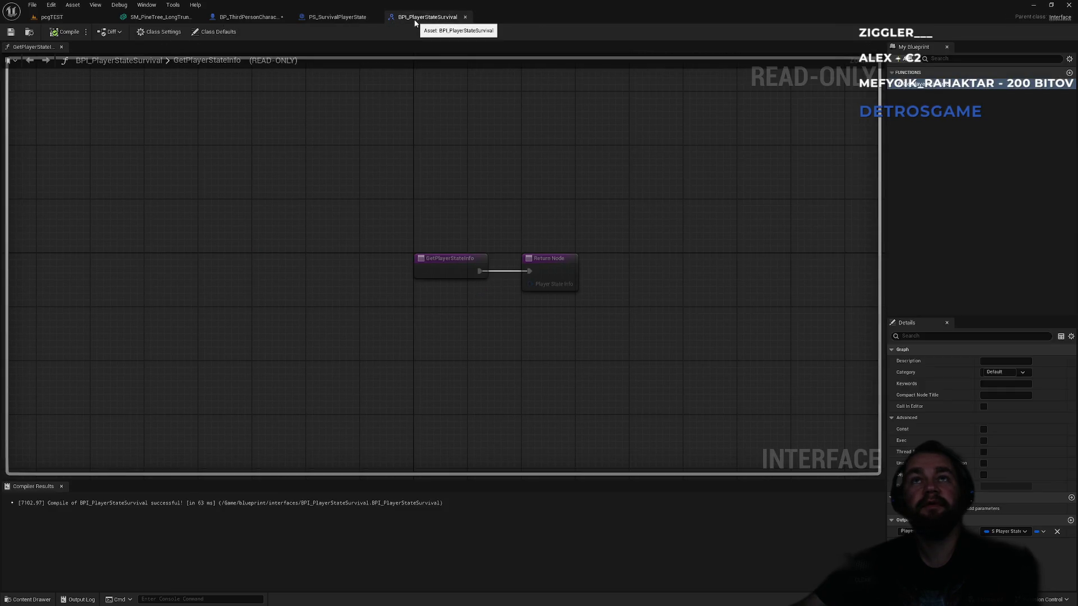
middle_click(415, 23)
click(168, 20)
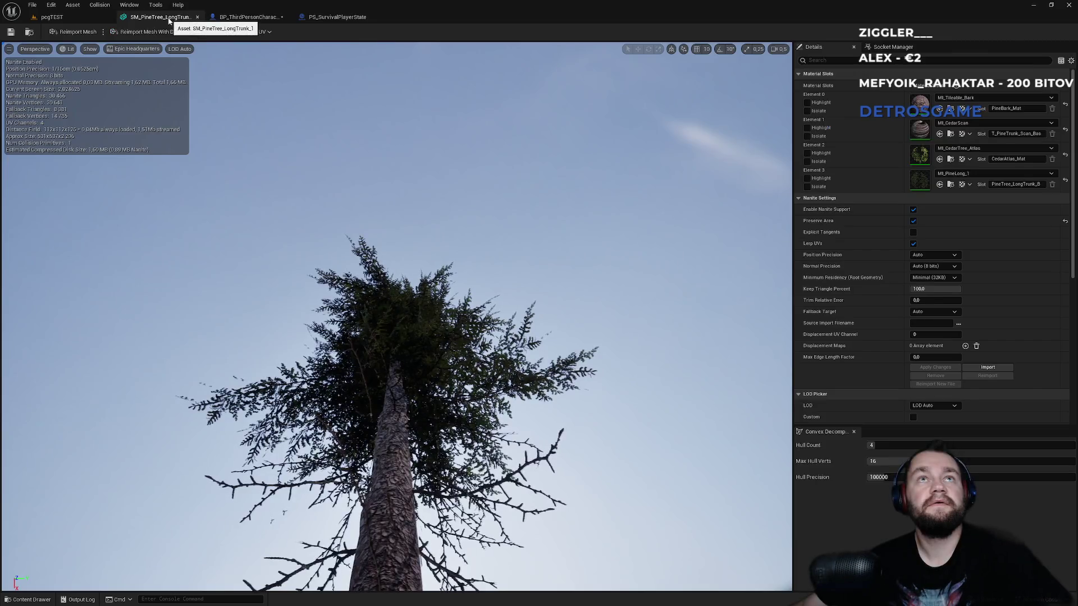
middle_click(169, 20)
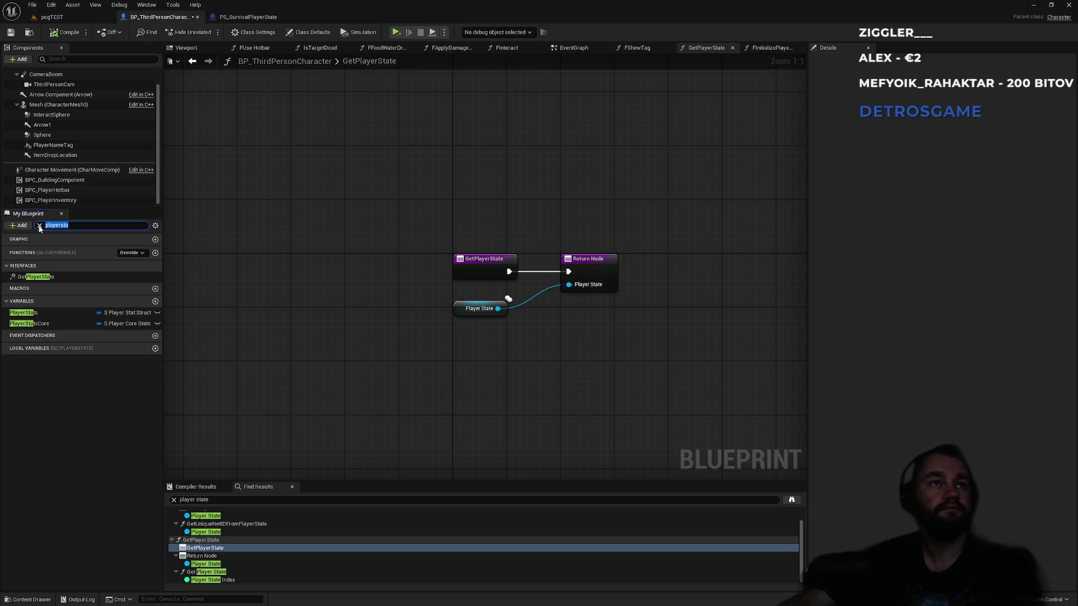
Step: Find the FShowTag function by searching 'showta' in My Blueprint and open its graph
text(showta)
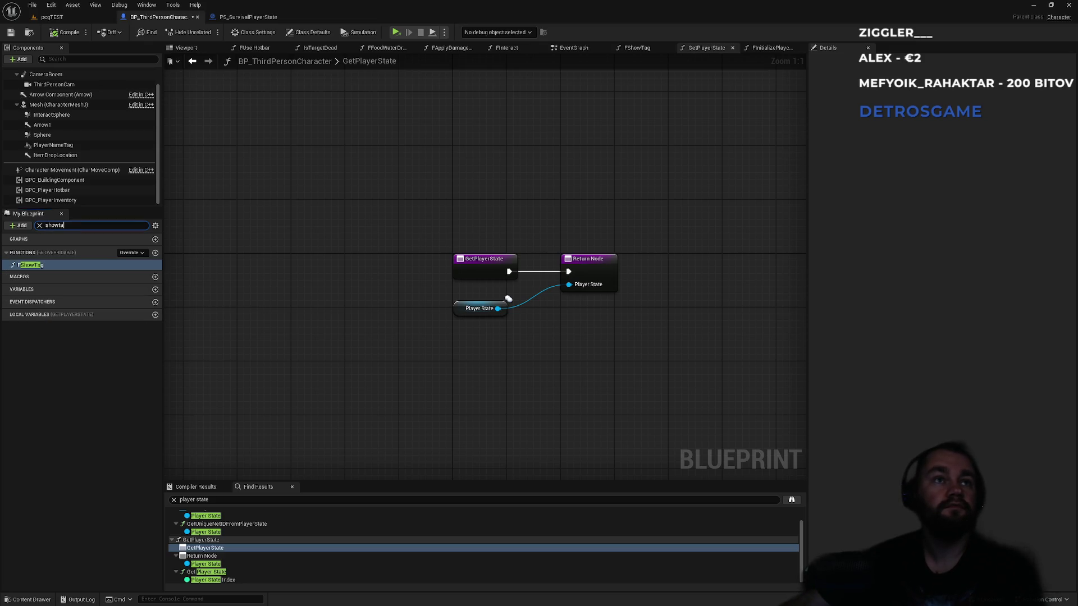
double_click(37, 267)
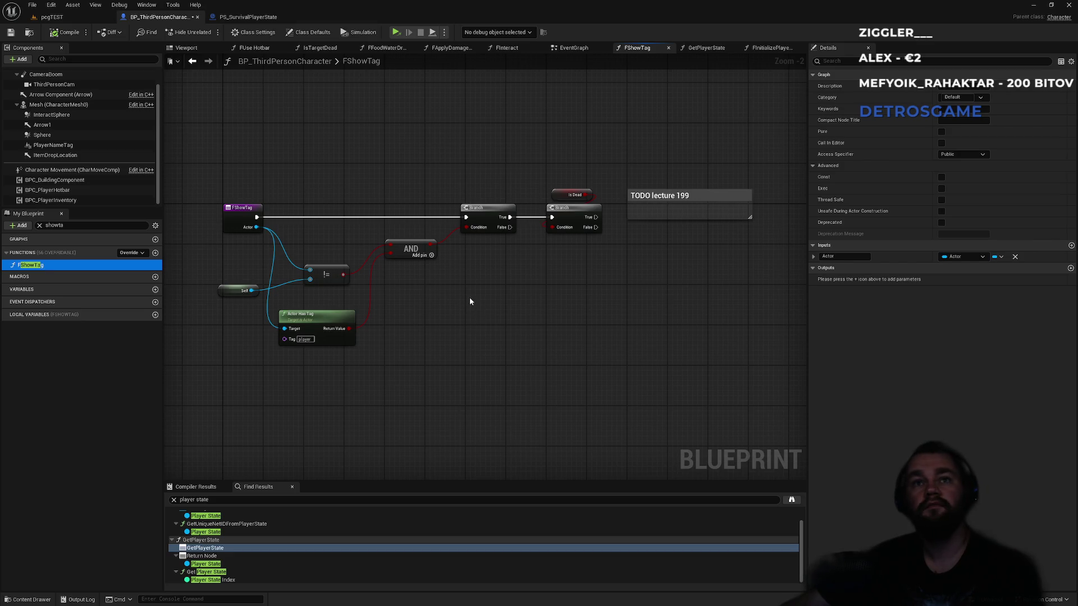
scroll(470, 301, up, 2)
Step: From the Actor input, add a Get Player State (Message) node
mouse_move(253, 213)
mouse_down()
mouse_move(645, 294)
mouse_move(630, 318)
mouse_up()
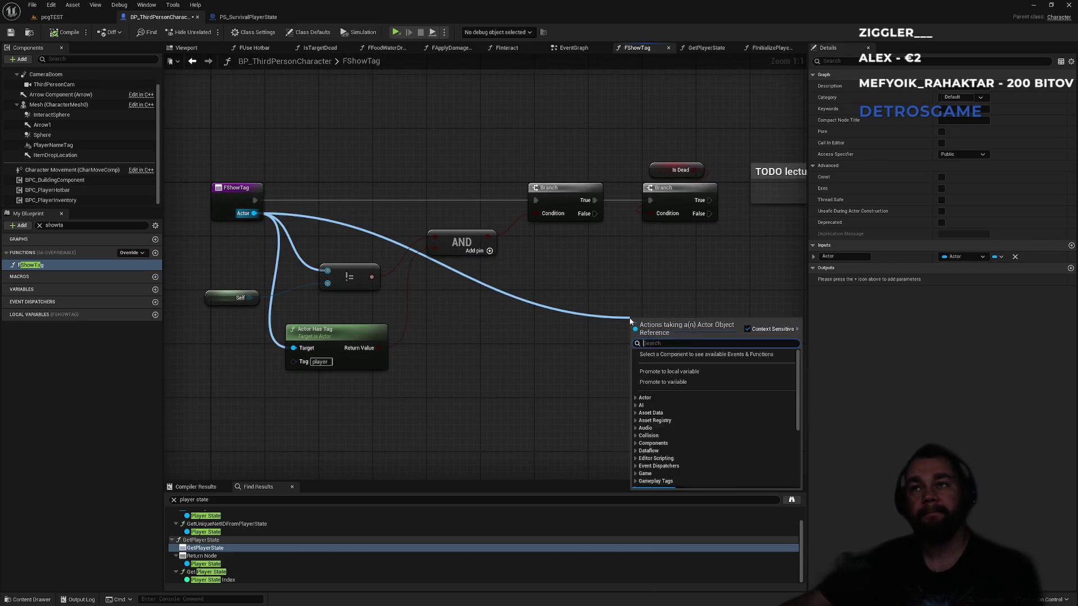
click(303, 250)
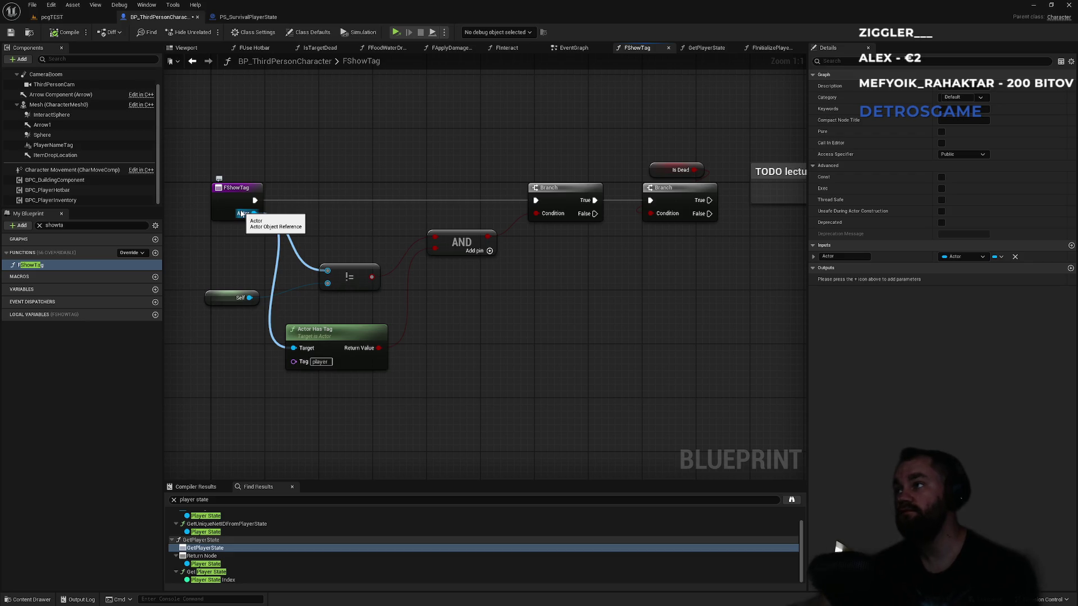
drag(242, 213, 601, 307)
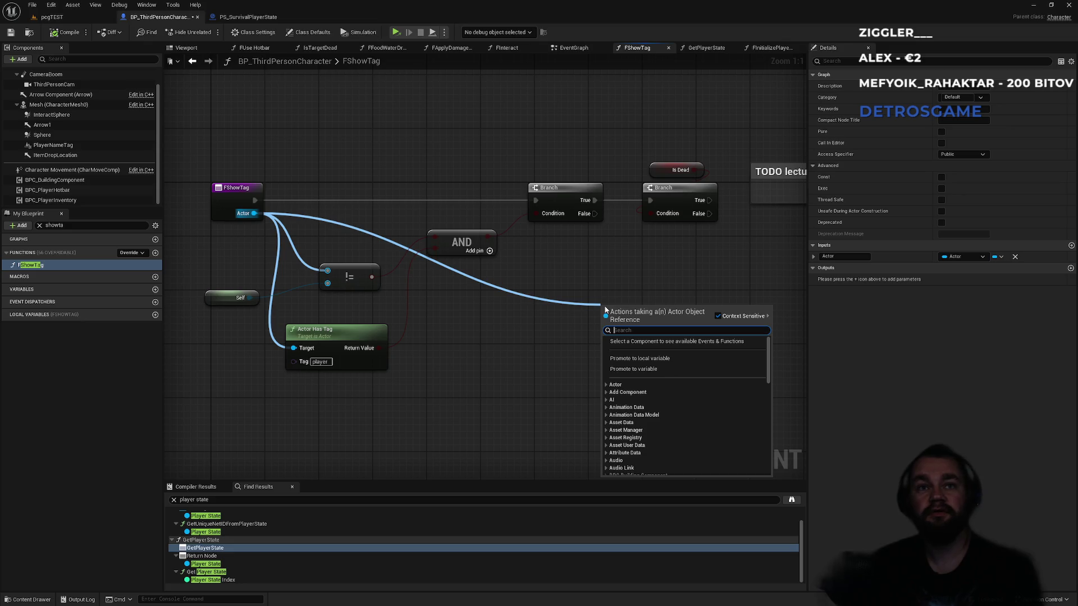
text(getplayersta)
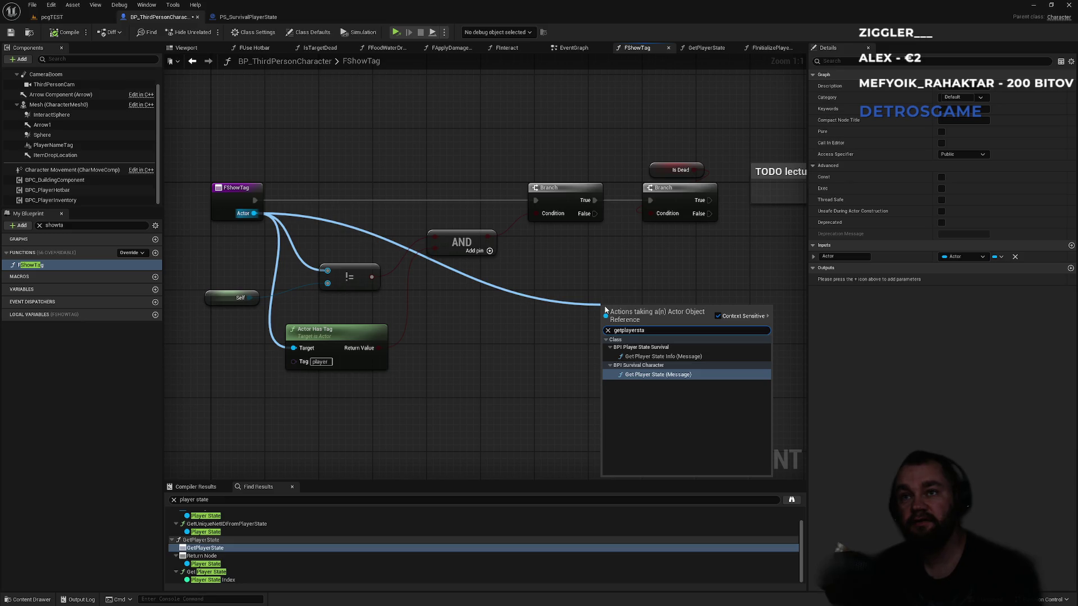
key(Up)
key(Down)
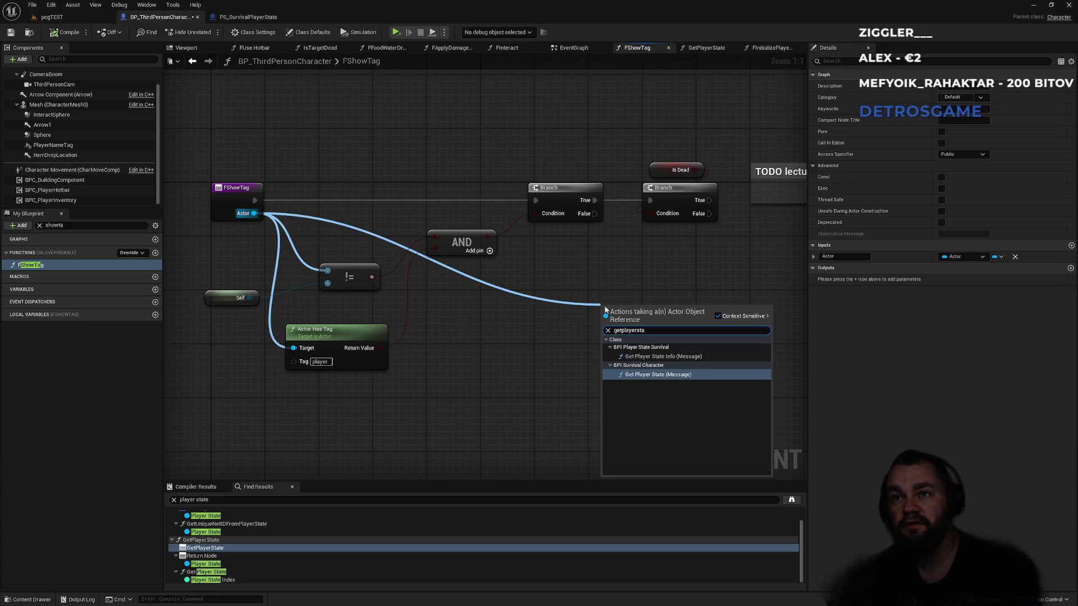
key(Up)
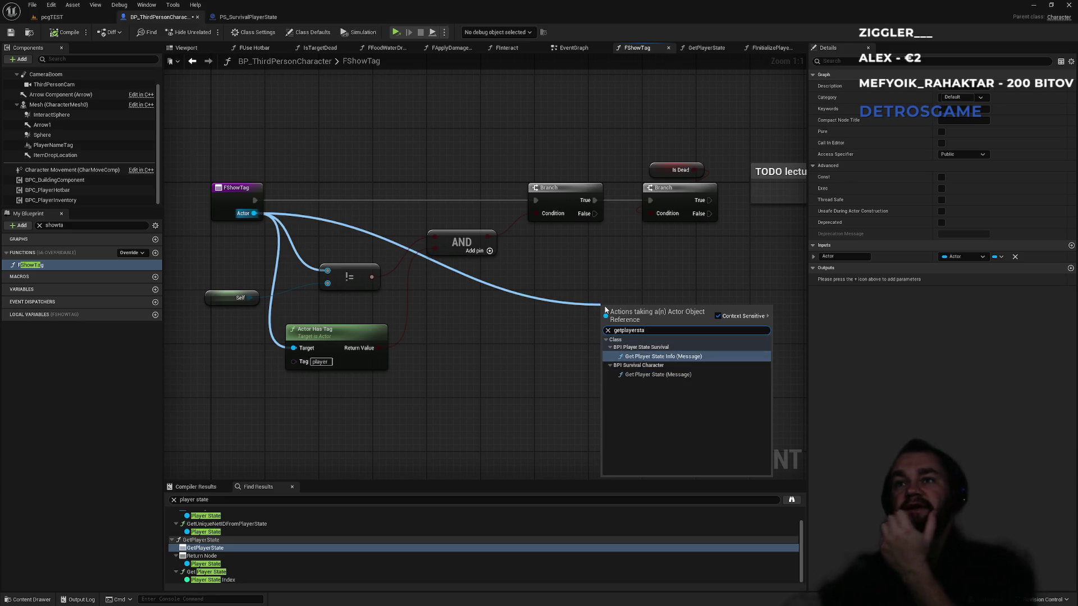
key(Down)
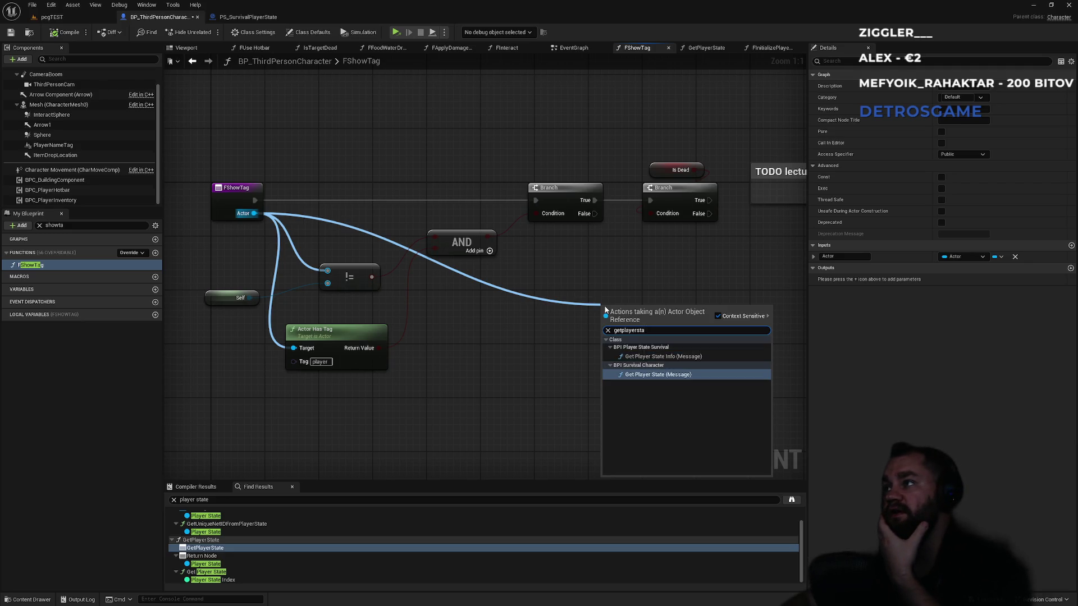
key(Return)
drag(681, 250, 432, 274)
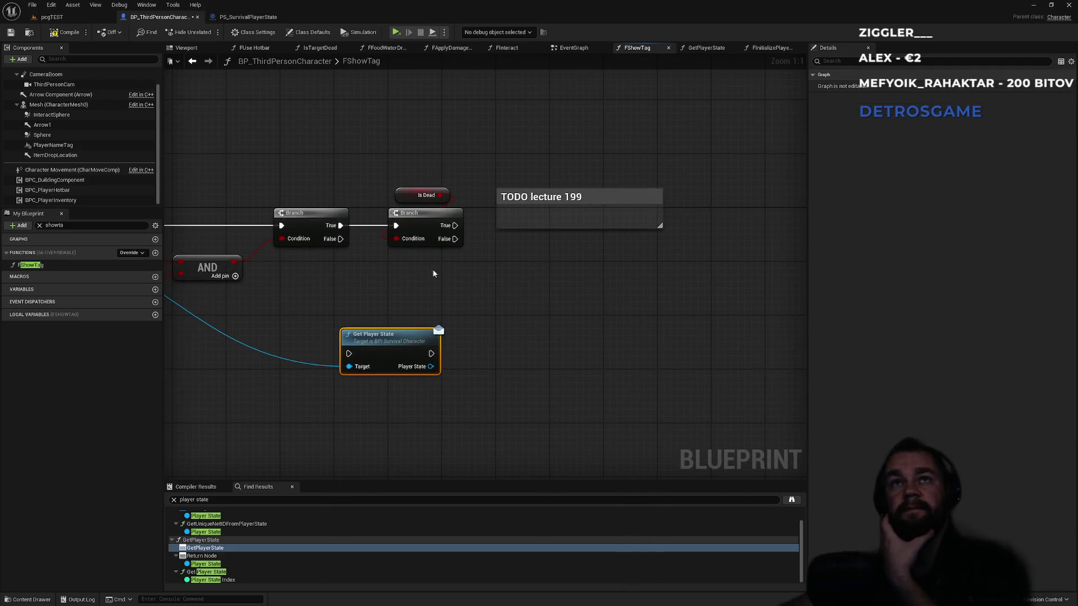
Step: Wire Get Player State to the Is Dead branch's False output, then search 'getplayerst' from its Player State pin
drag(540, 201, 506, 114)
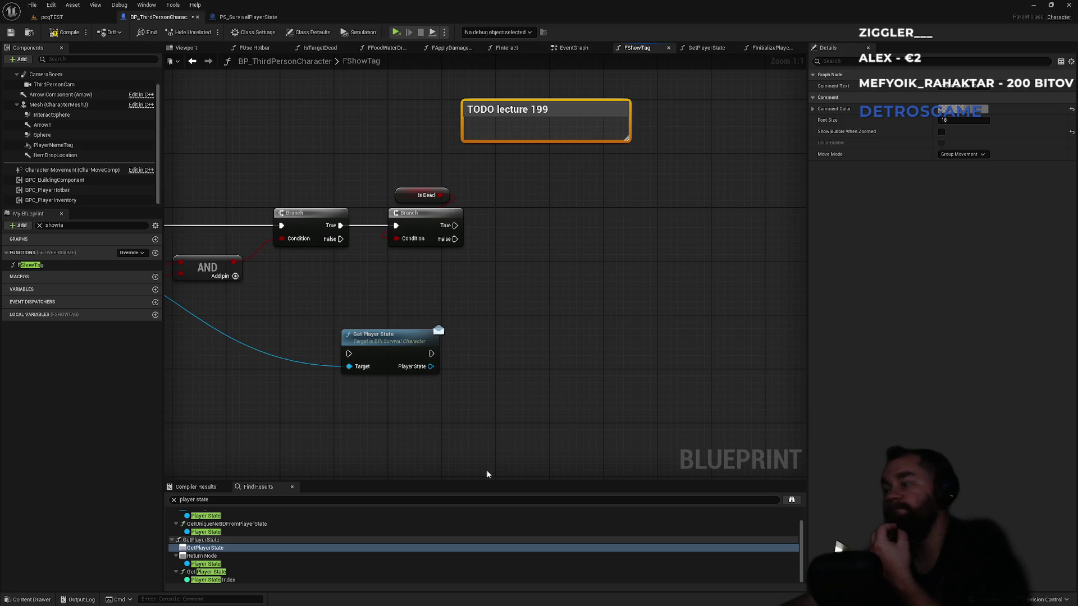
drag(361, 337, 495, 303)
drag(455, 239, 484, 321)
key(Escape)
drag(455, 238, 483, 320)
mouse_move(508, 307)
mouse_down()
mouse_move(525, 238)
mouse_move(544, 233)
mouse_move(529, 220)
mouse_up()
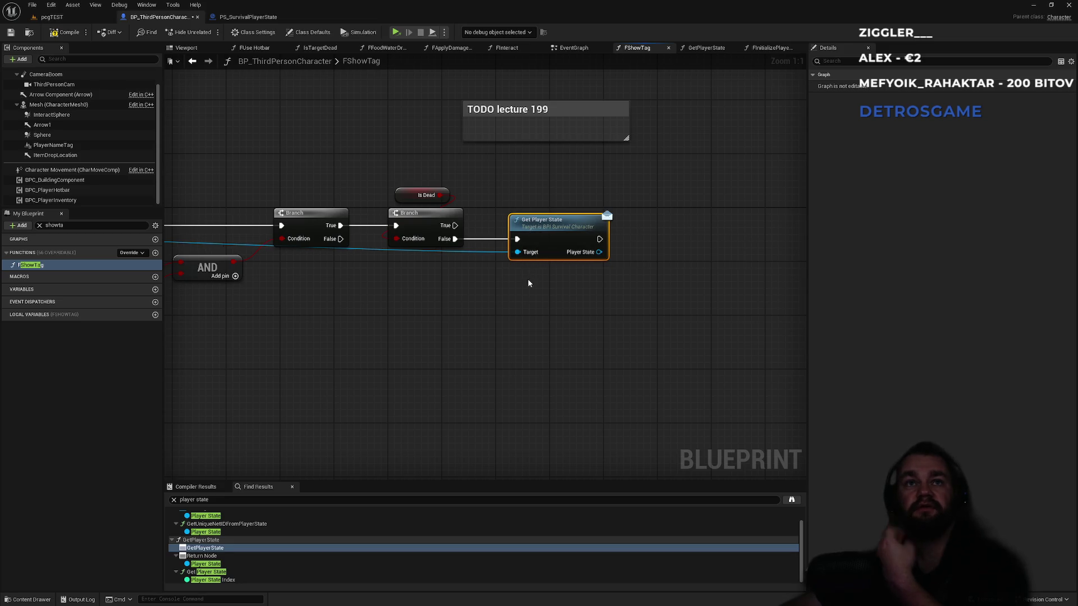
click(565, 277)
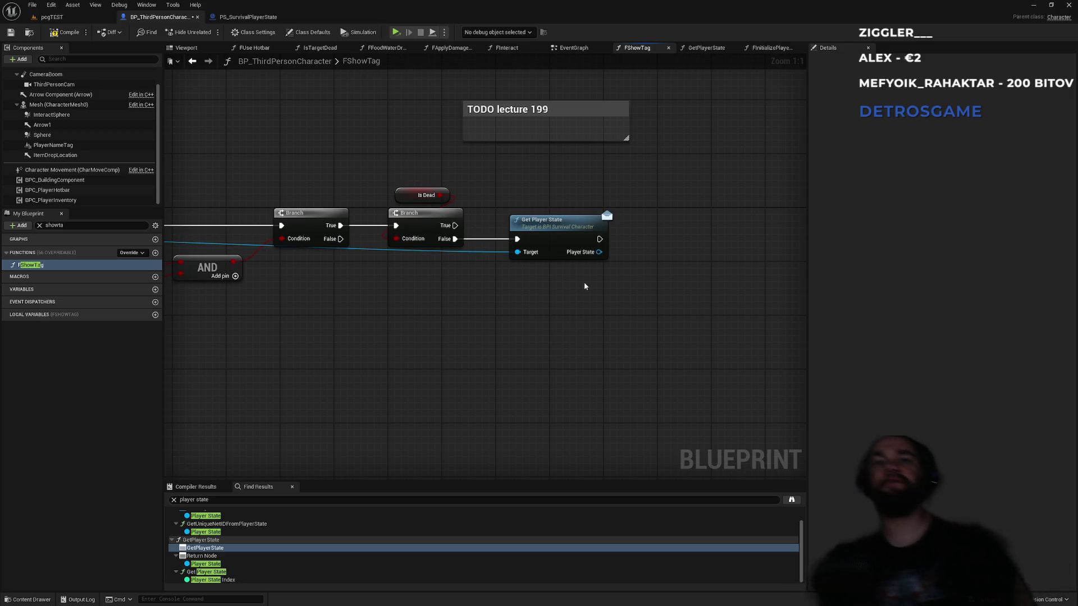
drag(555, 227, 541, 227)
click(513, 300)
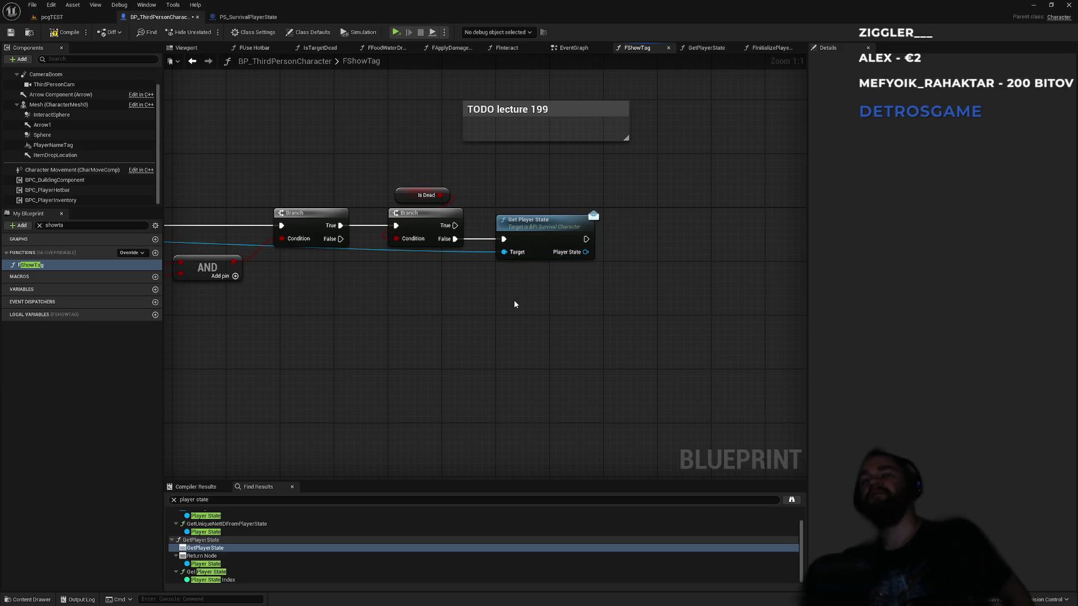
drag(585, 252, 636, 313)
text(get)
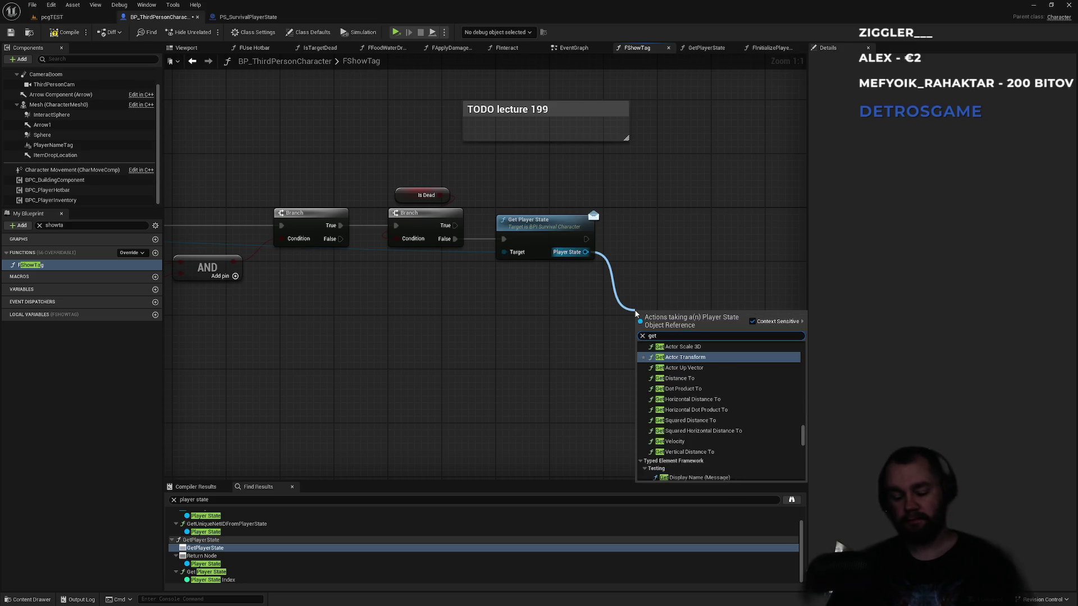
text(playe)
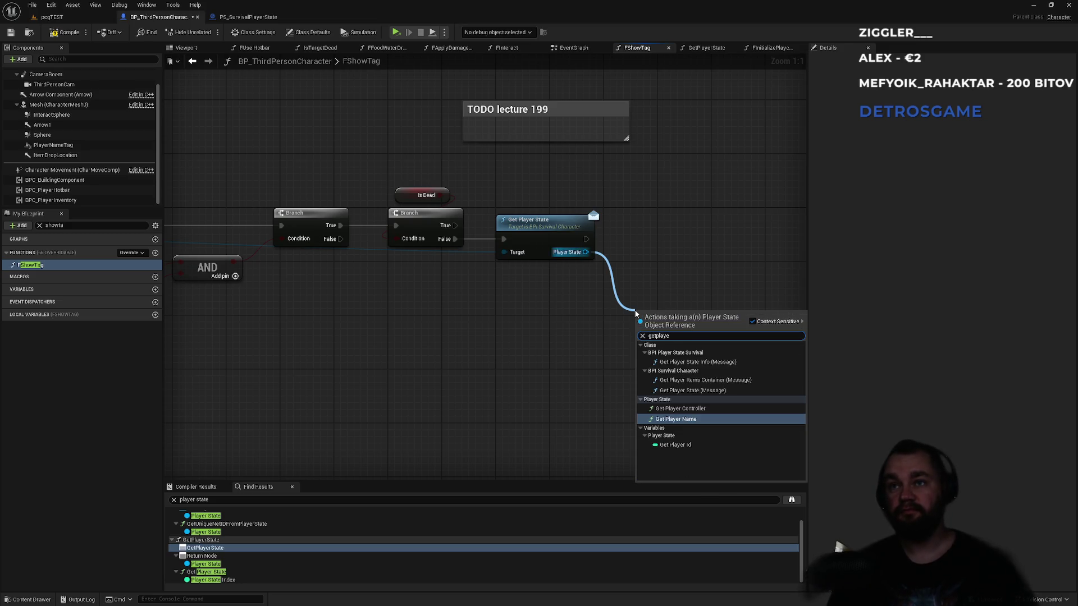
text(rsta)
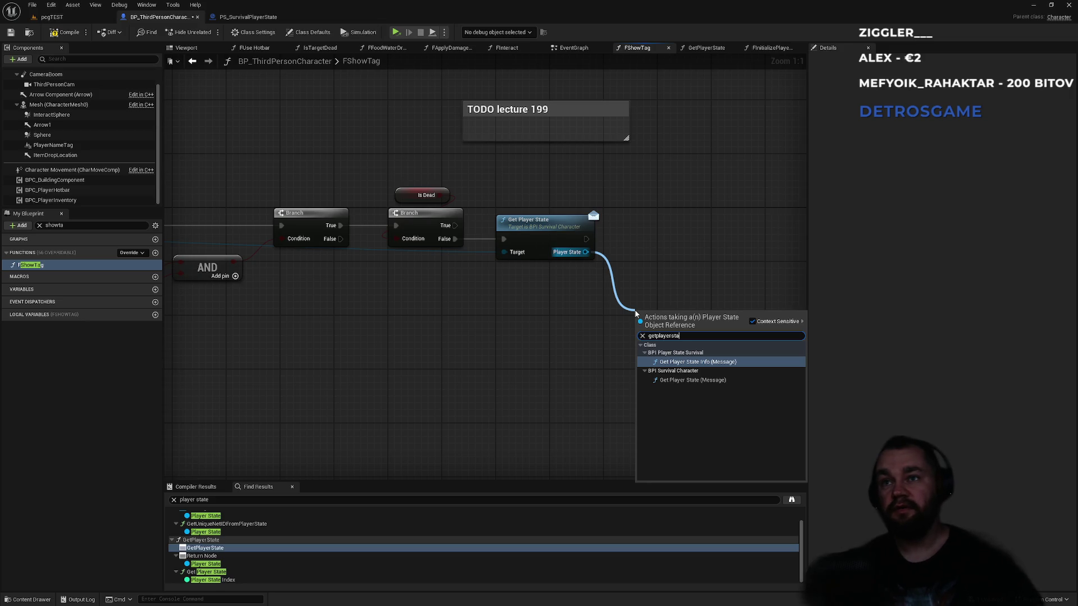
Step: Add Get Player State Info, targeted by the Player State output, beside Get Player State
key(Return)
mouse_move(655, 329)
mouse_down()
mouse_move(642, 236)
mouse_move(375, 233)
mouse_up()
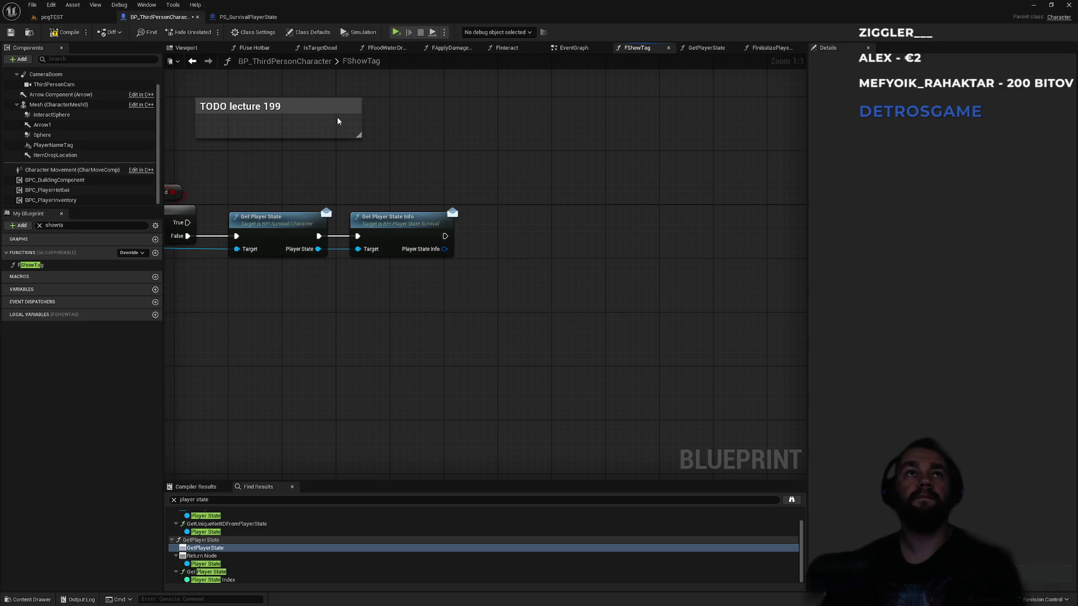
mouse_move(325, 186)
mouse_down()
mouse_move(699, 212)
mouse_move(644, 190)
mouse_move(347, 159)
mouse_move(305, 142)
mouse_up()
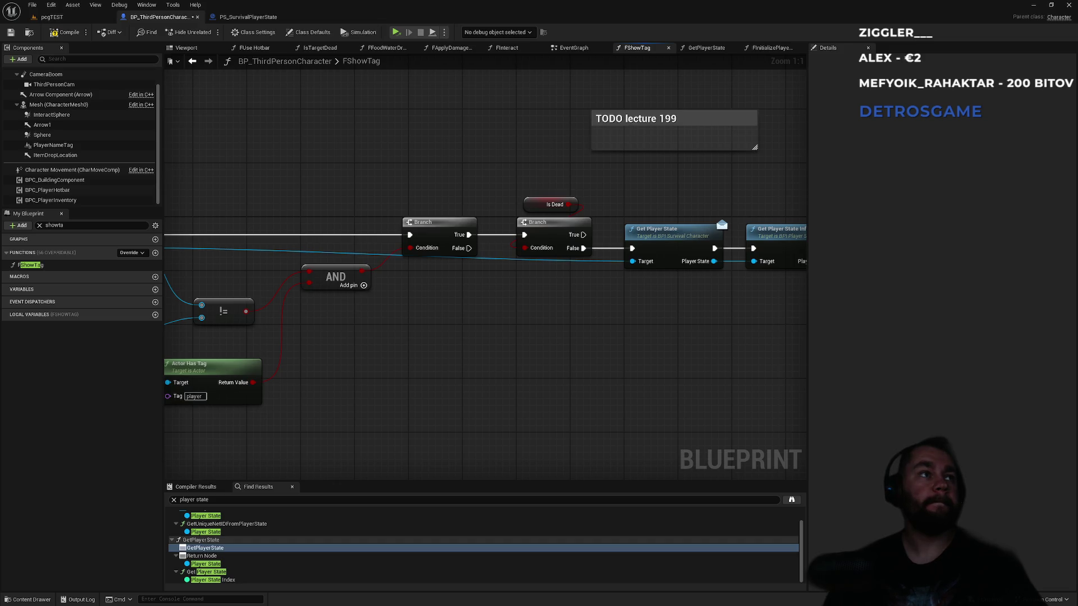
click(553, 204)
drag(646, 210, 410, 196)
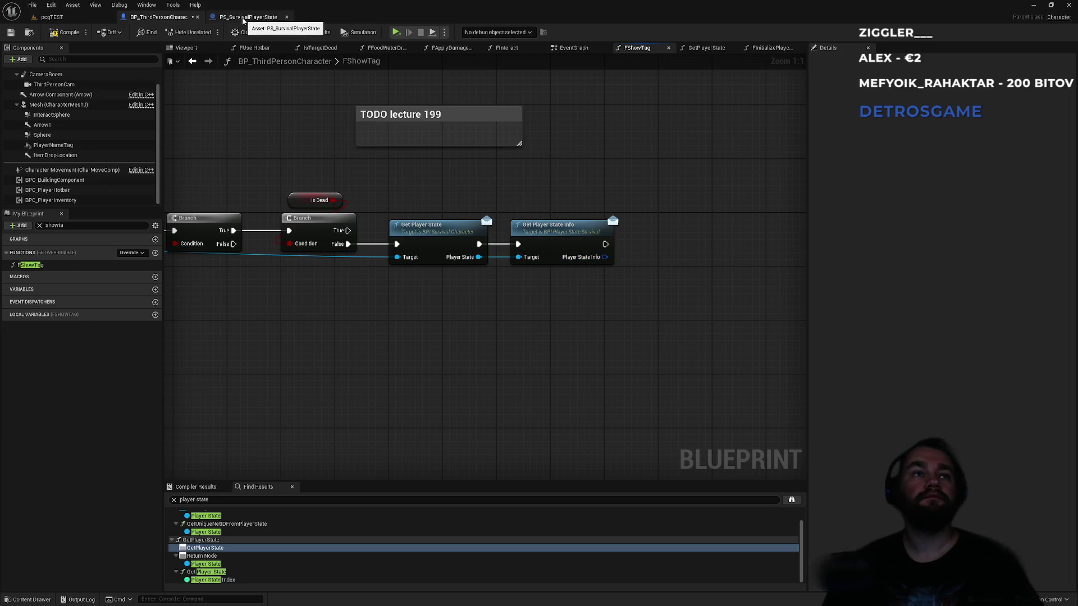
Step: Reopen BPI_SurvivalCharacter from the Content Browser's interfaces folder
click(52, 17)
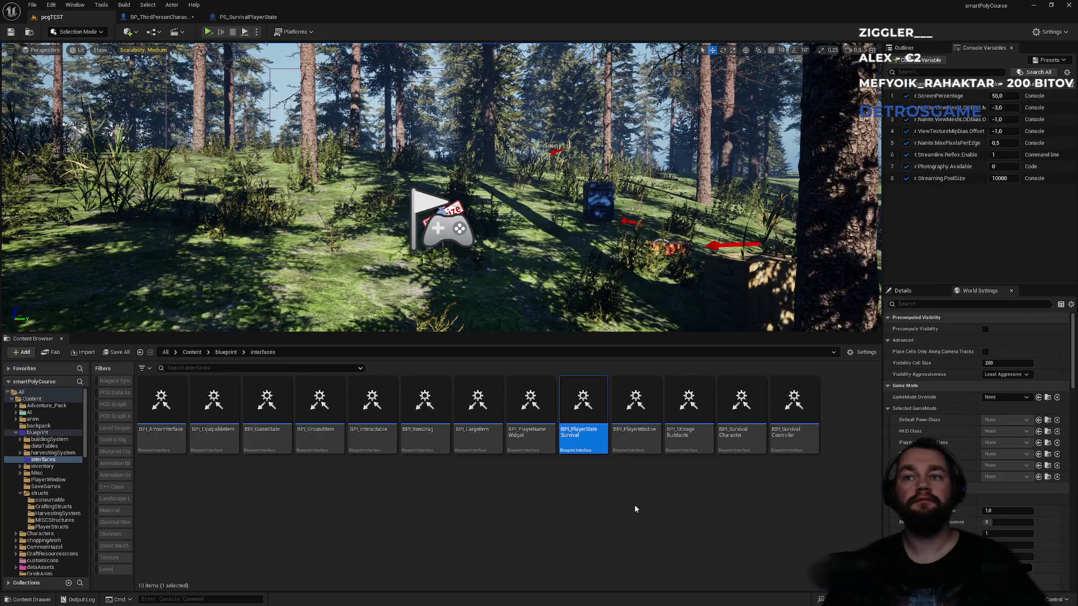
click(761, 444)
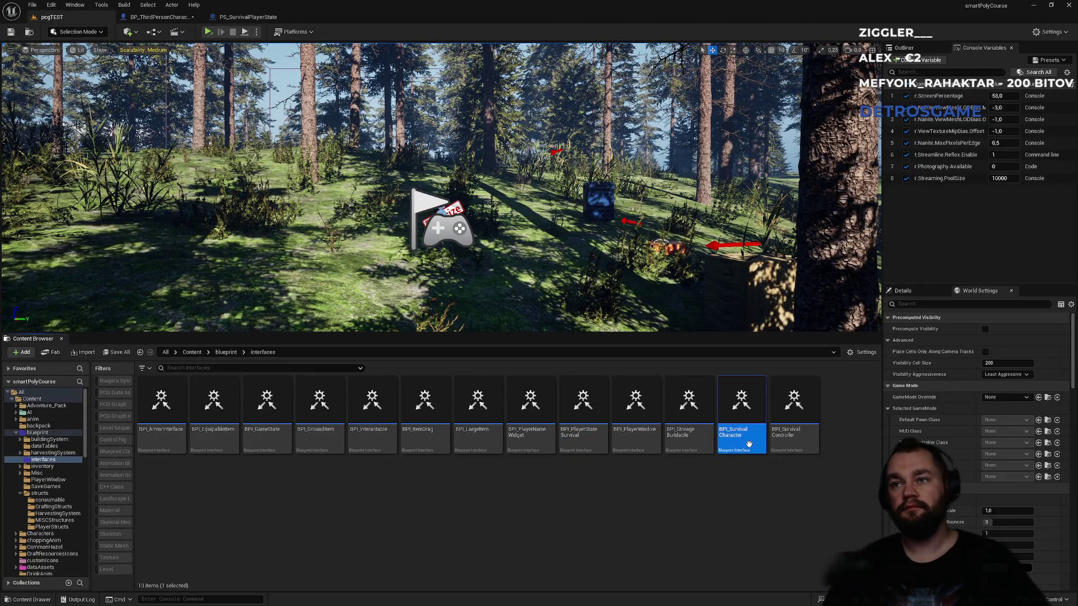
double_click(762, 444)
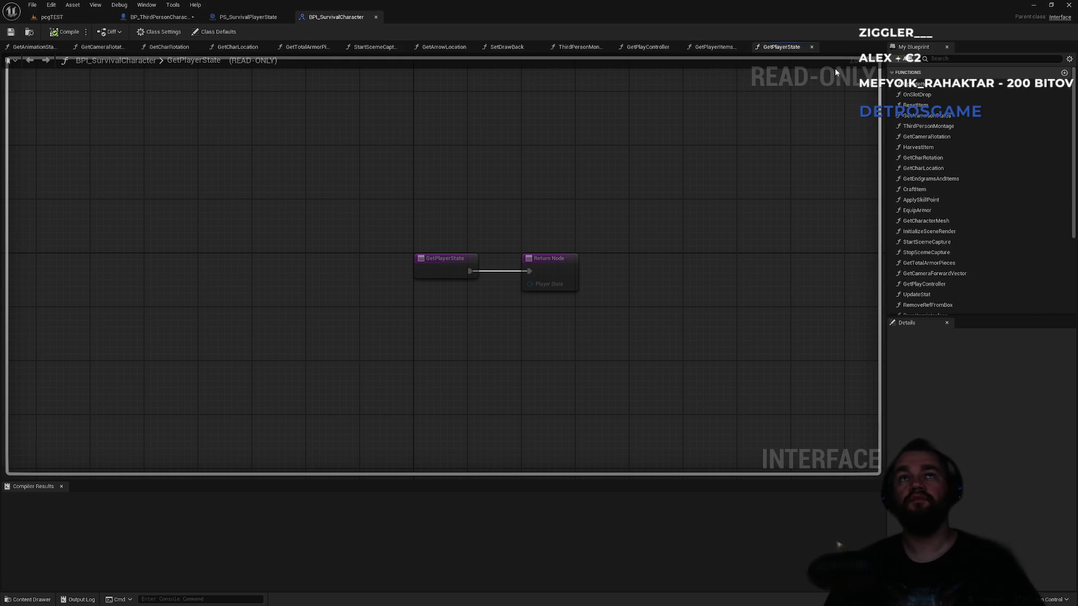
click(940, 58)
Step: Add a new interface function named ShowTag and compile
text(tag)
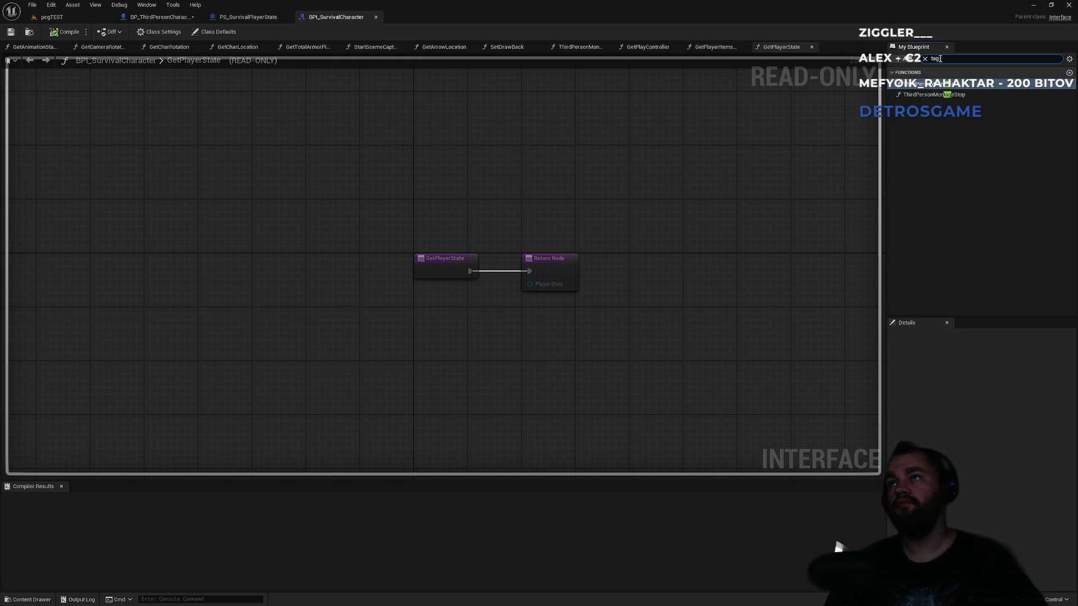
click(925, 58)
click(908, 58)
click(918, 91)
text(Sh)
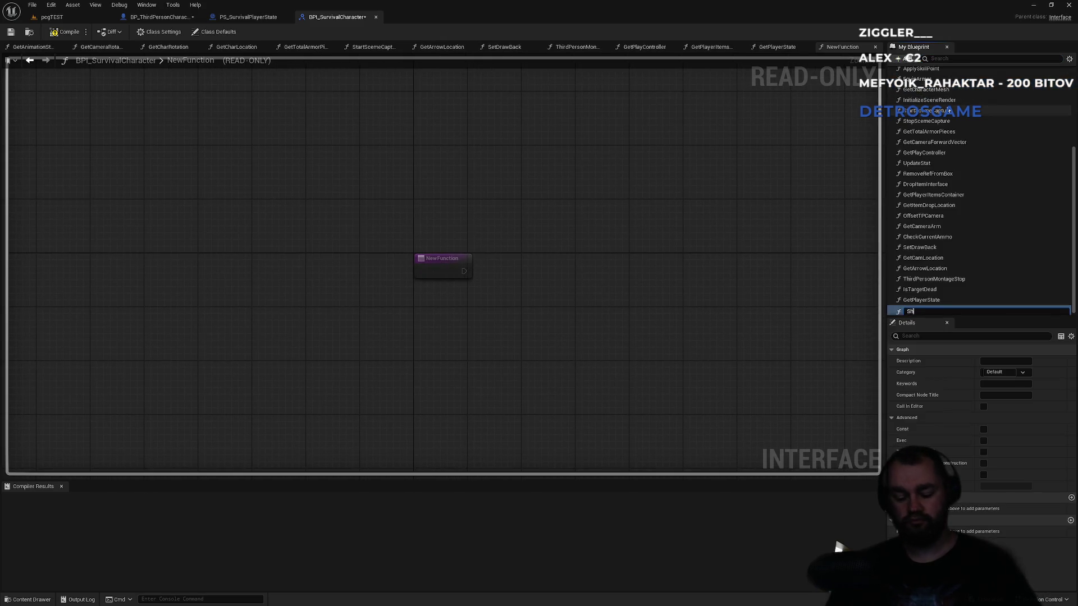
text(owTag)
key(Return)
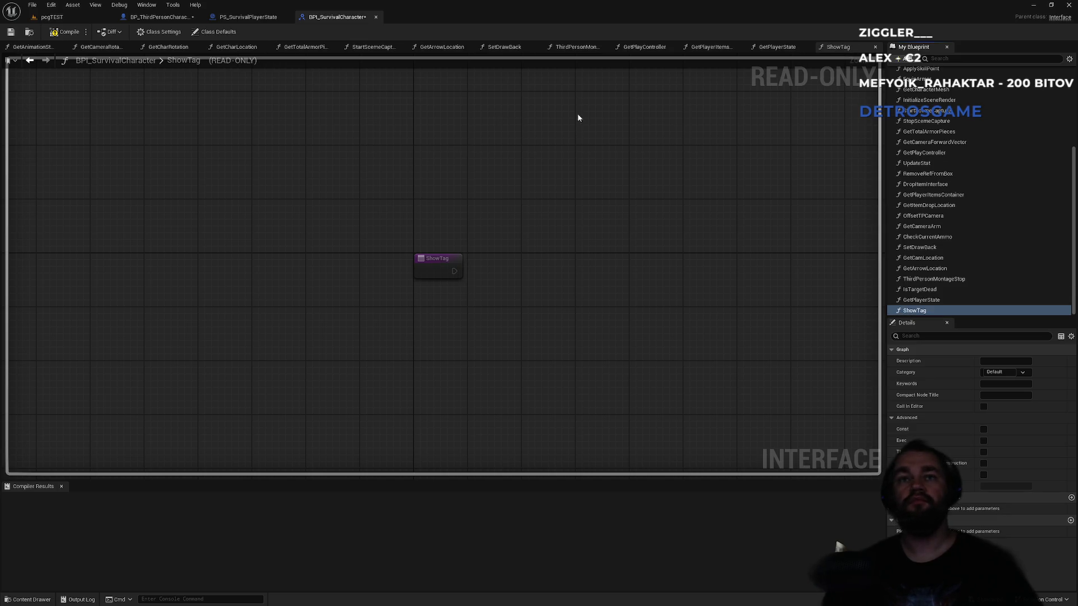
click(65, 32)
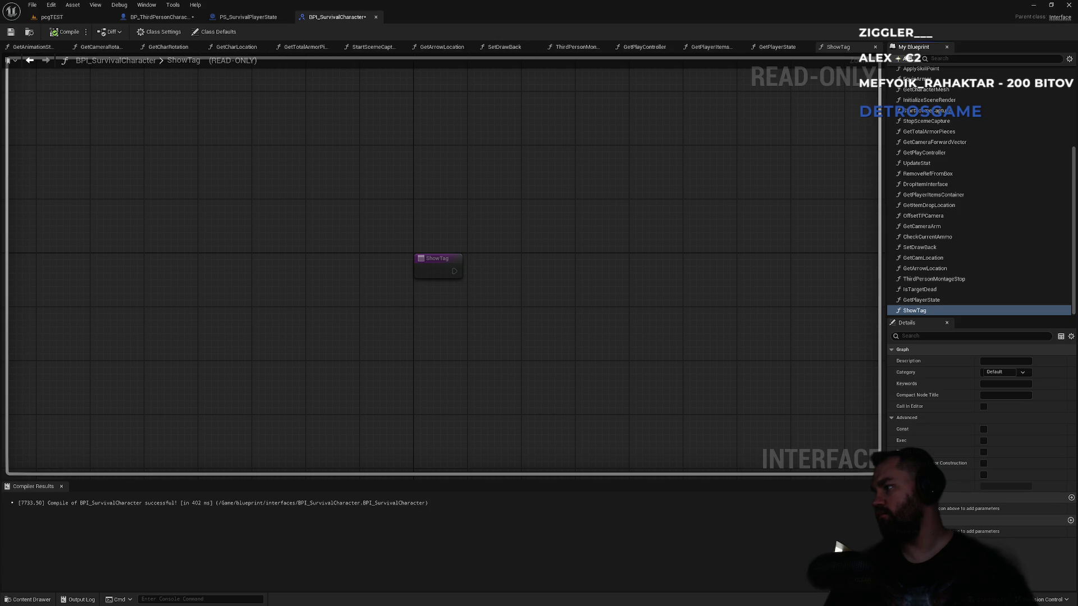
Step: Give ShowTag two inputs and make the first one a String
click(918, 300)
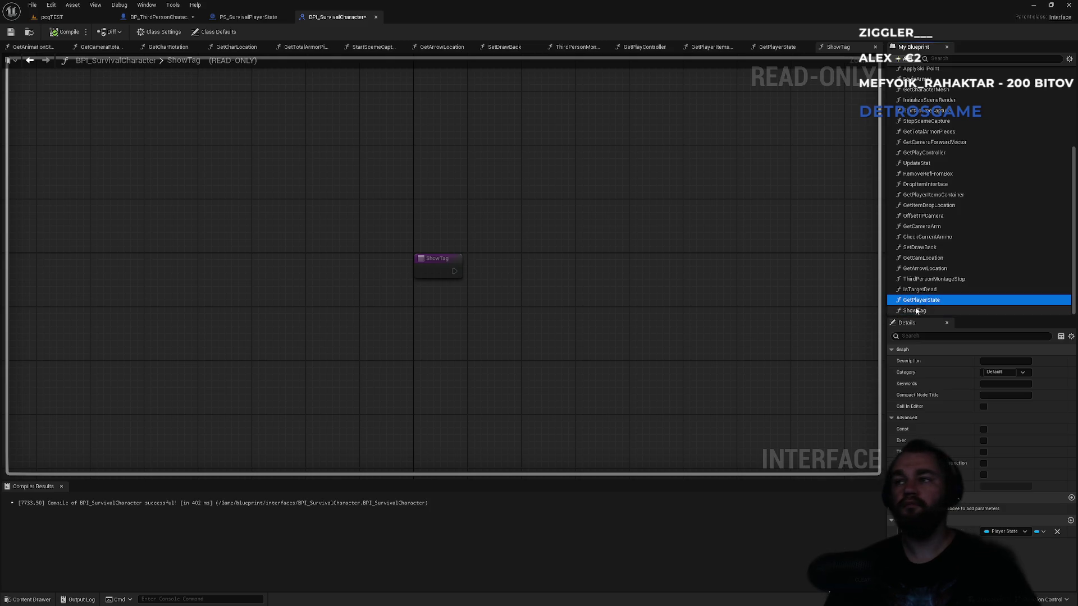
click(916, 311)
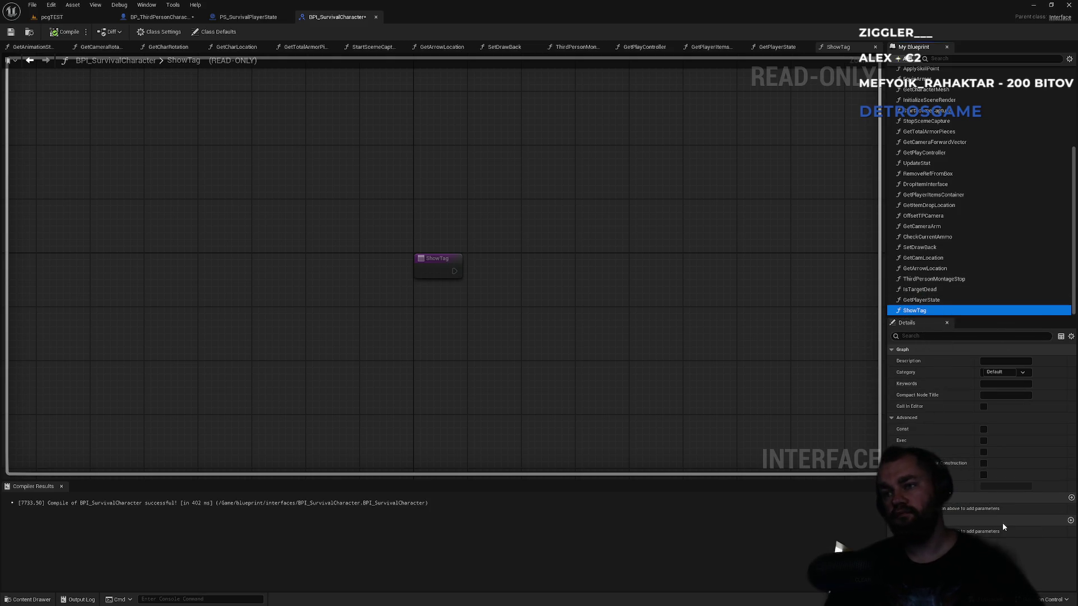
click(1071, 497)
click(1071, 498)
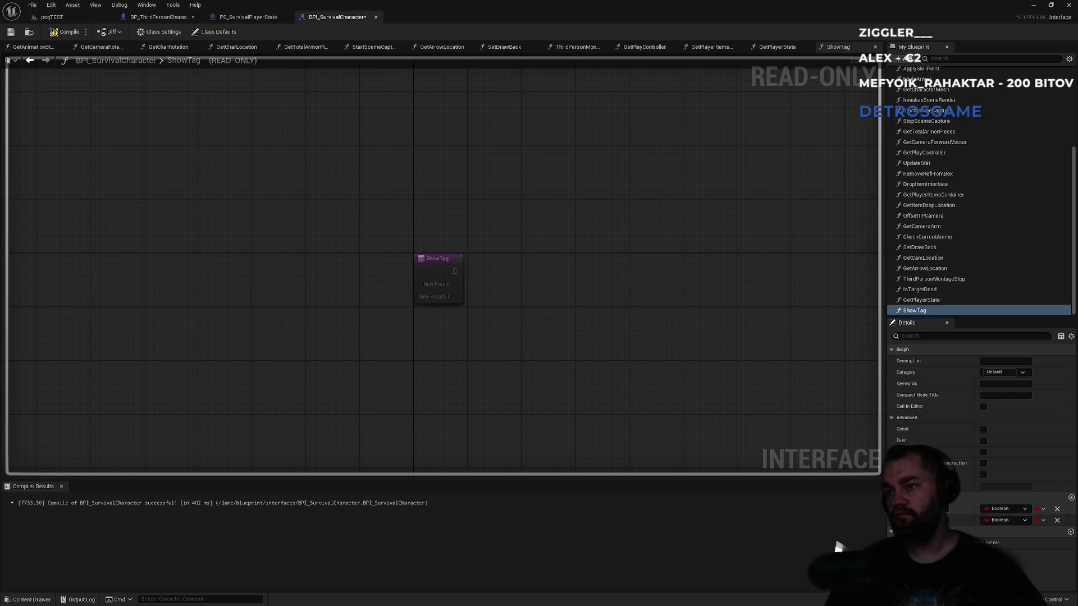
click(995, 511)
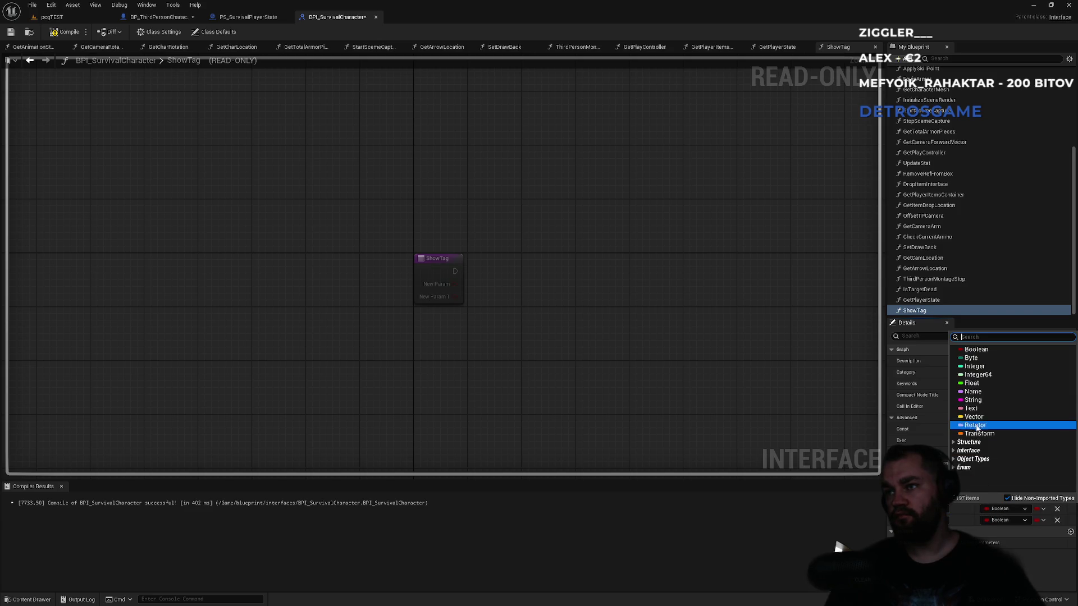
click(976, 401)
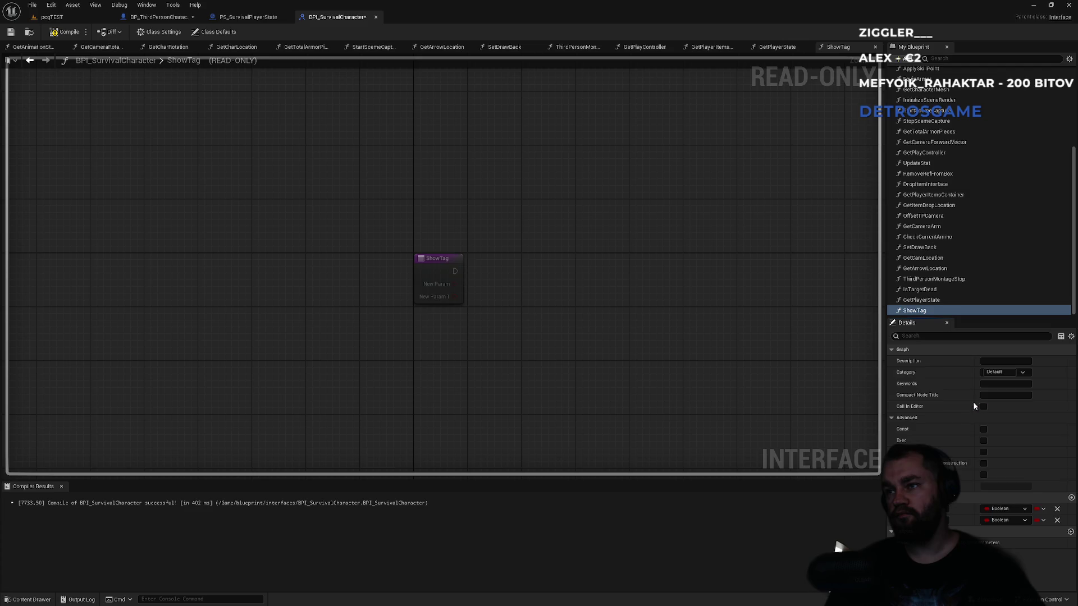
click(160, 17)
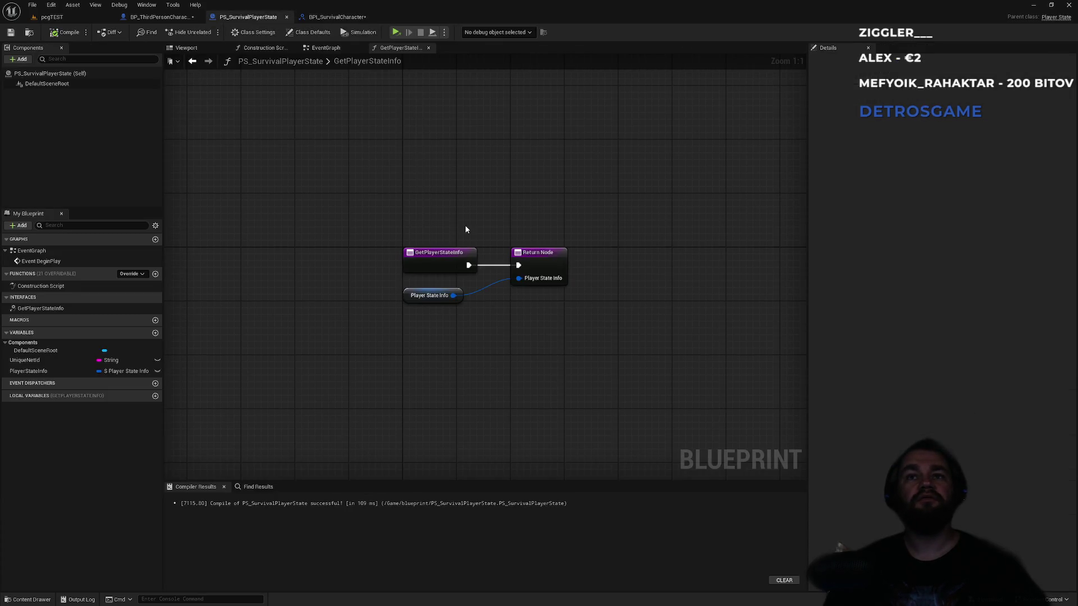
Step: Open BPI_PlayerStateSurvival and inspect GetPlayerStateInfo's outputs
click(90, 18)
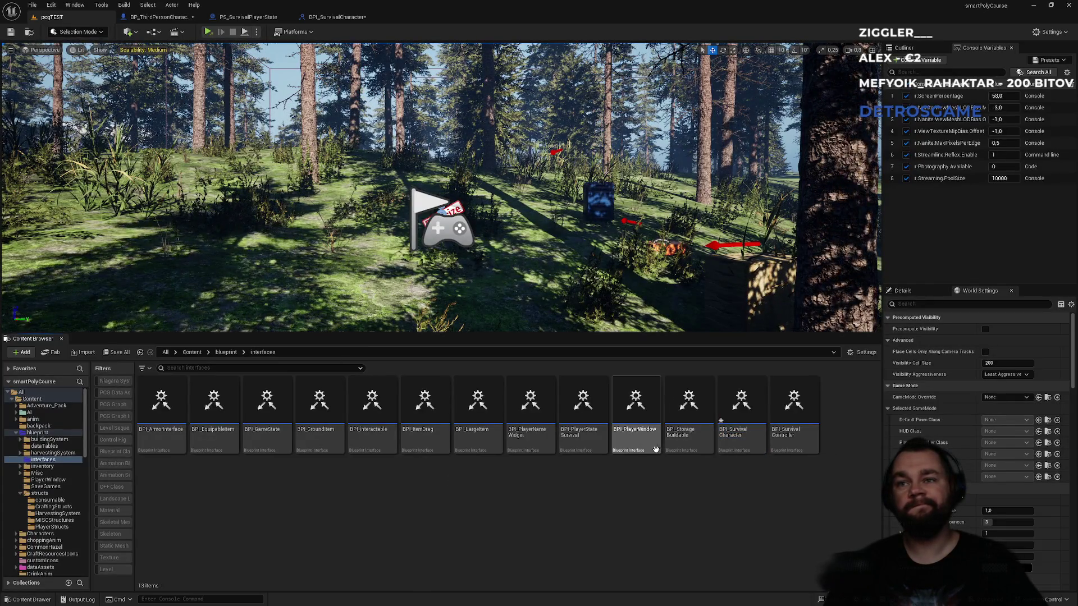
double_click(593, 447)
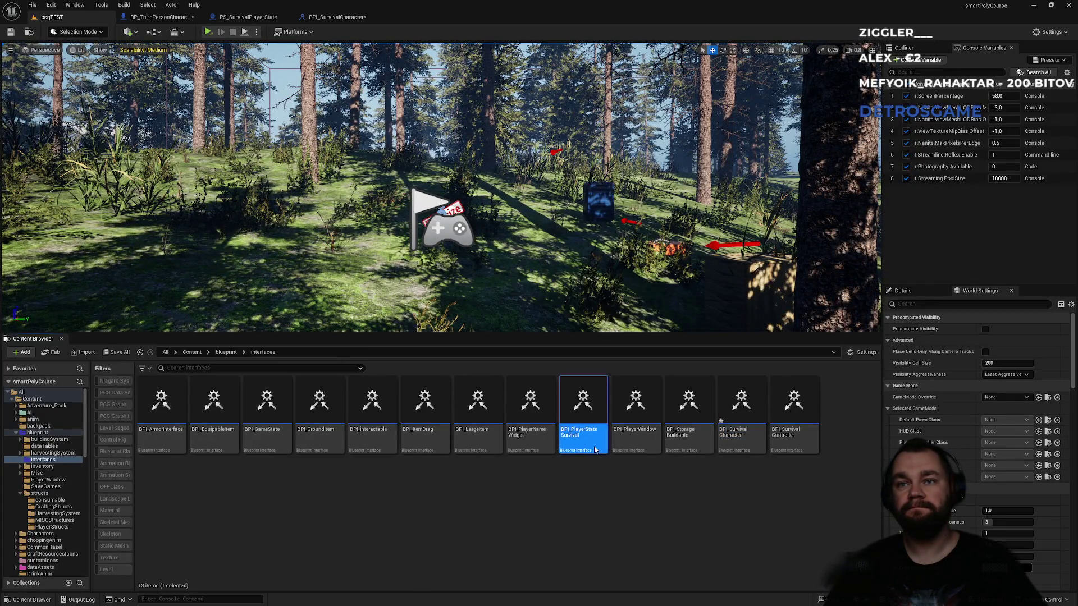
click(921, 84)
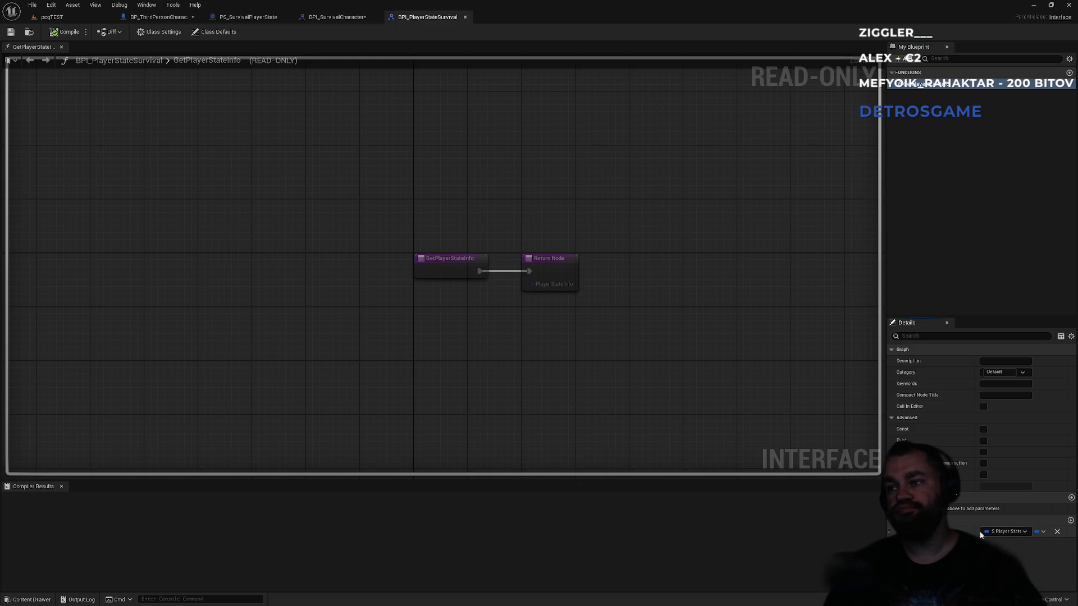
Step: Open S_PlayerStateInfo from structs > PlayerStructs, then return to BPI_SurvivalCharacter
click(51, 16)
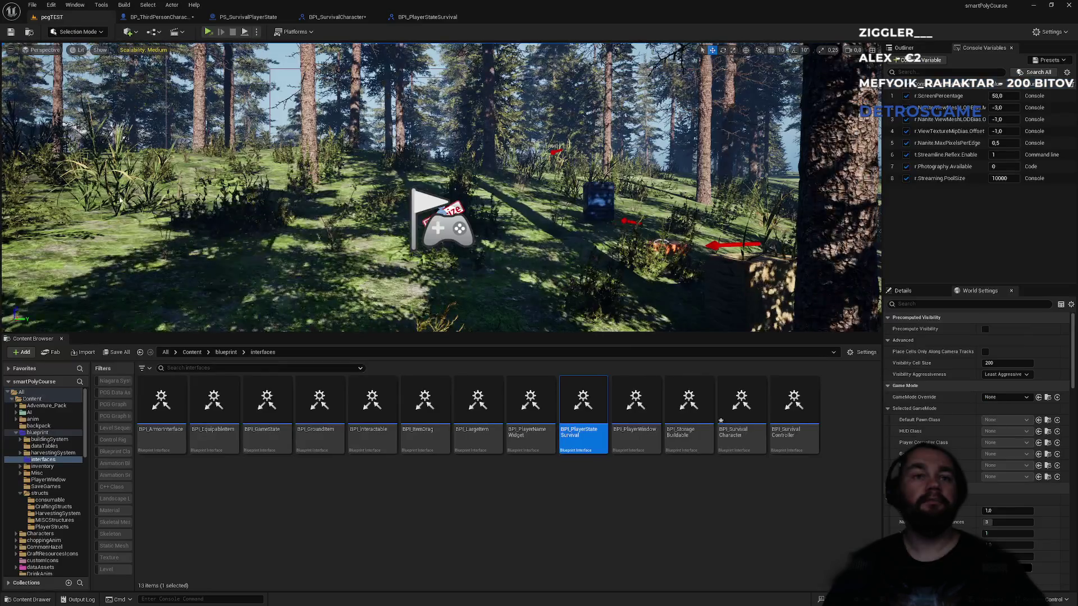
click(229, 352)
double_click(584, 401)
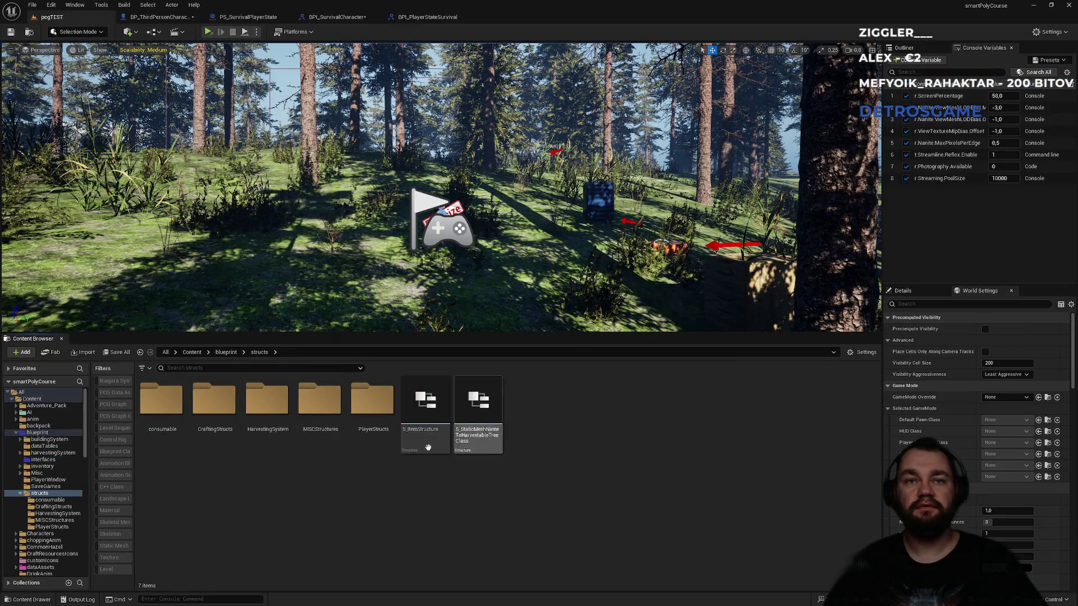
double_click(372, 401)
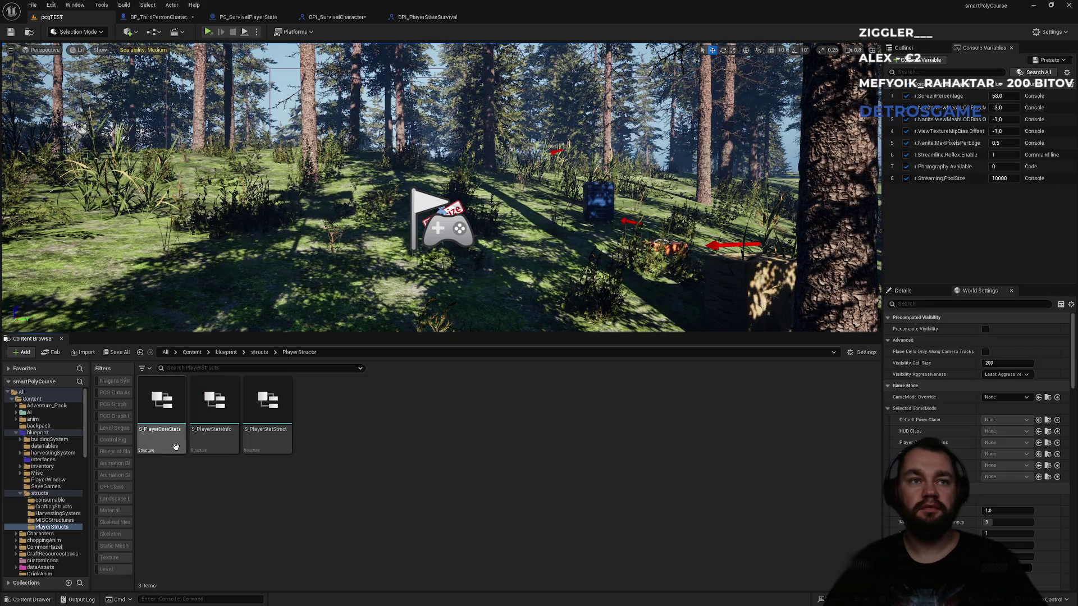
double_click(208, 442)
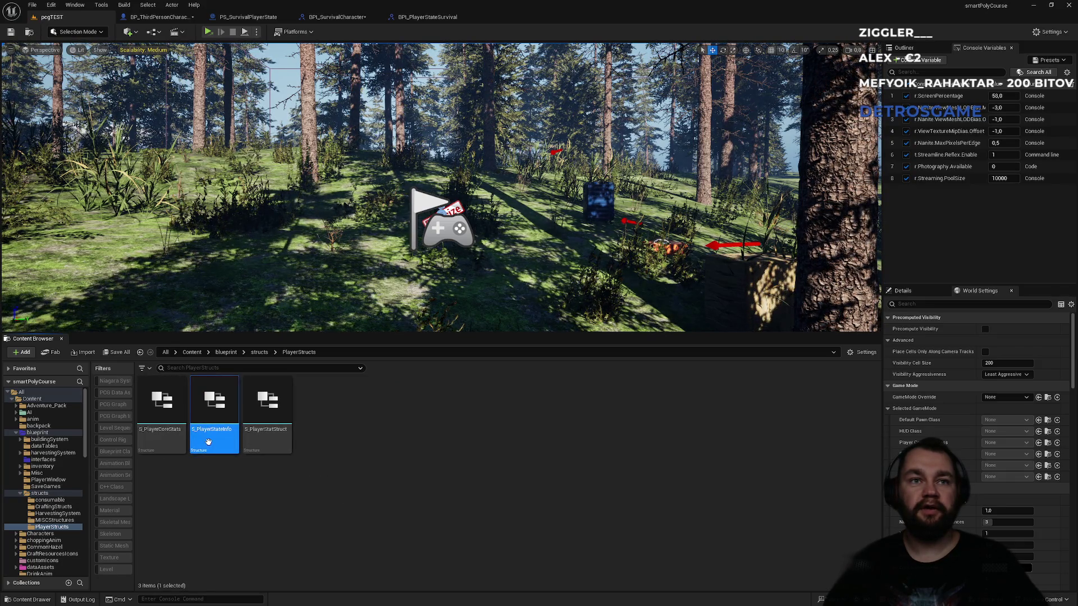
click(418, 16)
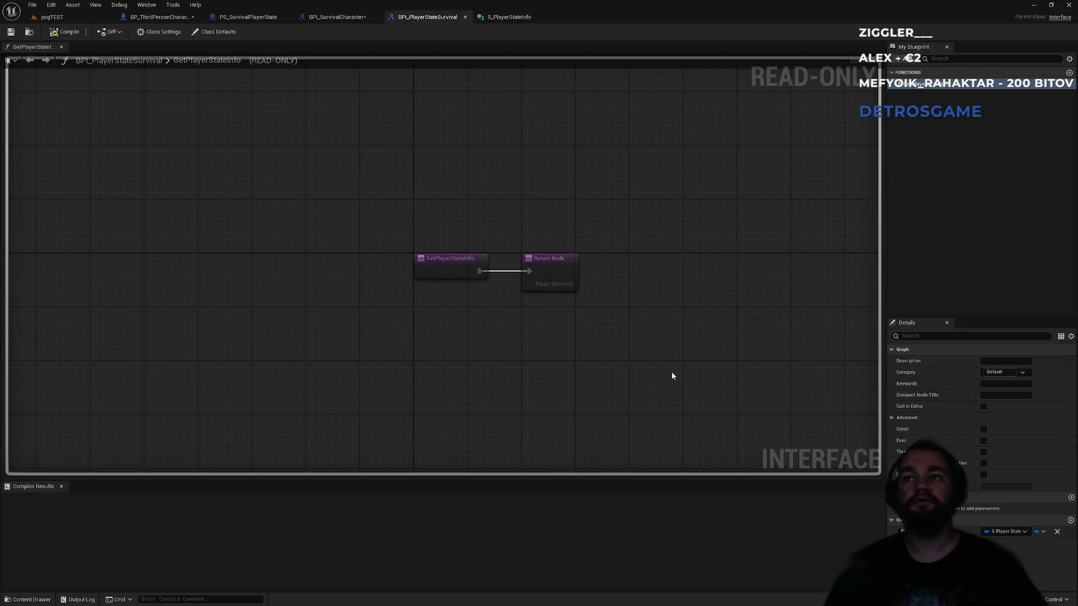
click(337, 17)
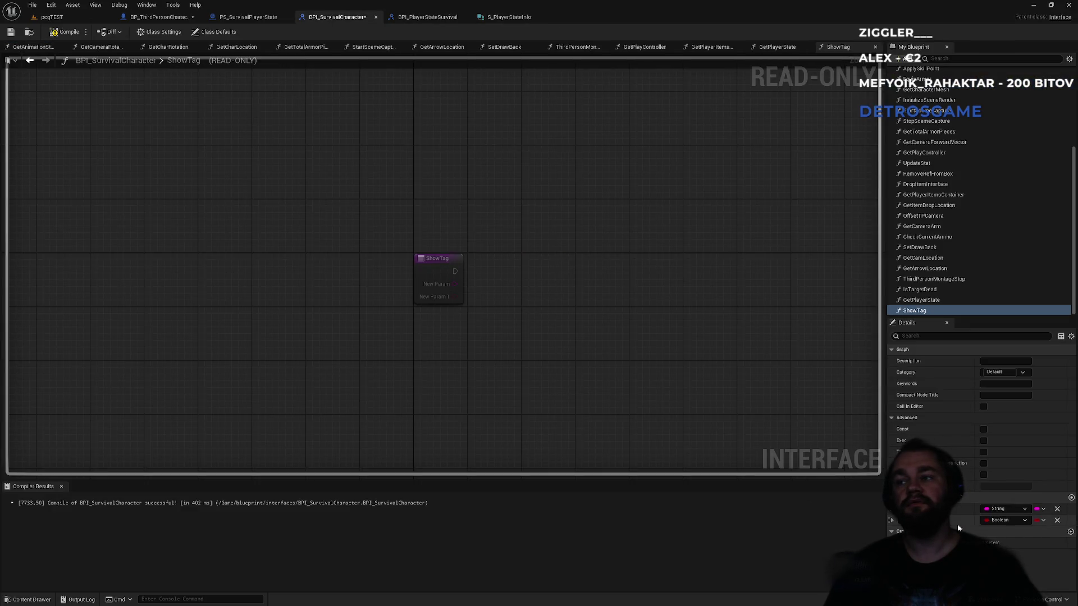
Step: Rename ShowTag's inputs to PlayerName and CharRef, making CharRef an Actor
click(949, 509)
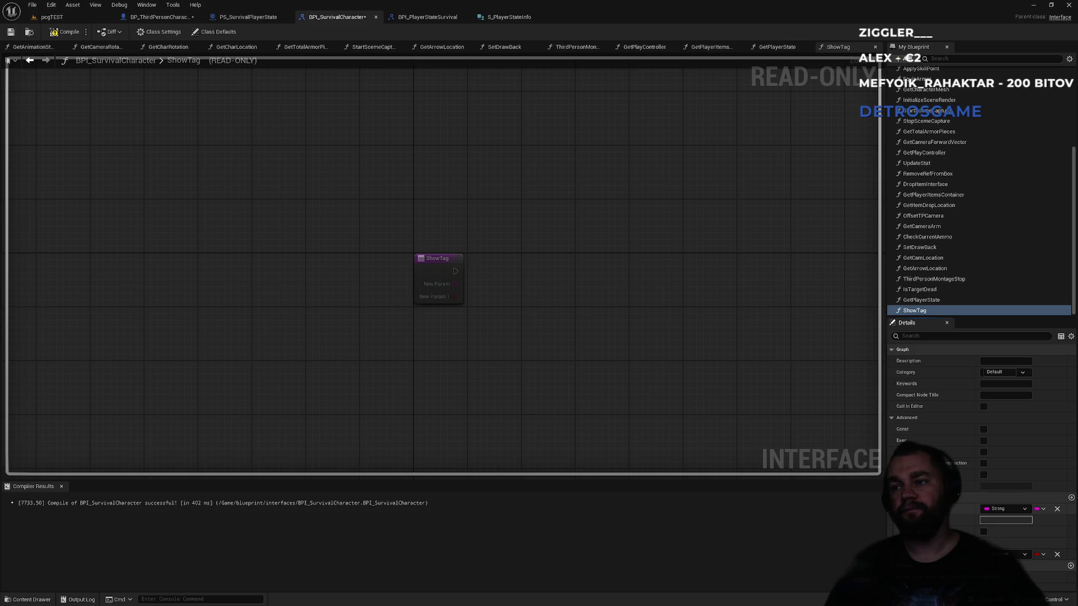
text(PlayerName)
key(Return)
click(947, 509)
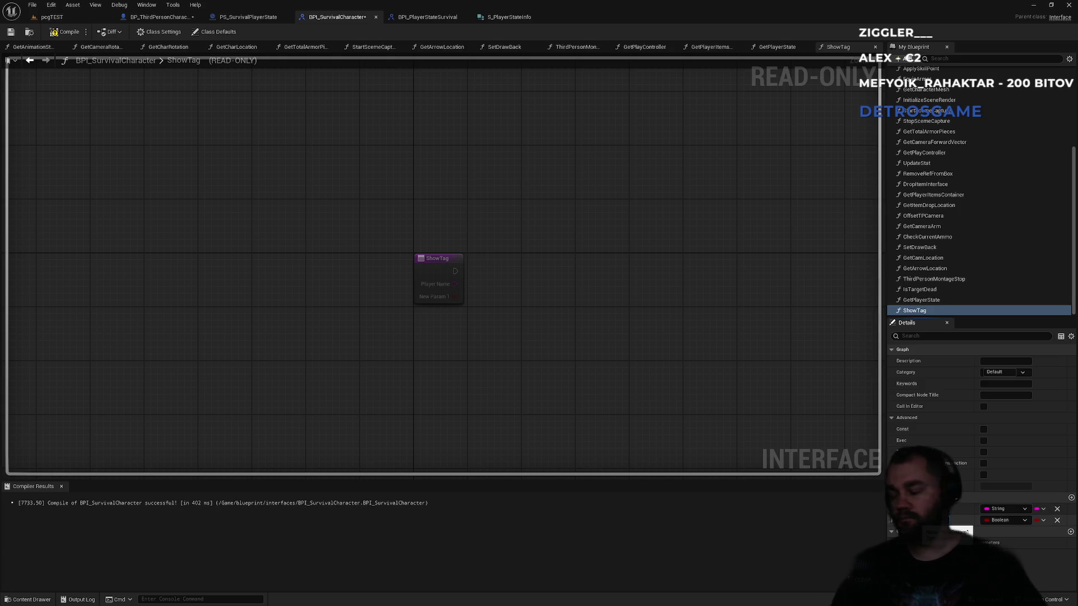
text(CharRef)
click(1004, 520)
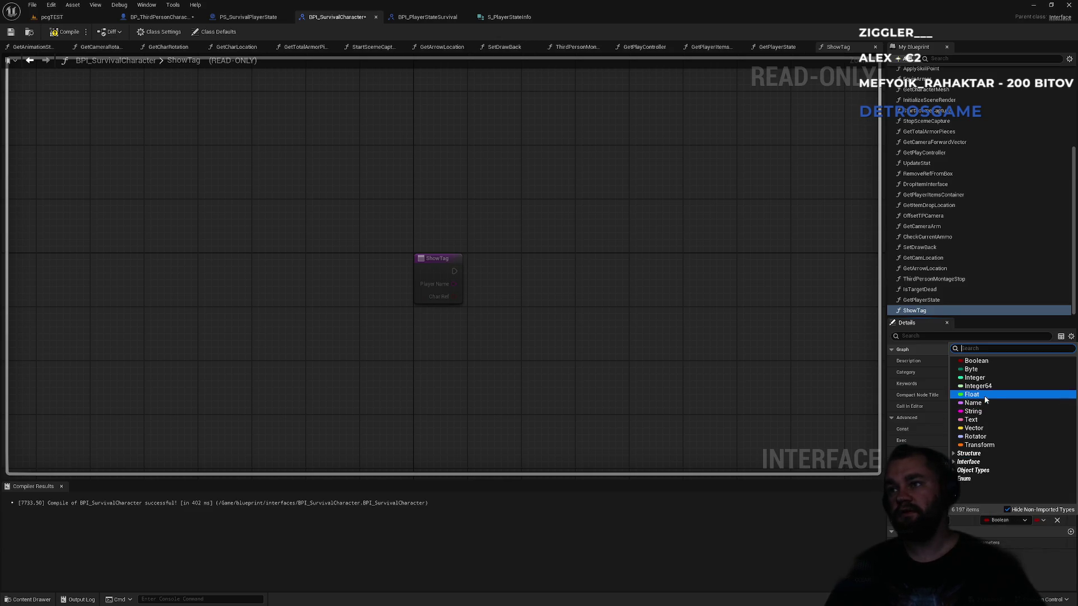
text(actor)
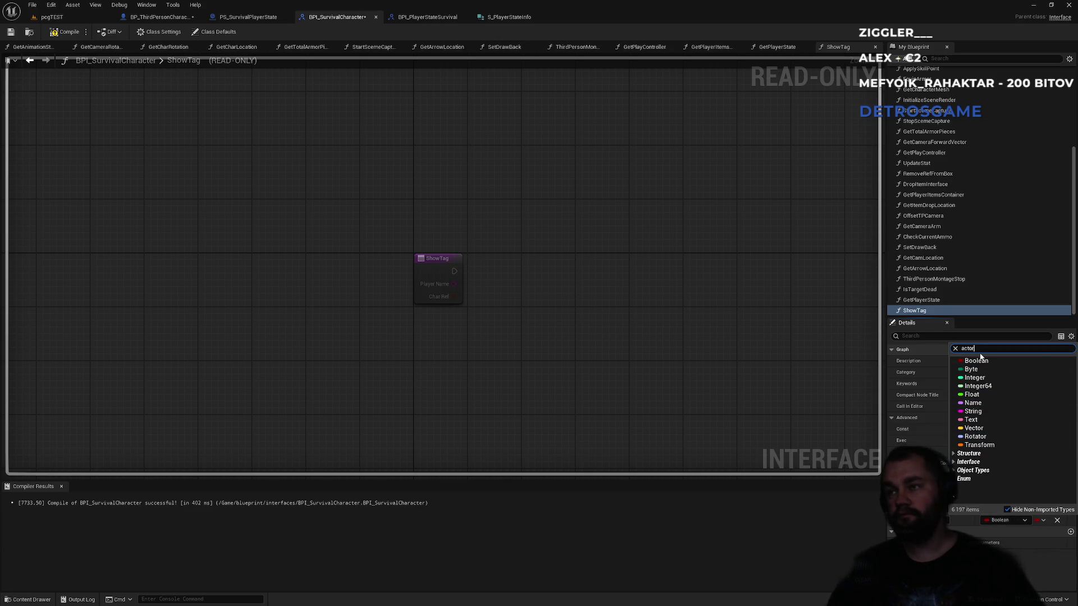
click(917, 436)
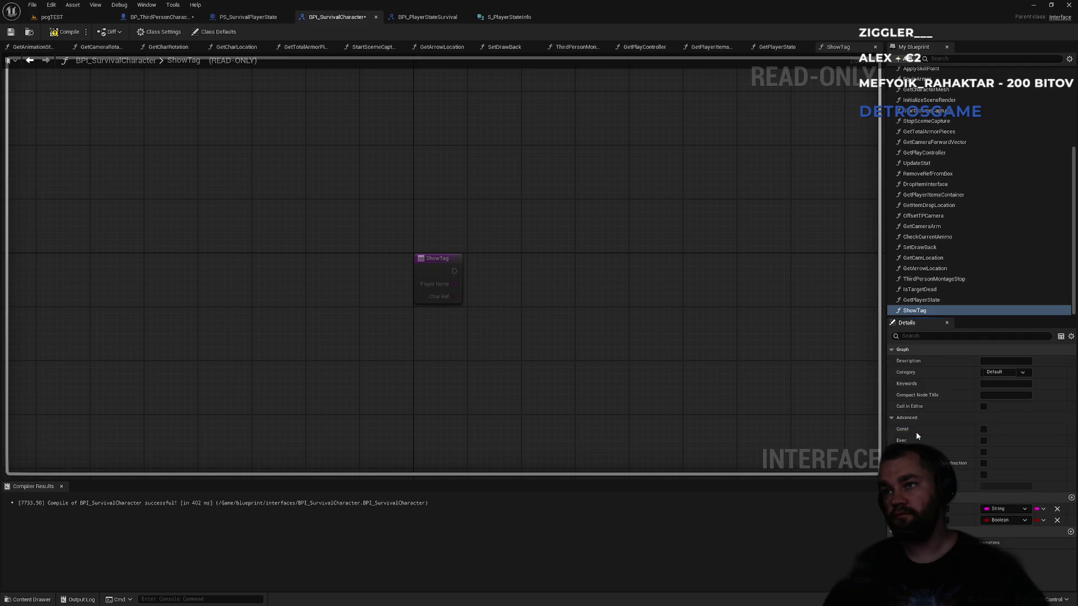
Step: Compile the interface and save it with Ctrl+S
click(64, 32)
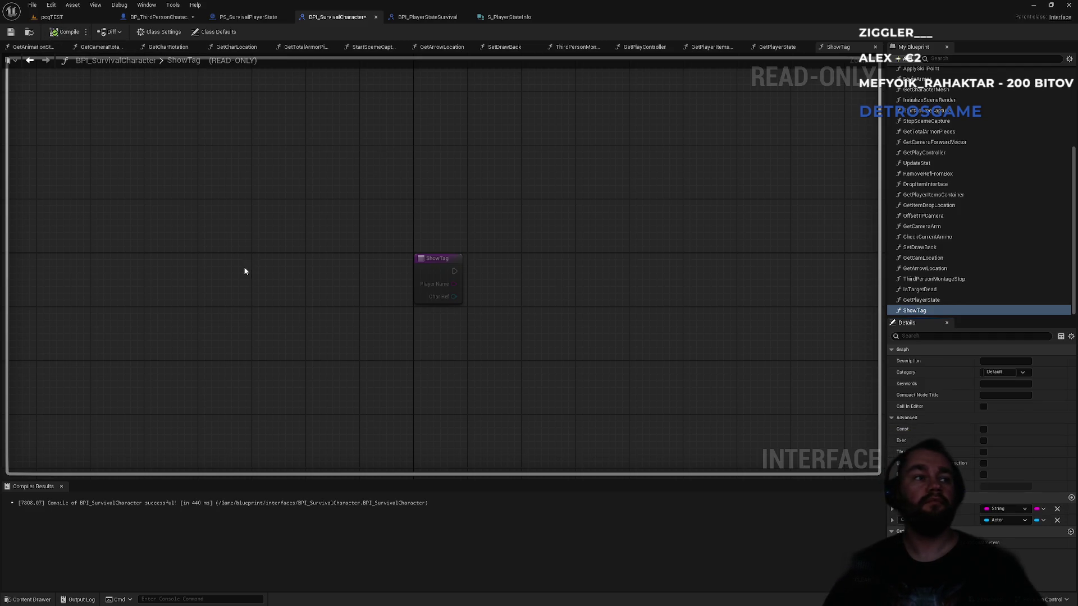
key(ctrl+s)
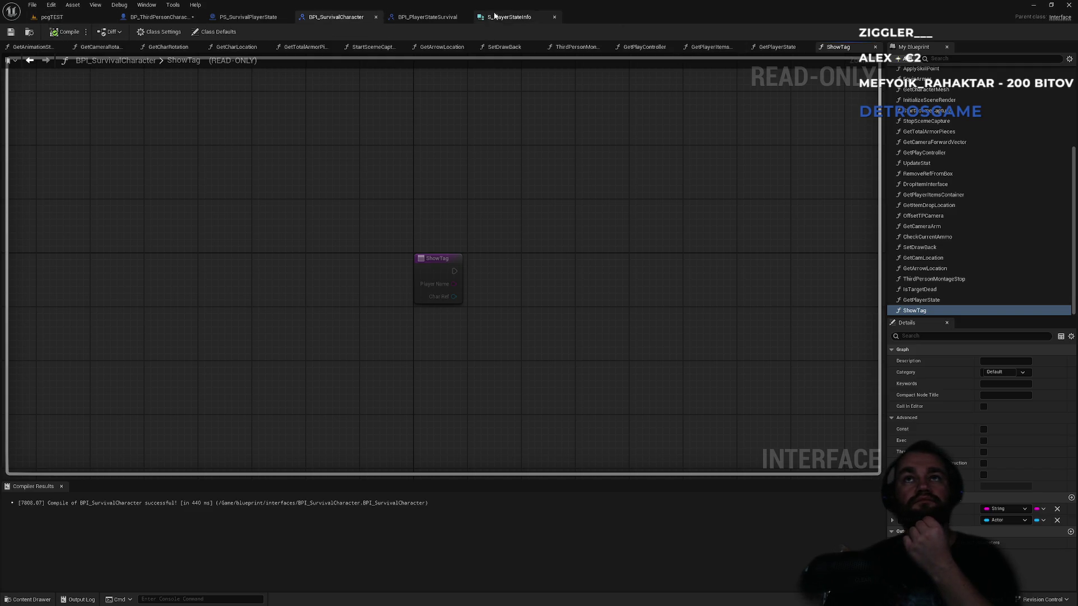
click(245, 17)
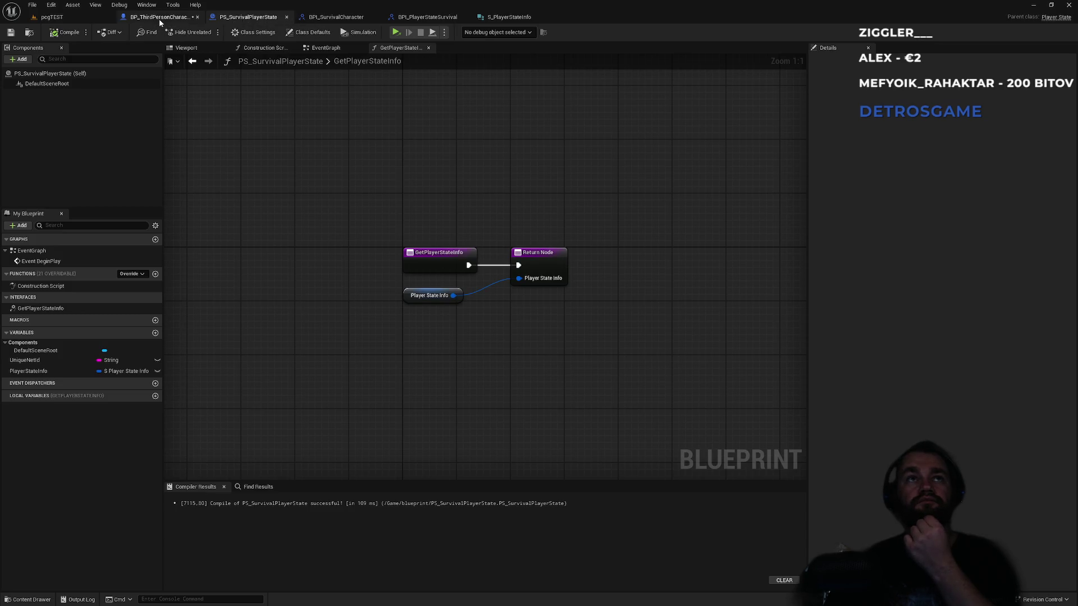
Step: In FShowTag, add a Show Tag (Message) node targeting the Actor input
click(160, 17)
mouse_move(273, 281)
mouse_down()
mouse_move(472, 303)
mouse_move(744, 312)
mouse_up()
text(showtag)
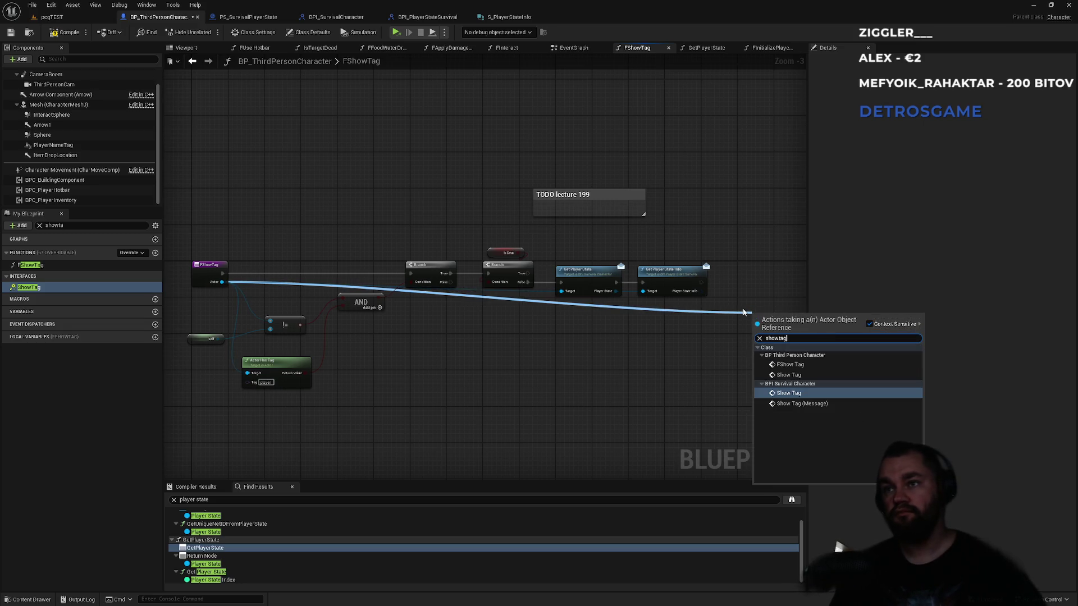
key(Down)
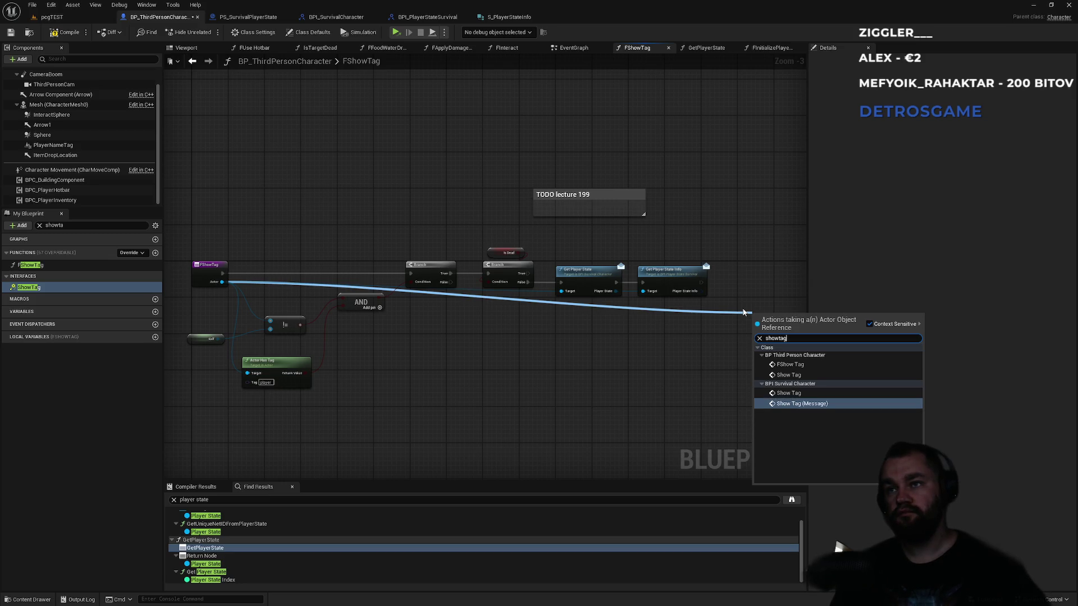
key(Return)
Step: Place Show Tag beside Get Player State Info and connect its execution after it
scroll(699, 302, up, 4)
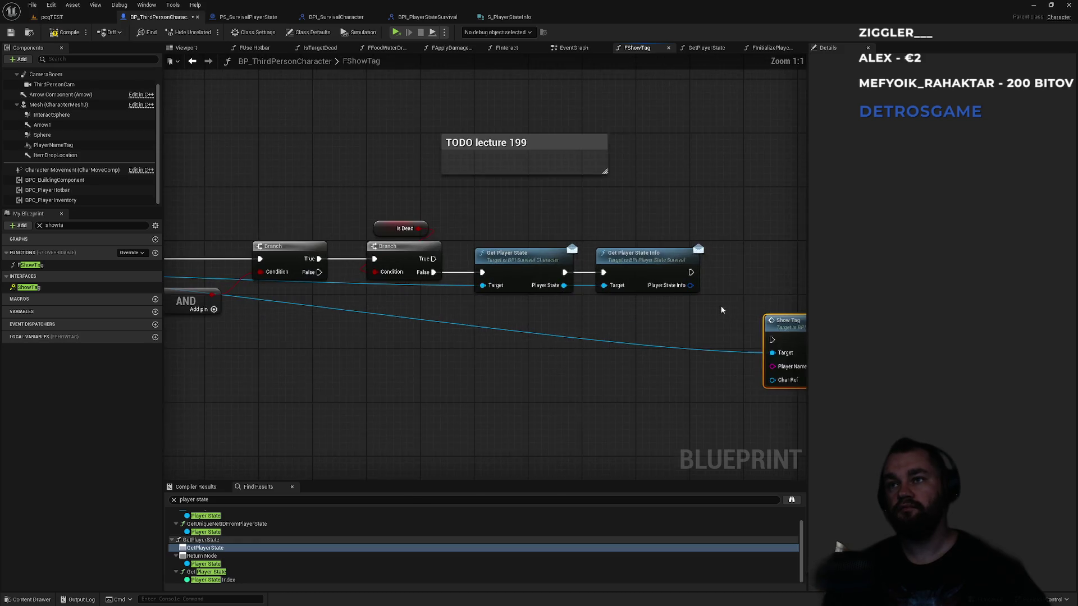
drag(695, 289, 681, 221)
drag(559, 225, 628, 230)
click(595, 159)
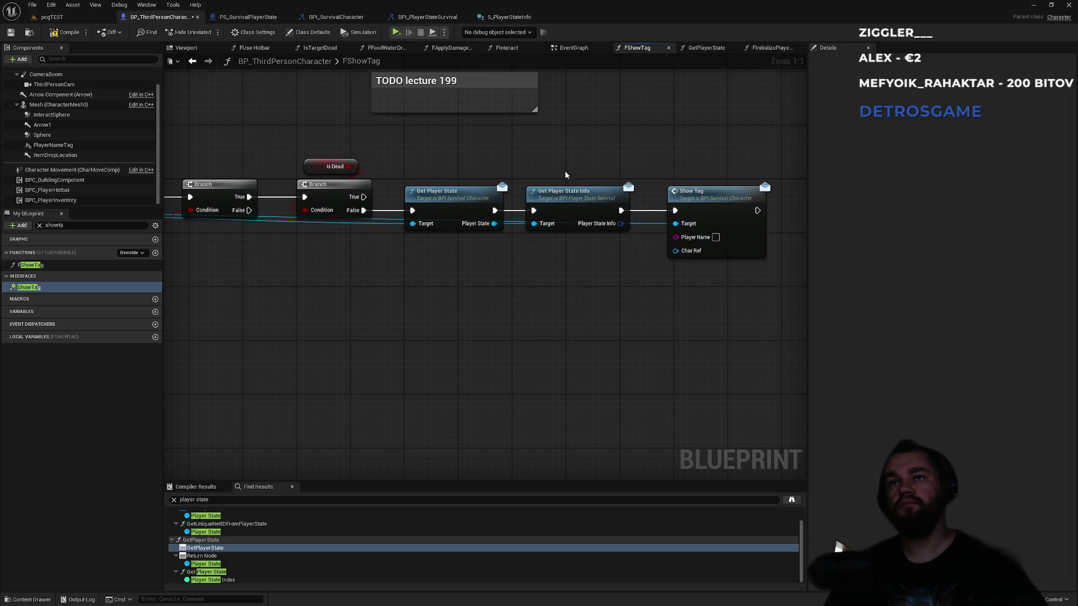
drag(577, 161, 559, 198)
right_click(596, 260)
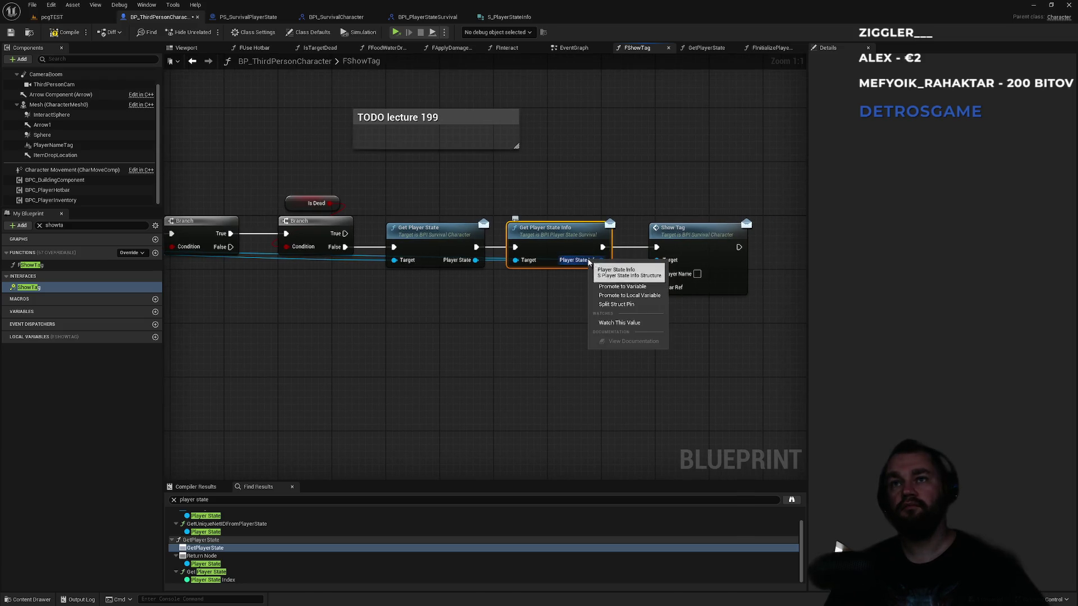
Step: Split the Player State Info pin and wire Player Name into Show Tag's Player Name input
click(616, 304)
drag(622, 260, 656, 273)
drag(694, 240, 721, 240)
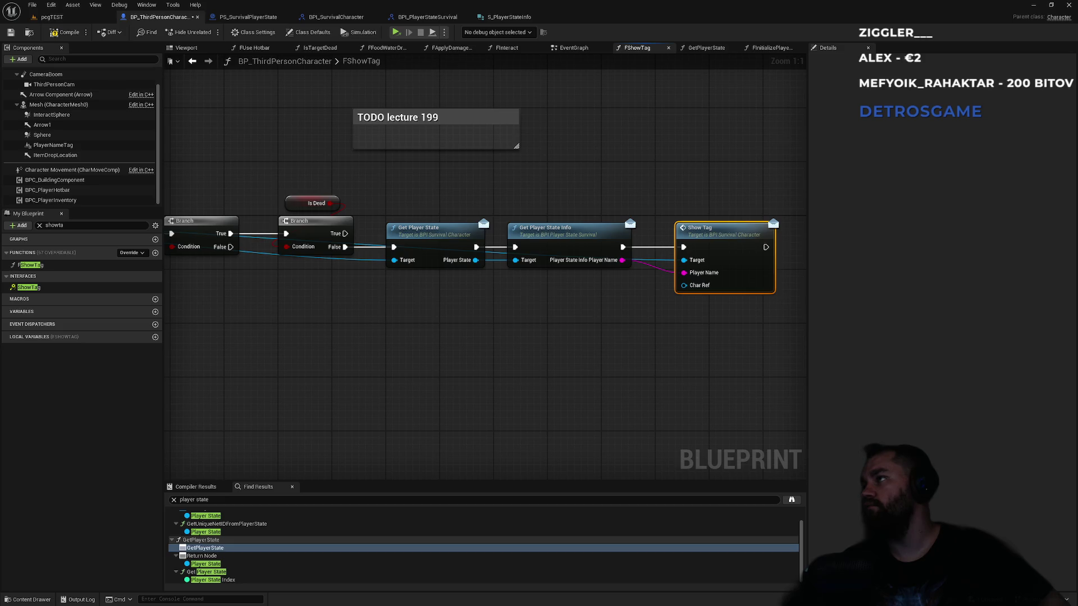
mouse_move(326, 307)
mouse_down()
mouse_move(359, 335)
mouse_move(493, 248)
mouse_up()
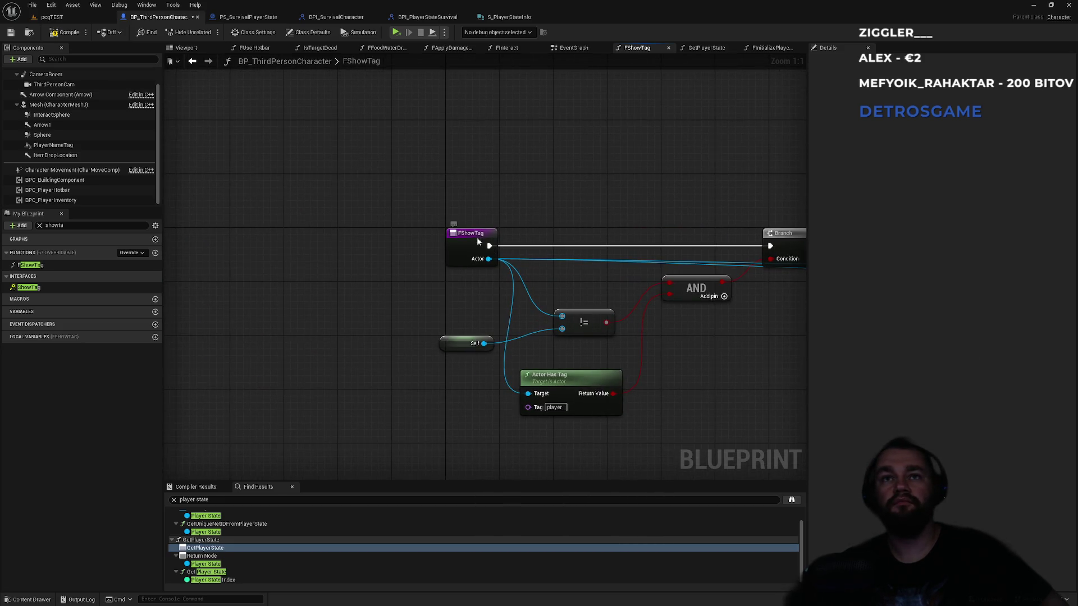
Step: Find FShowTag's references by name and jump to its call in the EventGraph
right_click(477, 242)
mouse_move(534, 328)
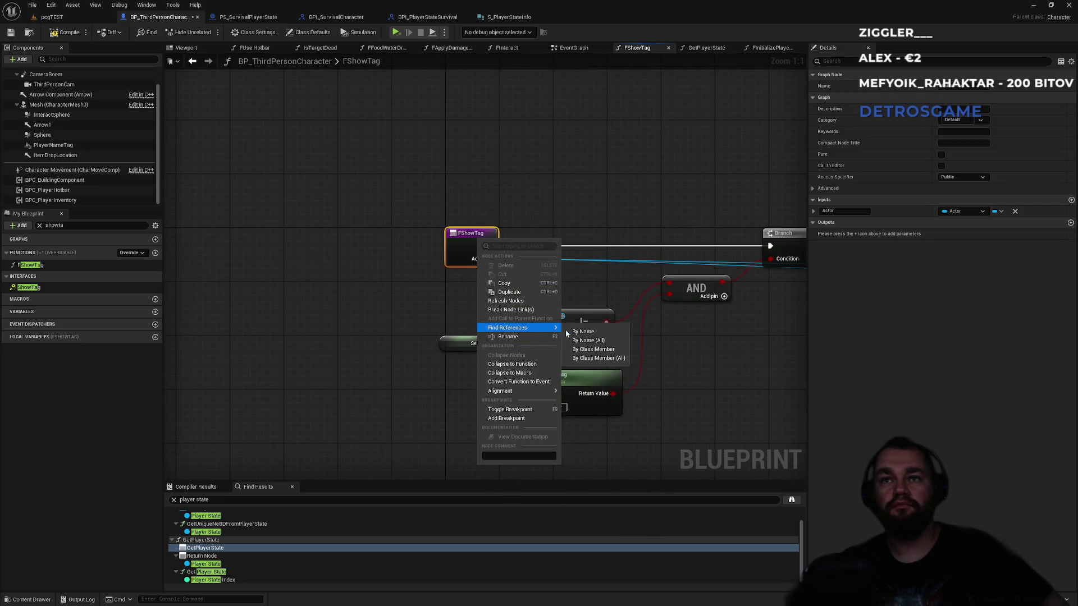
click(581, 332)
click(211, 522)
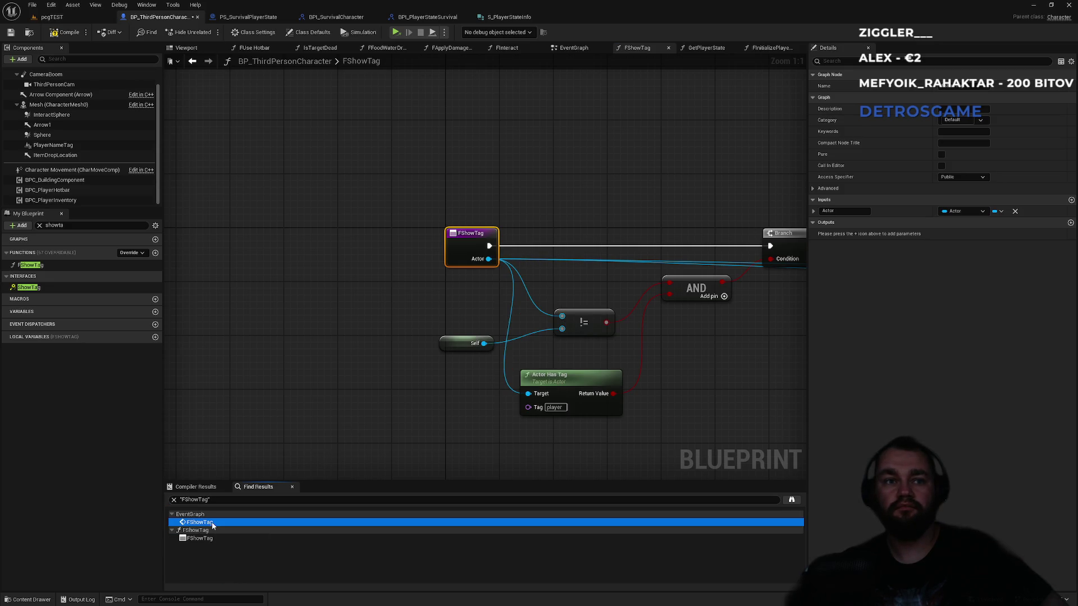
double_click(212, 524)
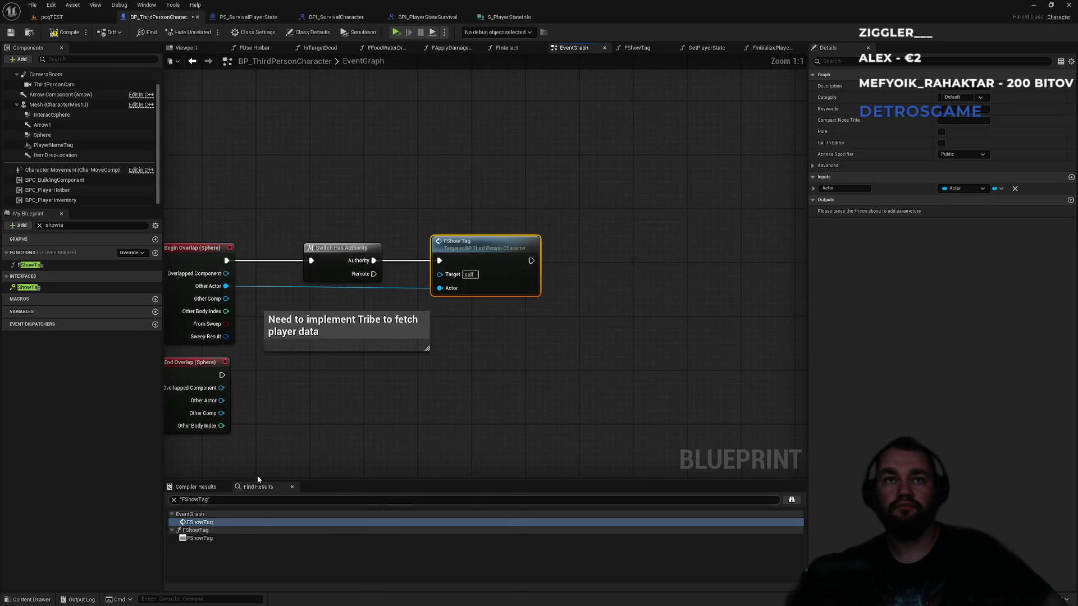
drag(312, 416, 545, 362)
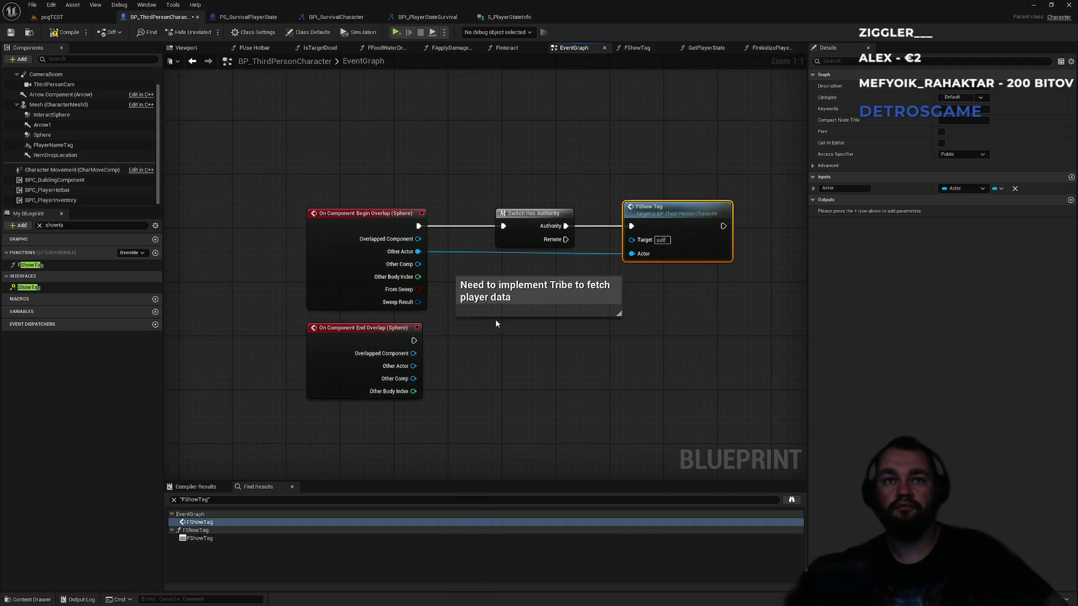
double_click(211, 539)
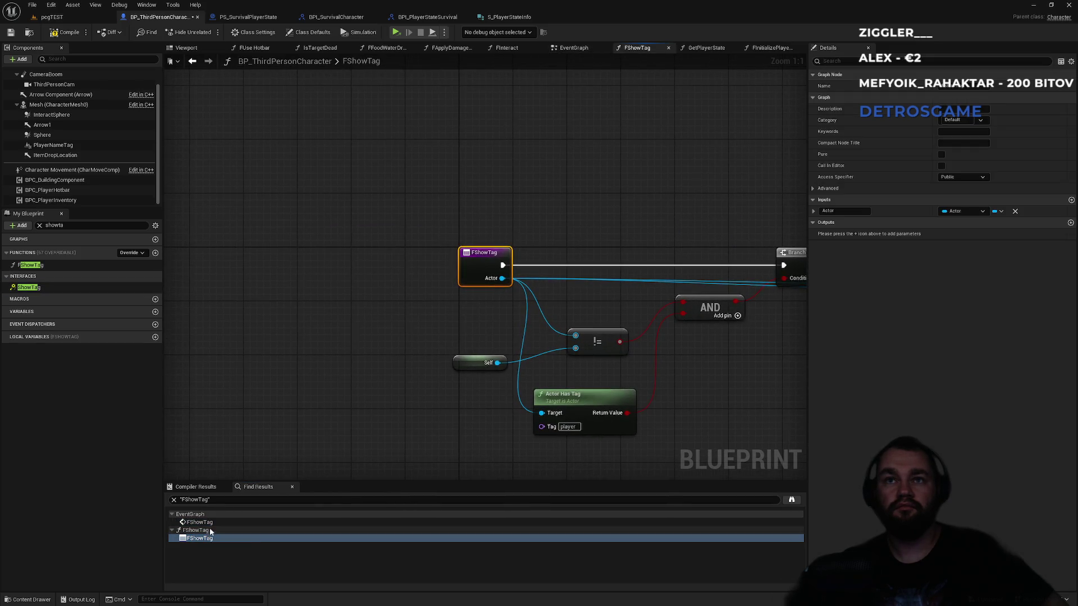
double_click(204, 523)
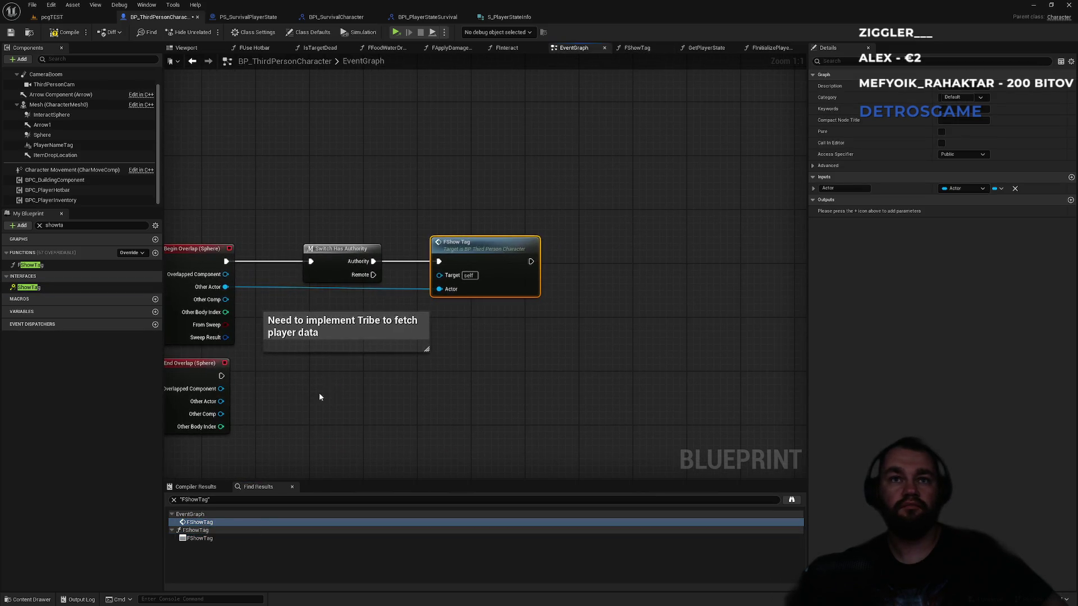
Step: Prefix the note about implementing Tribe with 'TODO:'
click(353, 336)
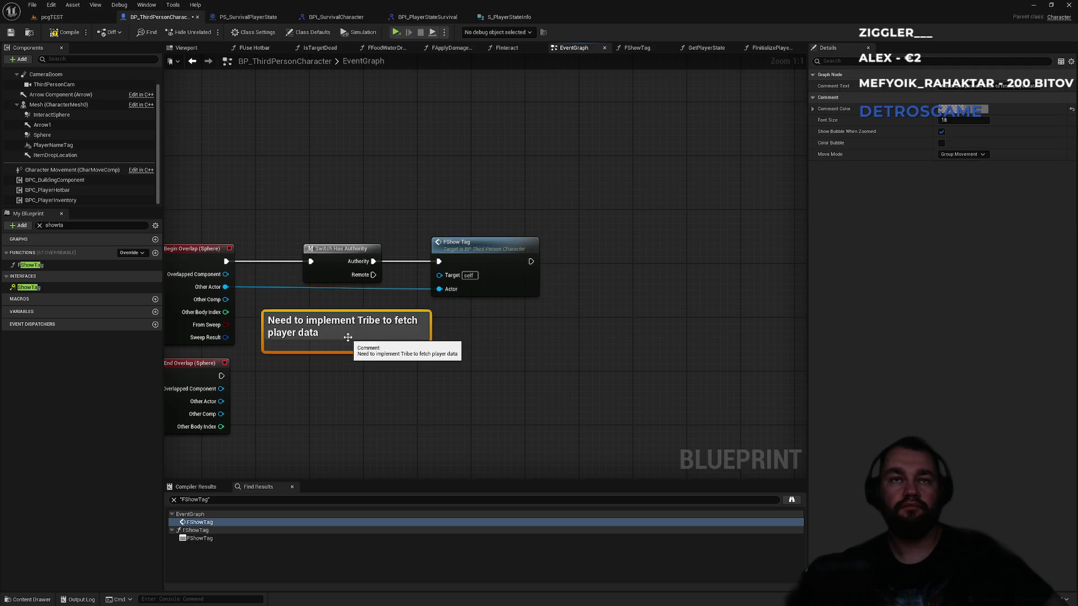
click(403, 406)
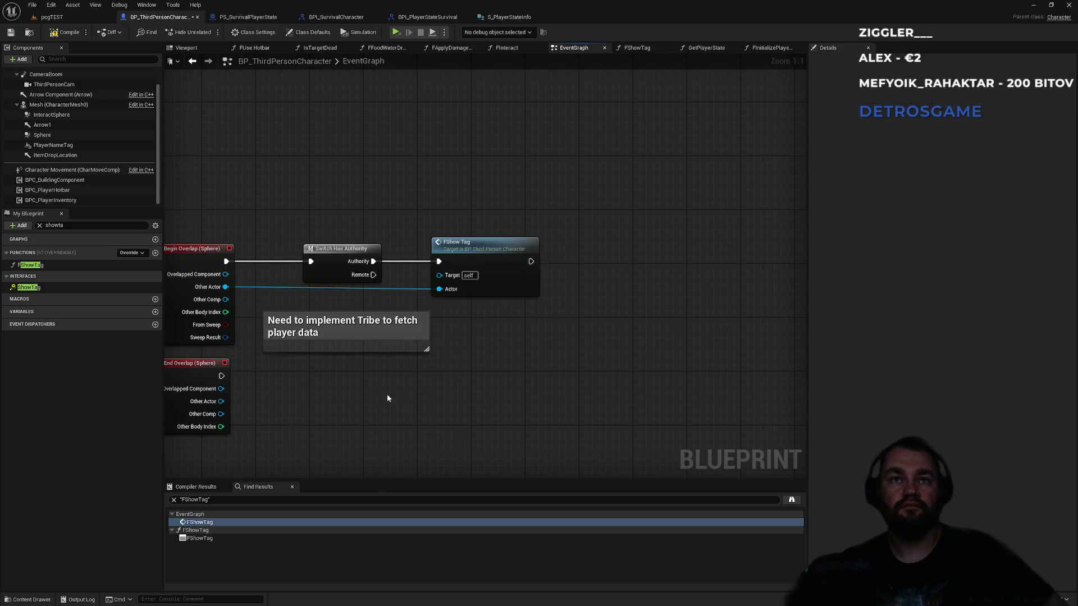
click(363, 336)
mouse_move(352, 339)
mouse_down()
mouse_move(427, 303)
mouse_move(418, 308)
mouse_up()
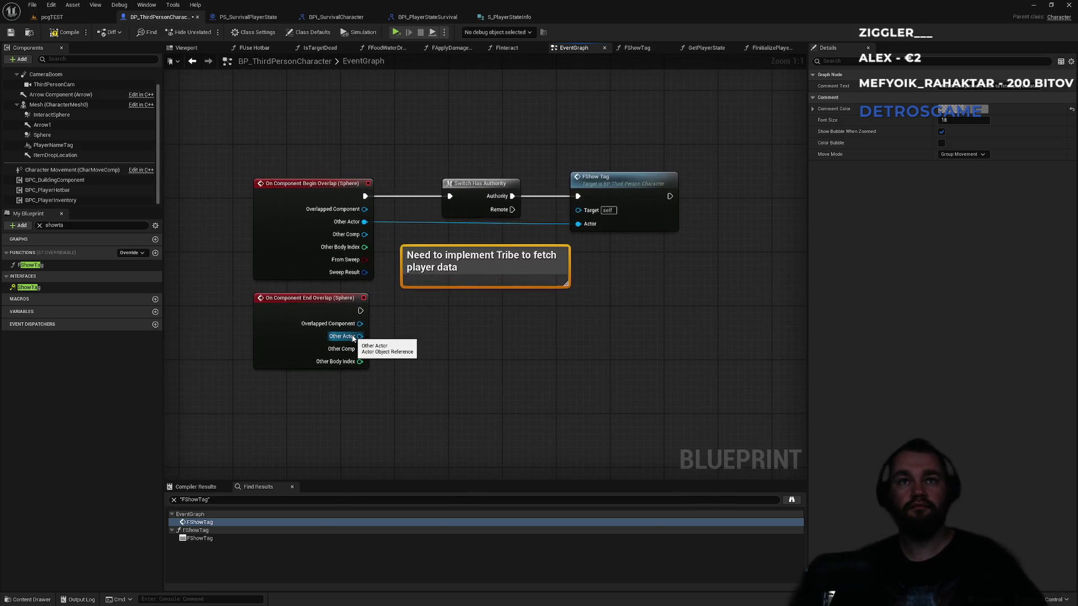
key(F2)
text(TODO:)
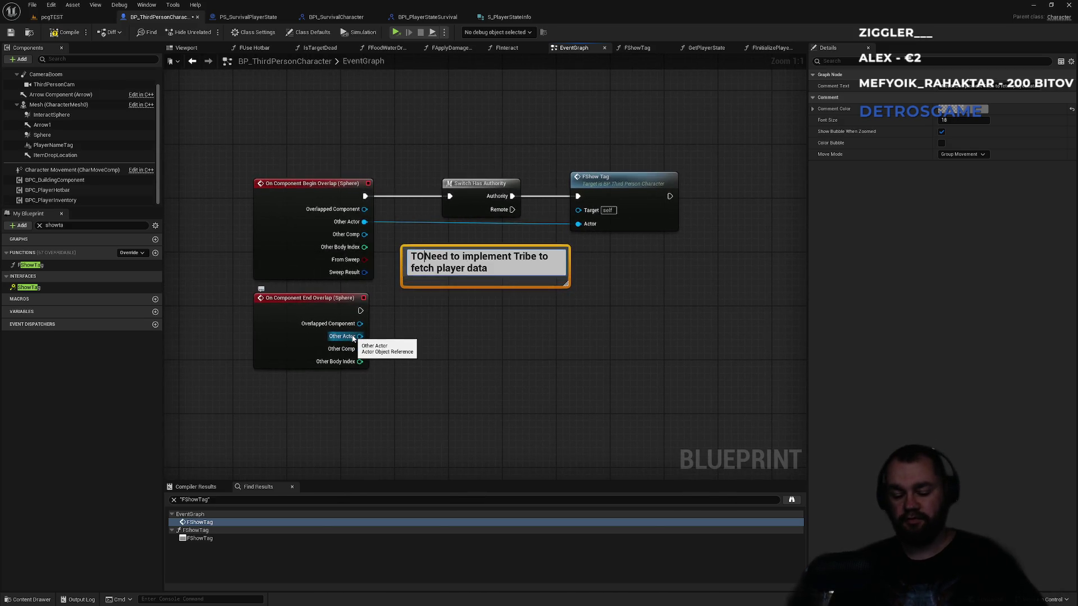
key(Return)
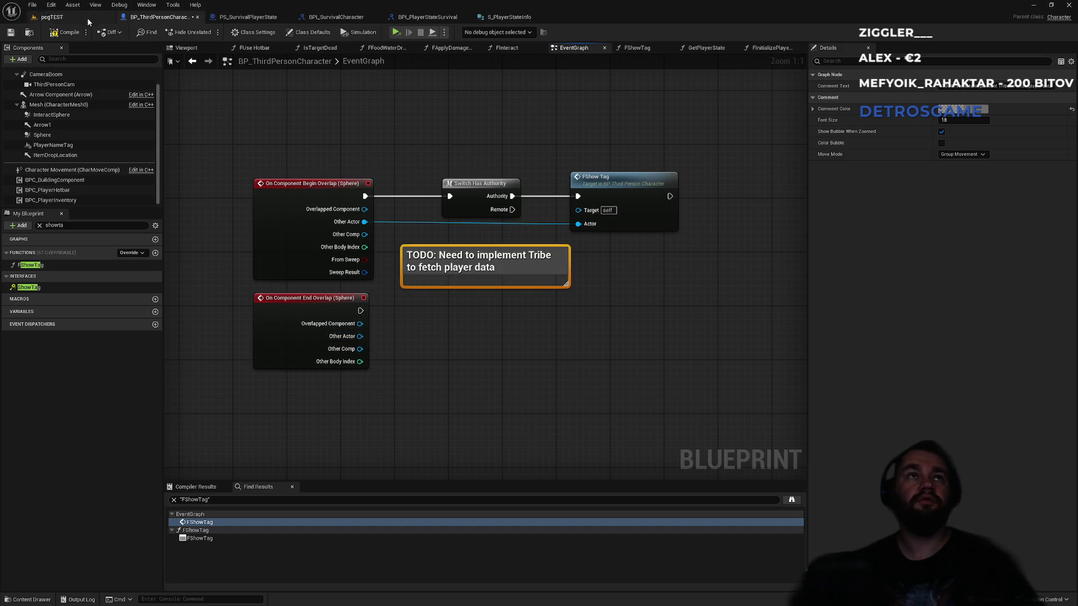
click(458, 349)
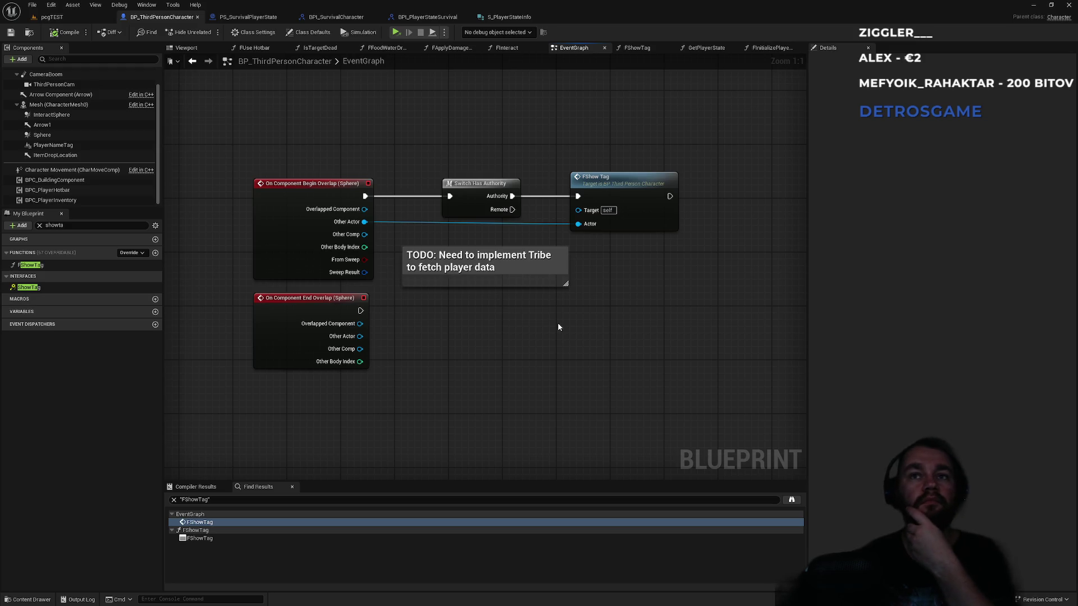
Step: Move the begin-overlap node chain up together
mouse_move(320, 135)
mouse_down()
mouse_move(551, 198)
mouse_move(615, 201)
mouse_move(625, 167)
mouse_up()
click(345, 292)
click(335, 304)
click(516, 322)
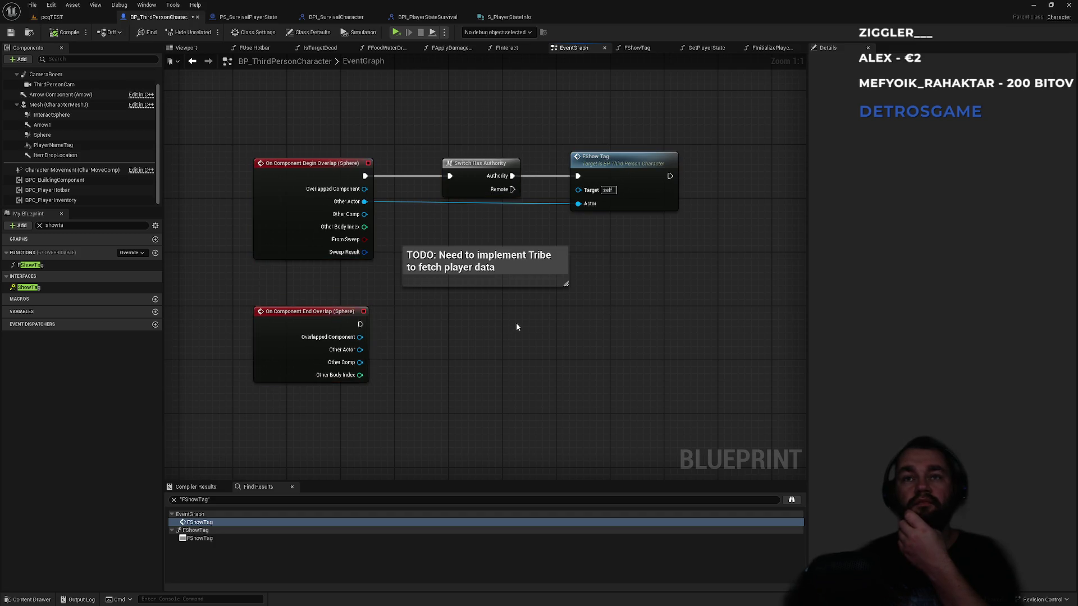
scroll(459, 336, down, 4)
scroll(400, 410, up, 4)
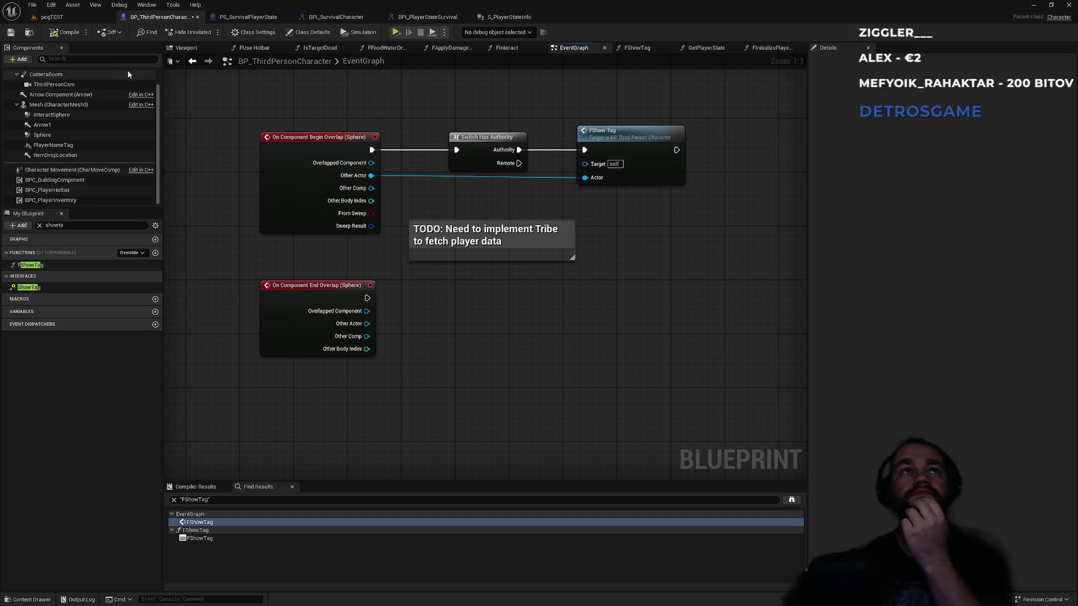
Step: Look over the pegTEST, BPI_PlayerStateSurvival and PS_SurvivalPlayerState tabs, returning to BP_ThirdPersonCharacter
click(86, 17)
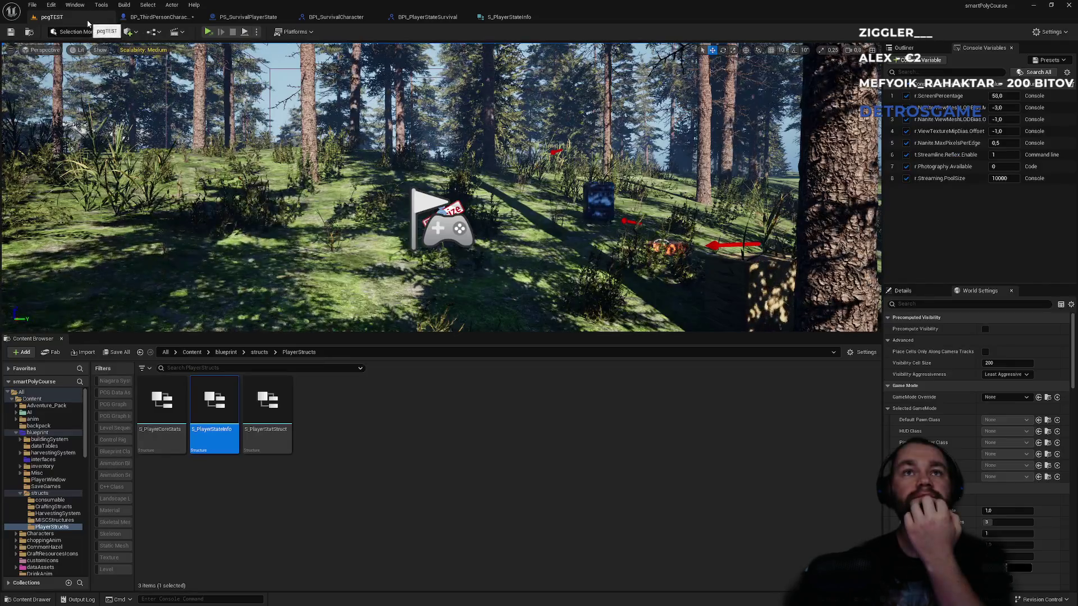
click(180, 22)
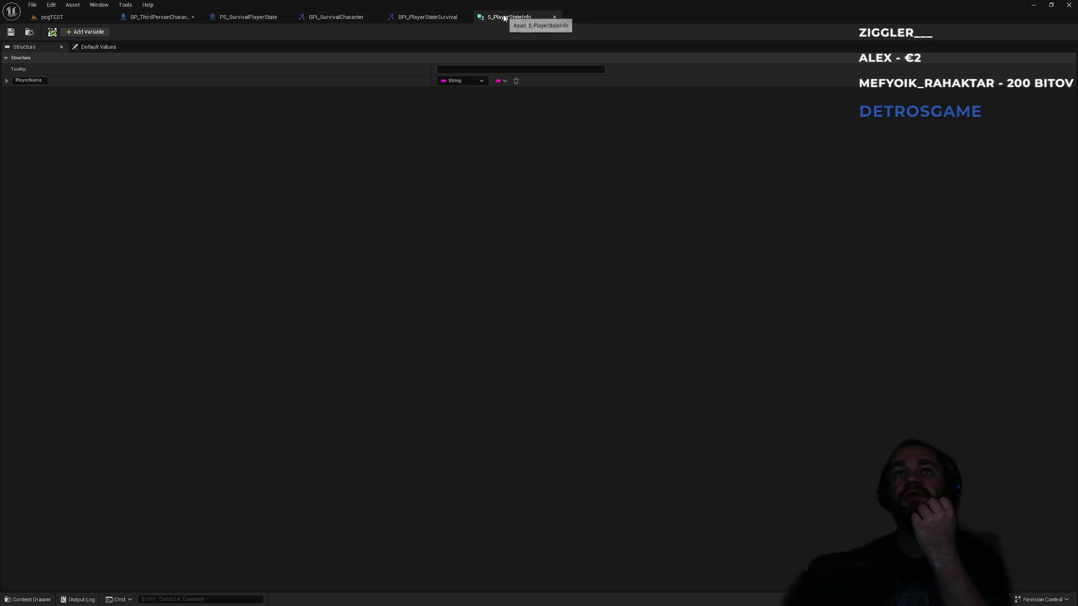
click(433, 18)
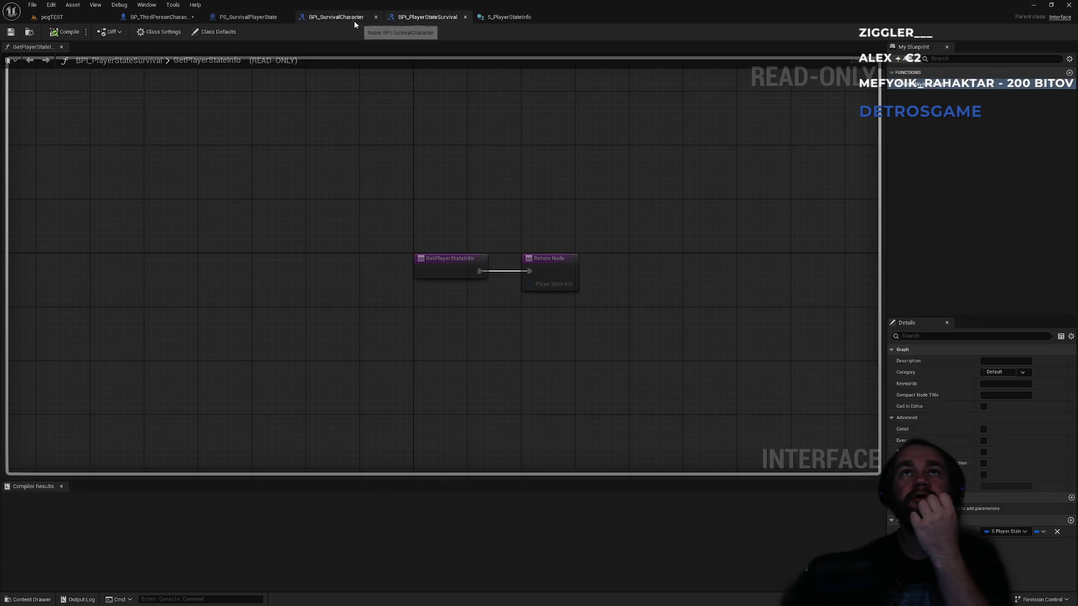
click(254, 18)
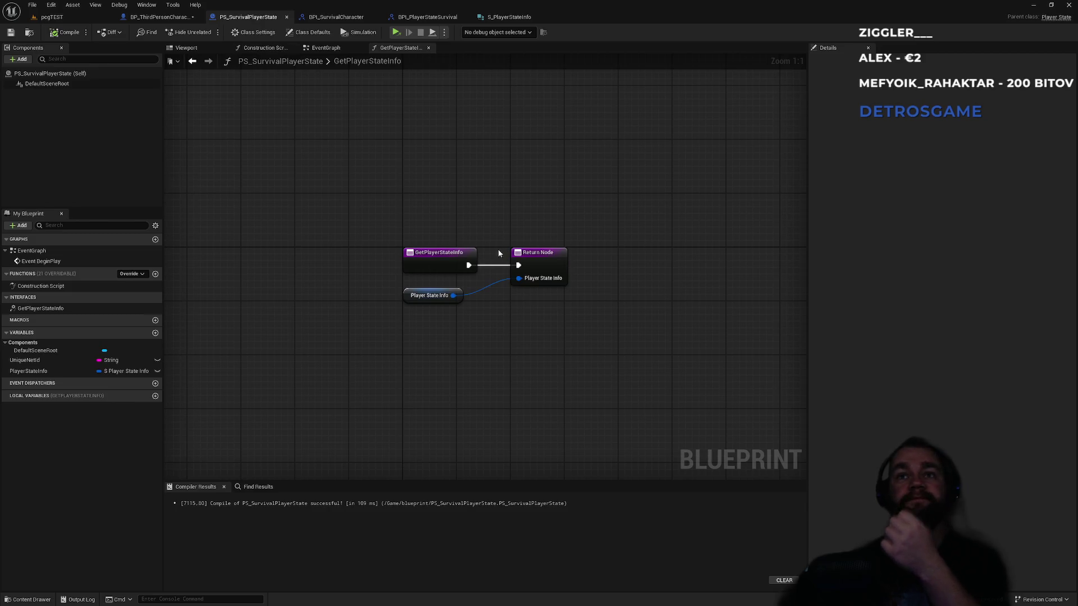
click(159, 18)
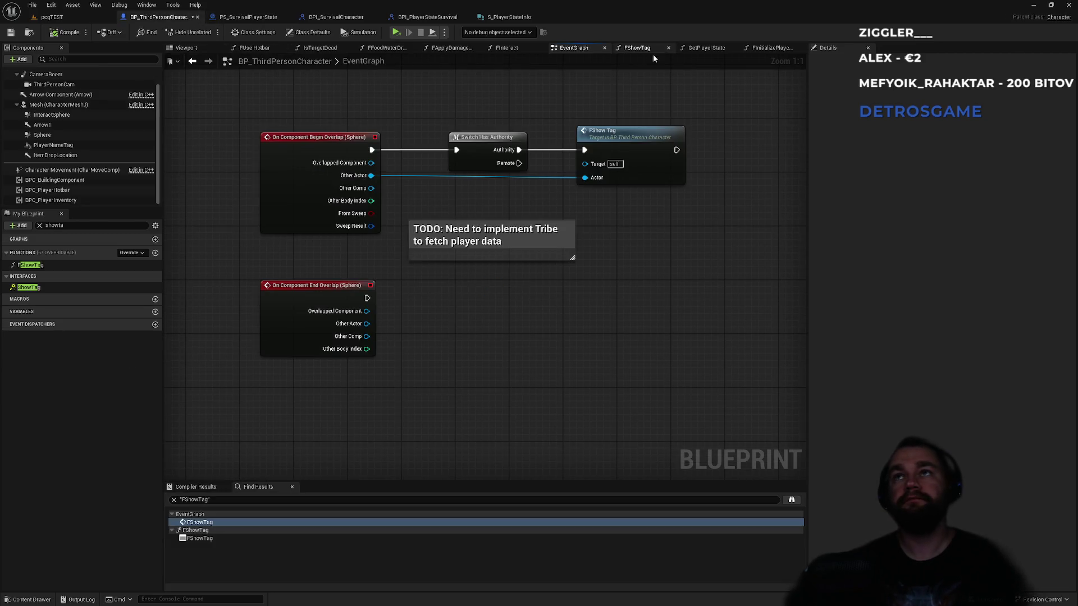
Step: In the FShowTag graph, wire a Self node into Show Tag's Char Ref input
click(626, 51)
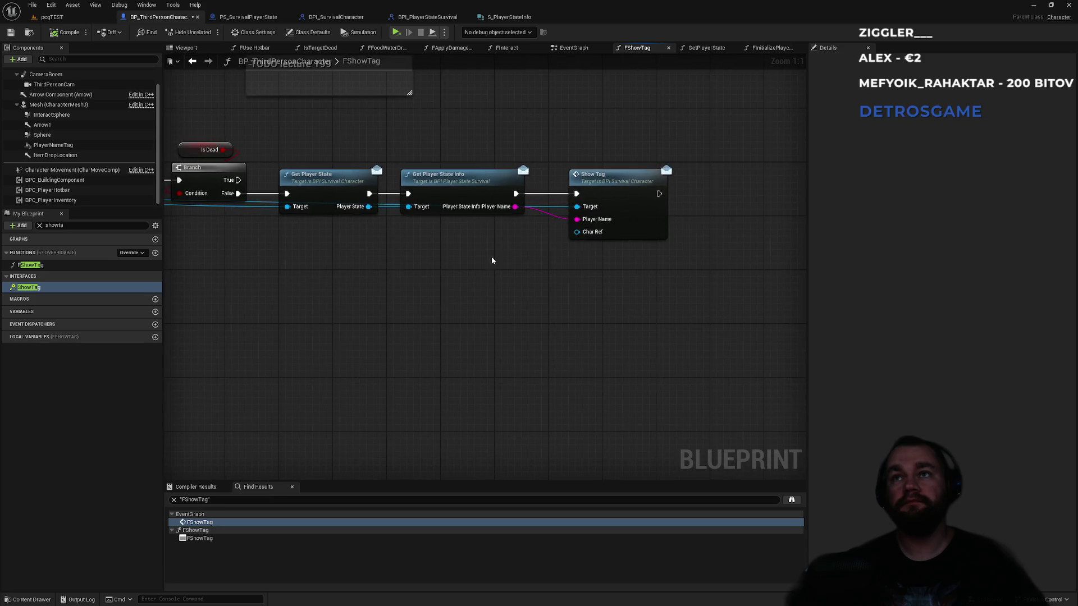
mouse_move(587, 249)
mouse_down()
mouse_move(433, 309)
mouse_move(392, 276)
mouse_move(475, 208)
mouse_up()
text(self)
key(Return)
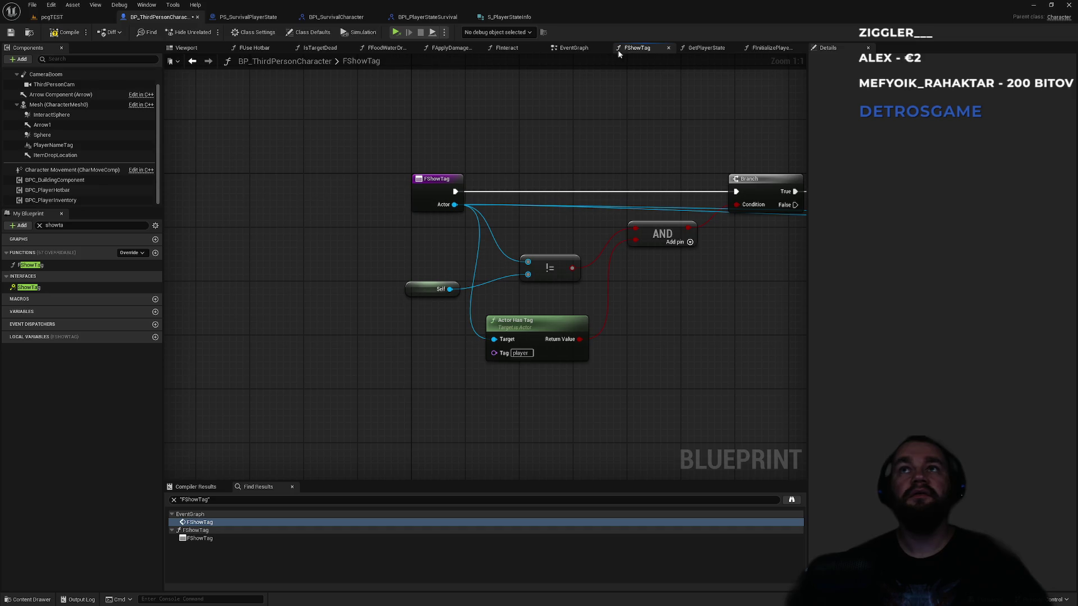
Step: Reopen FShowTag from its EventGraph call and inspect the Branch, Is Dead and AND nodes
click(573, 48)
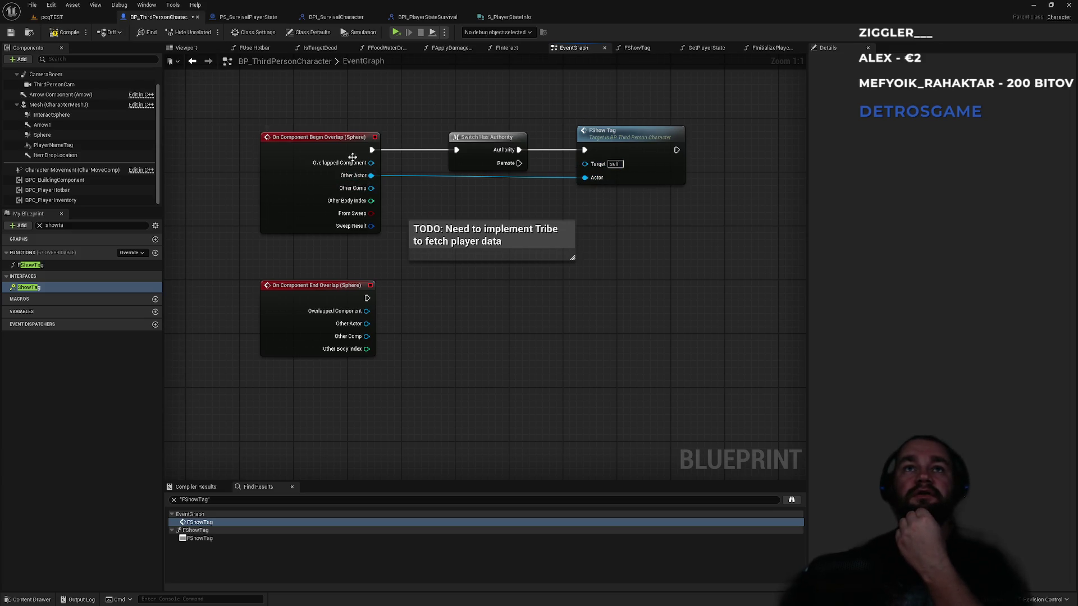
drag(304, 120, 632, 193)
double_click(605, 140)
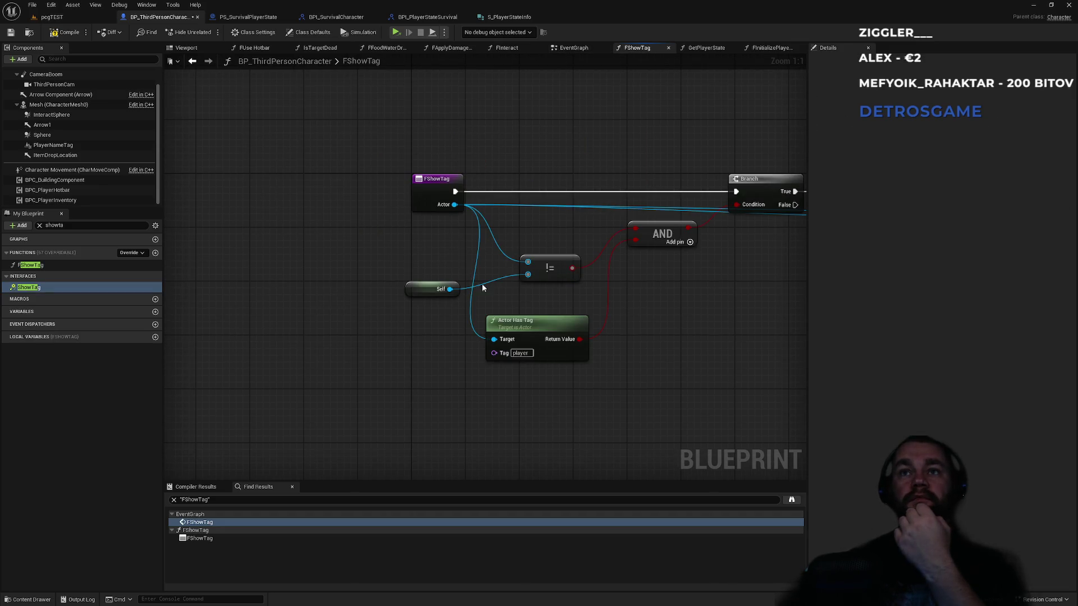
drag(514, 305, 441, 282)
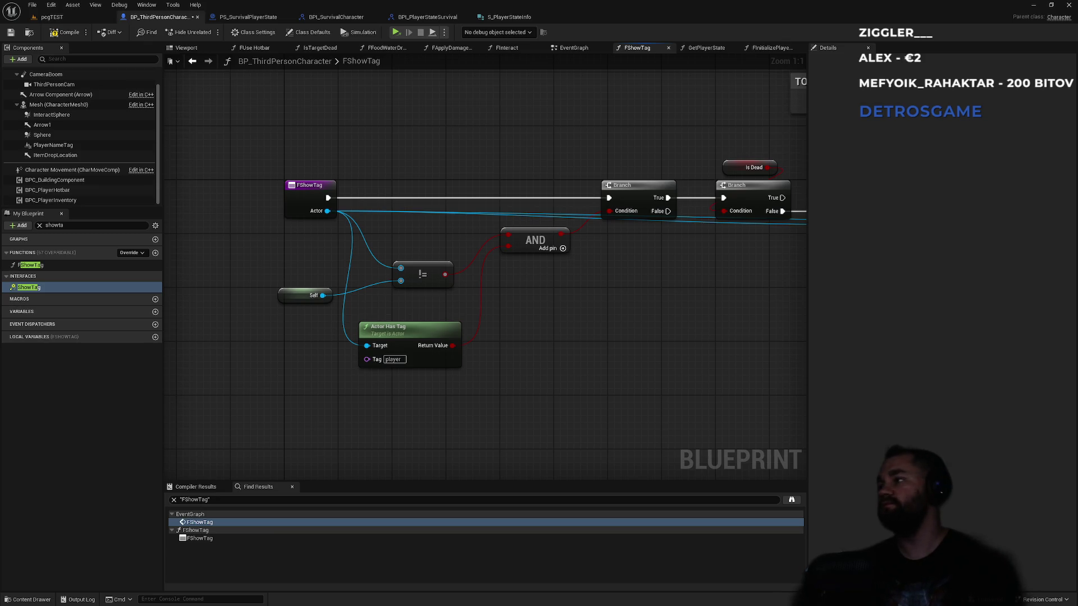
drag(630, 355, 484, 323)
drag(472, 210, 658, 314)
mouse_move(784, 310)
mouse_down()
mouse_move(586, 310)
mouse_move(546, 296)
mouse_up()
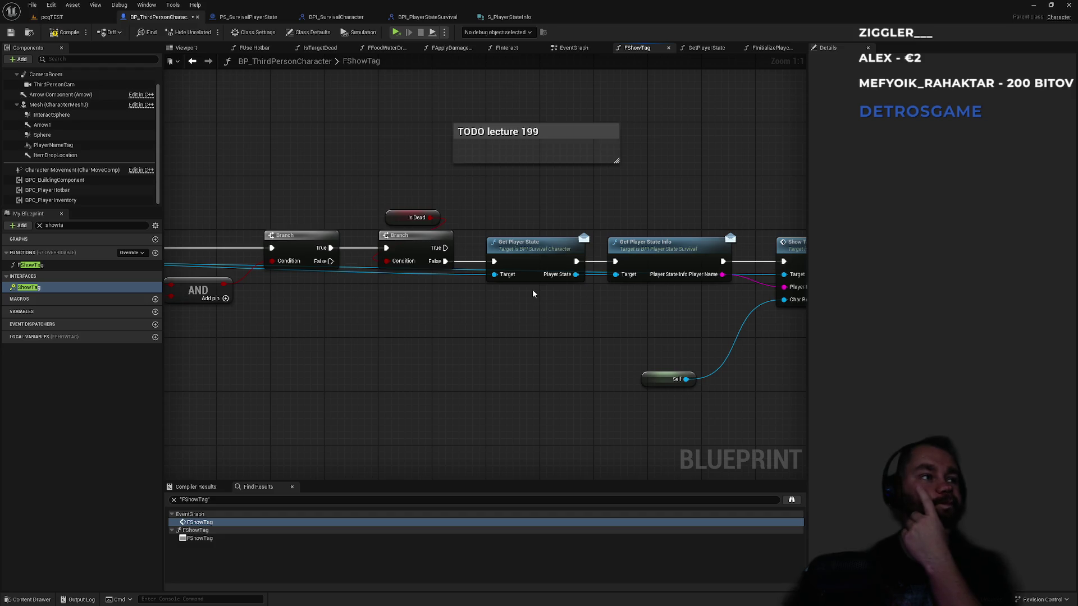
Step: Review FShowTag's entry, tag checks and Get Player State chain, then open BPI_PlayerStateSurvival
drag(356, 300, 639, 300)
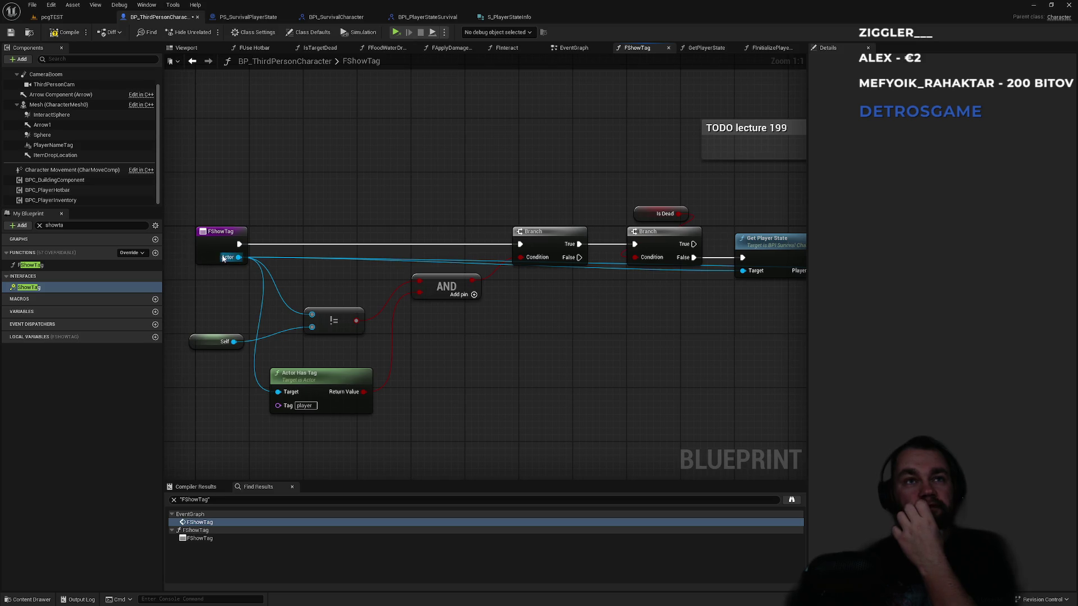
drag(747, 326, 466, 321)
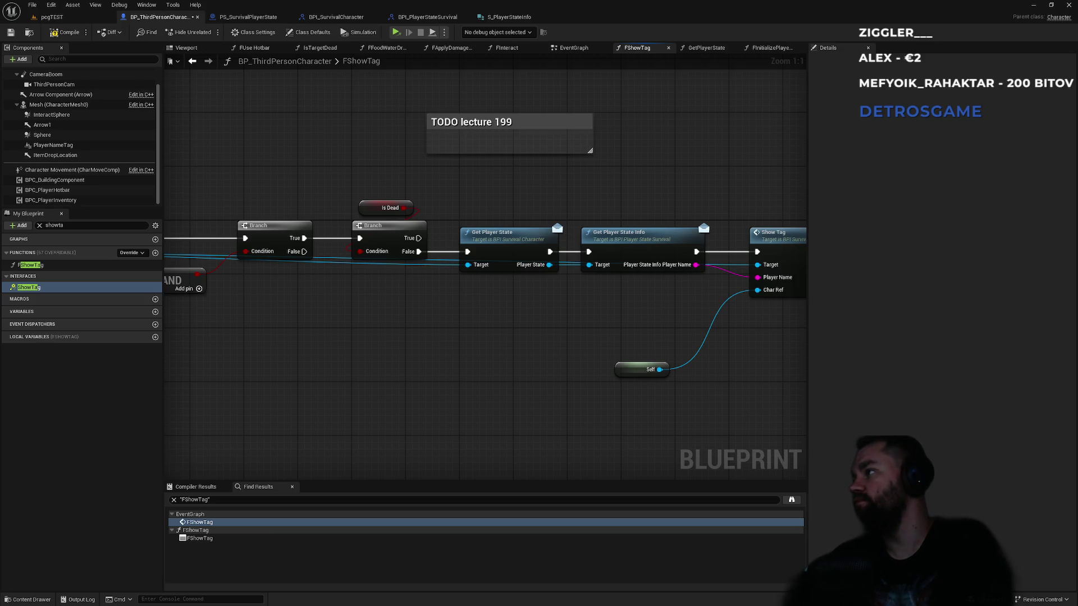
drag(479, 360, 563, 352)
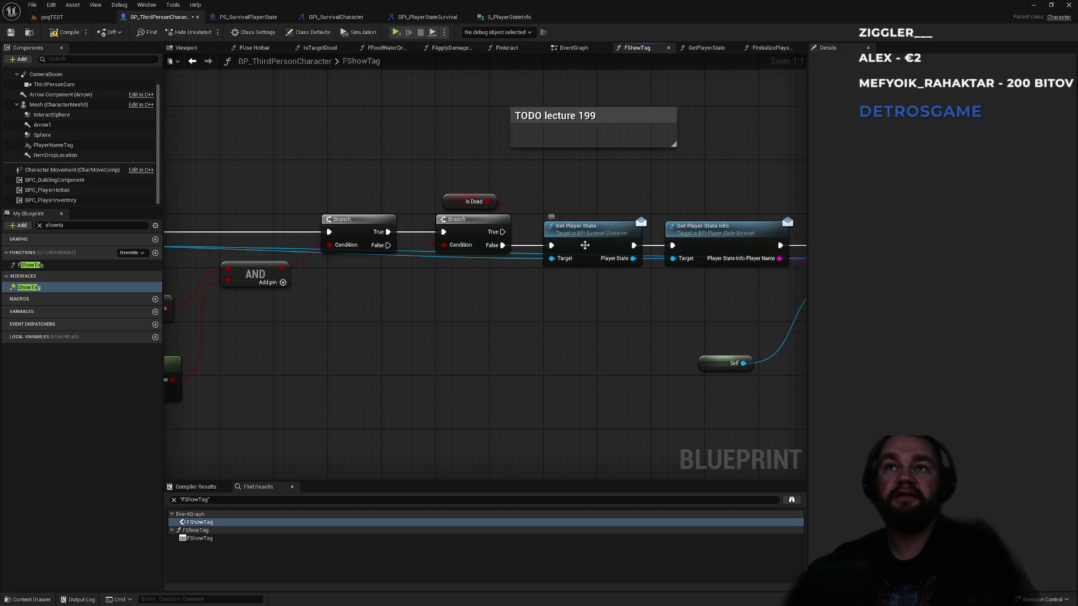
drag(386, 280, 455, 327)
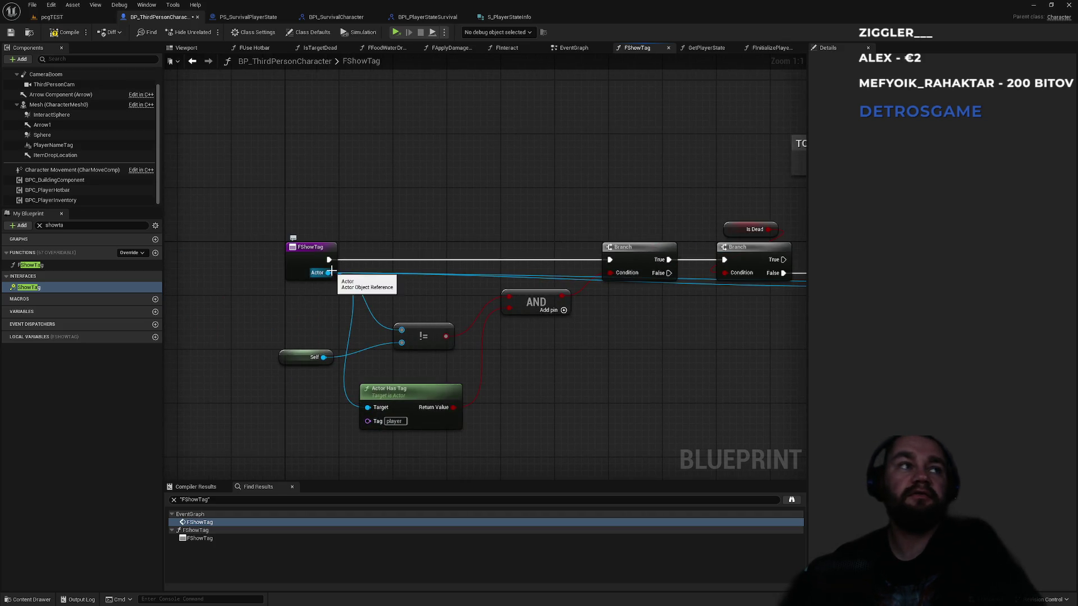
drag(585, 361, 254, 356)
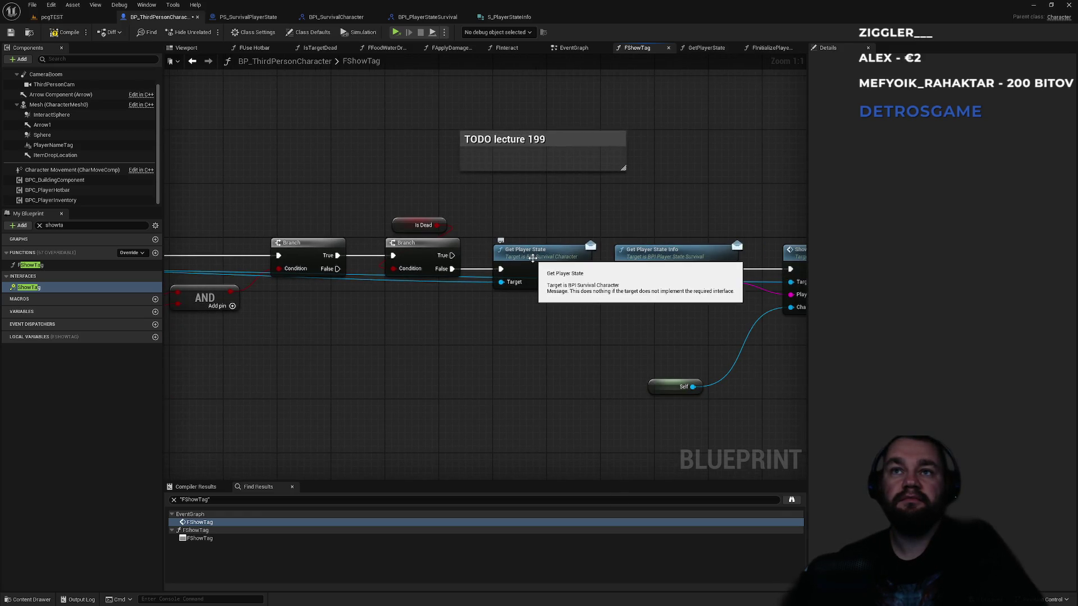
click(425, 17)
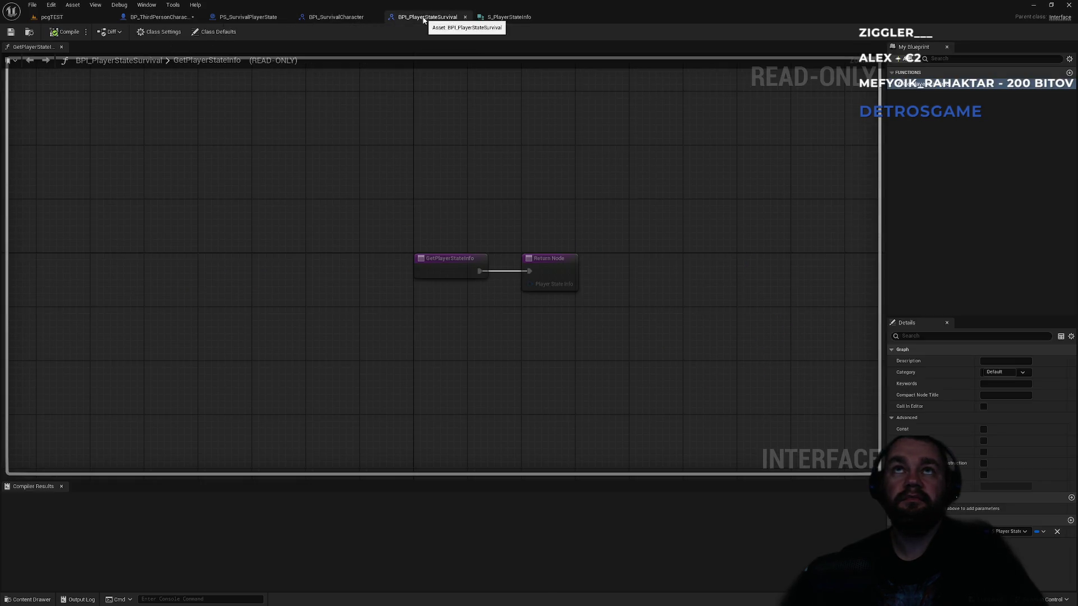
Step: Inspect PS_SurvivalPlayerState's BeginPlay, Delay, player-name SET and Print String, then return to BP_ThirdPersonCharacter
click(249, 17)
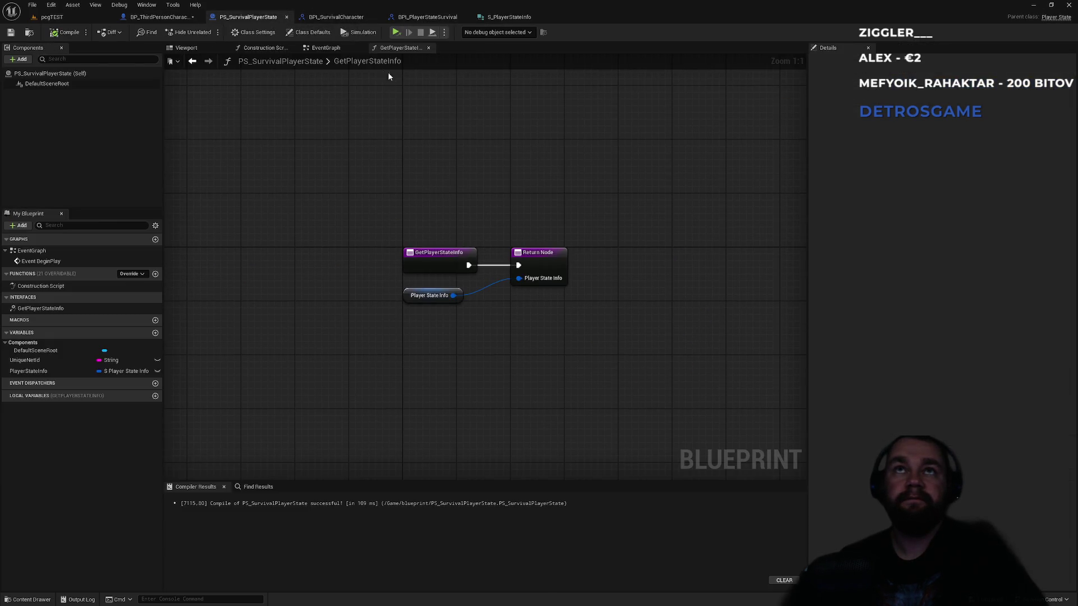
click(325, 48)
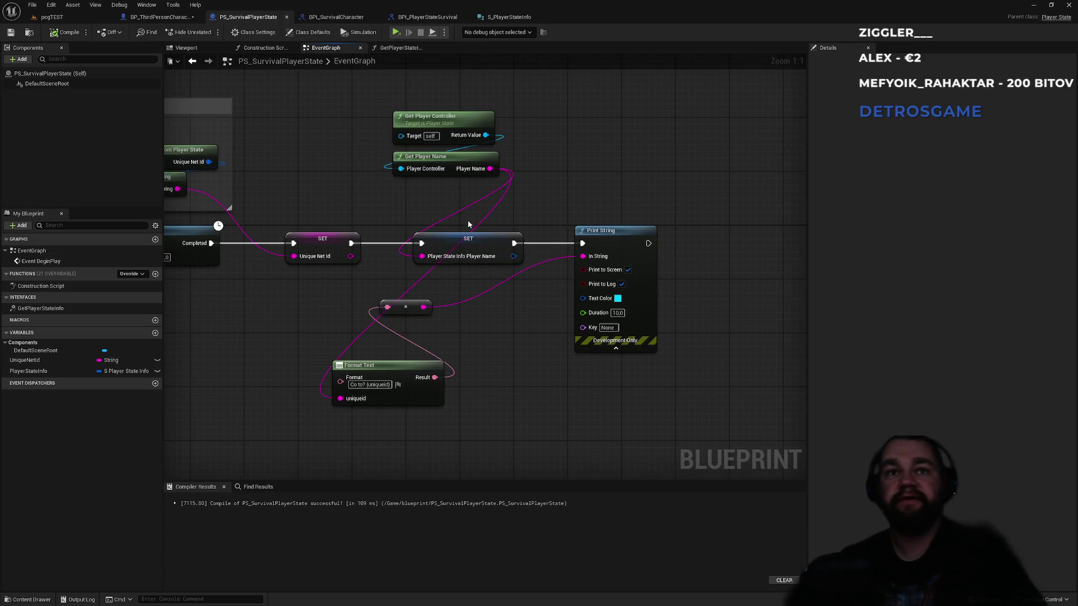
drag(302, 243, 591, 250)
drag(479, 205, 176, 185)
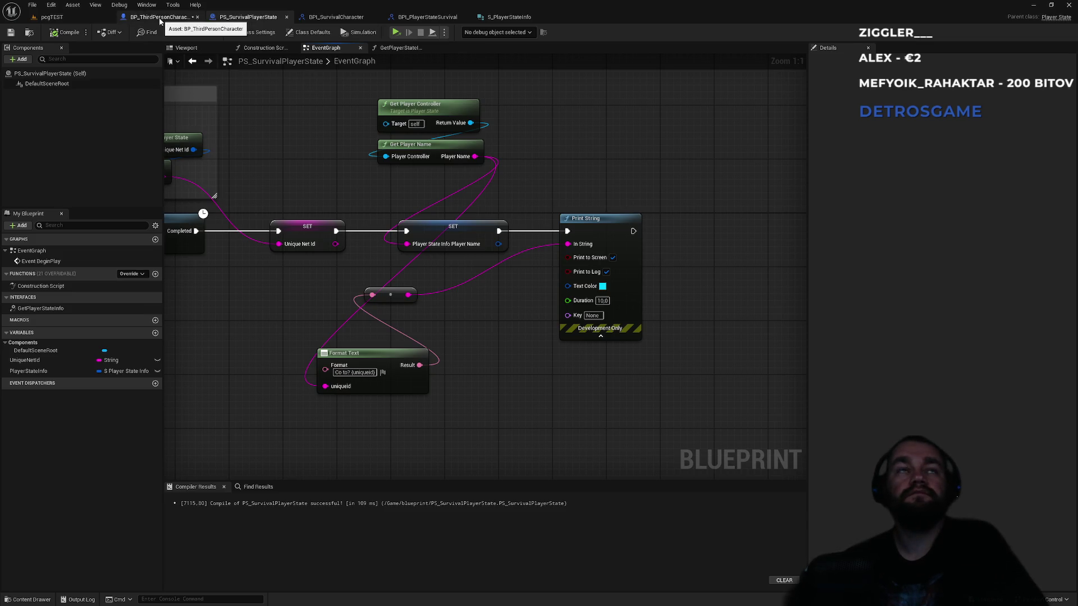
click(160, 17)
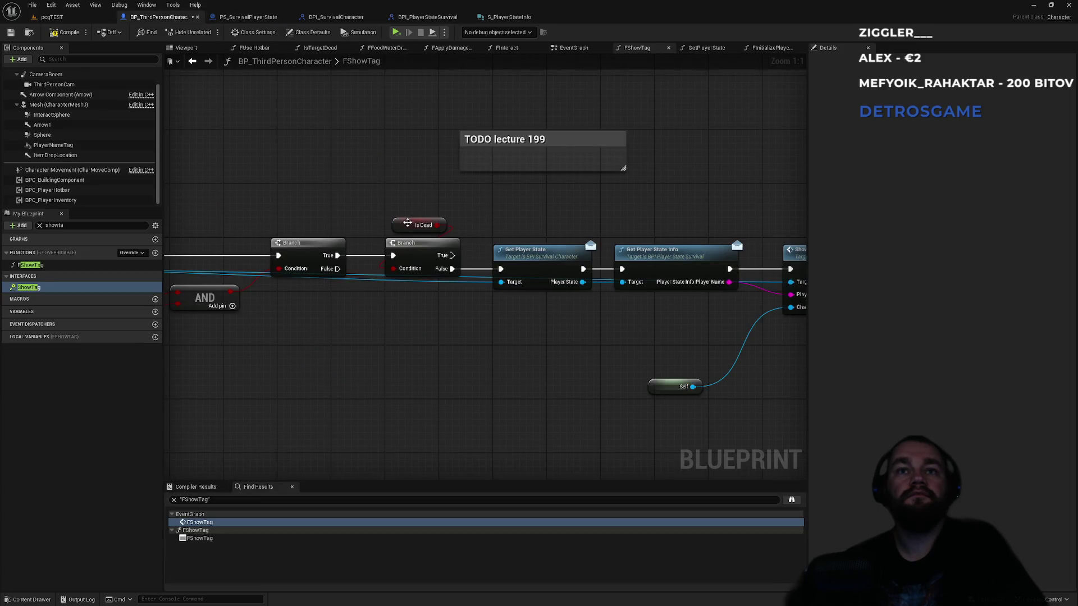
Step: Add an Event ShowTag interface implementation to the character's EventGraph
click(575, 48)
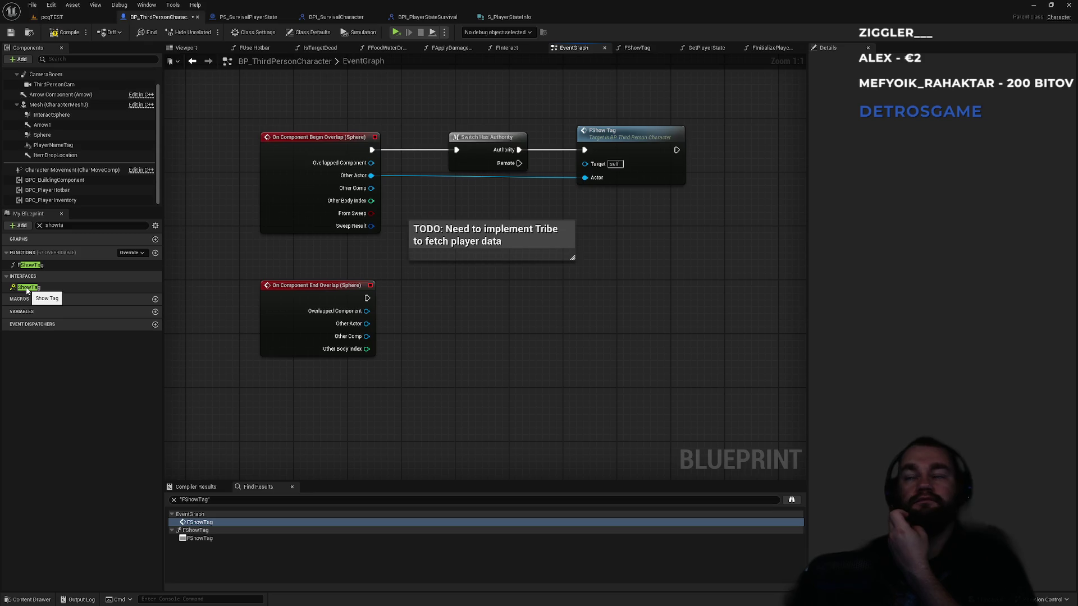
click(27, 289)
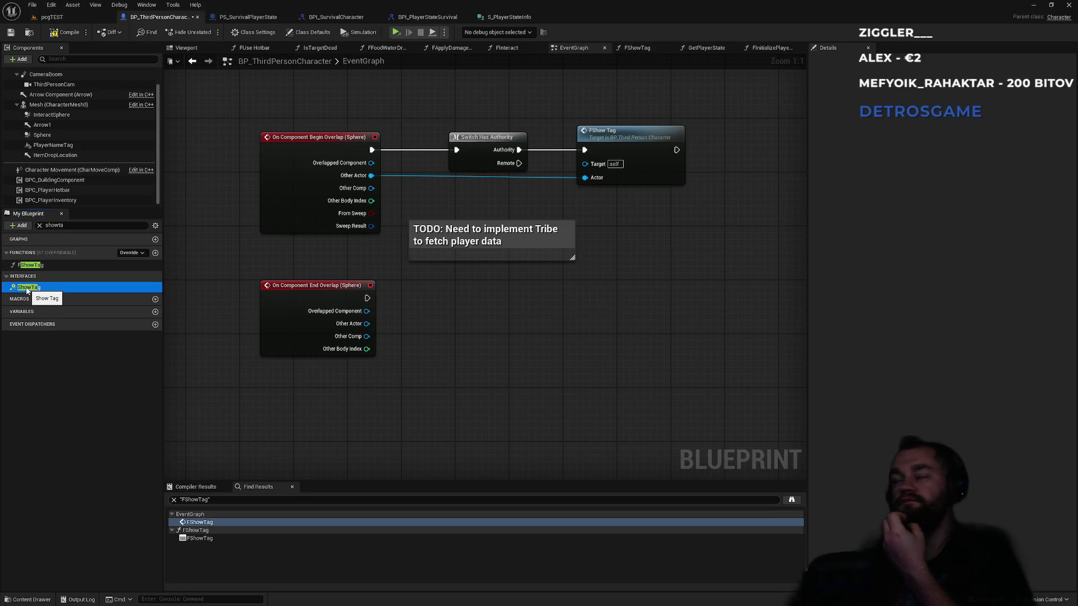
double_click(27, 289)
scroll(567, 322, down, 10)
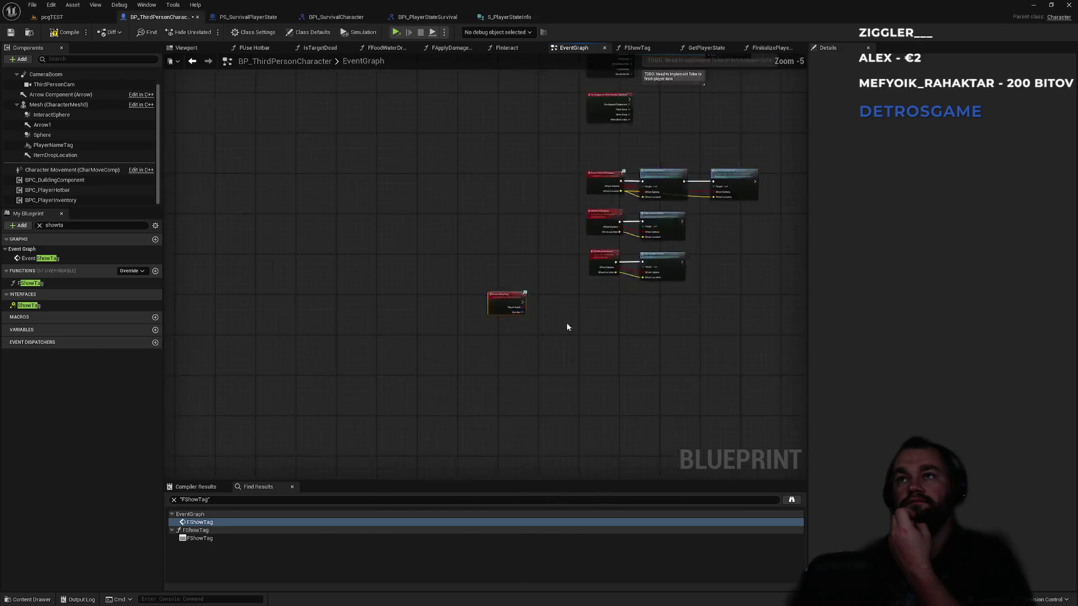
mouse_move(323, 366)
mouse_down()
mouse_move(746, 312)
mouse_move(619, 267)
mouse_up()
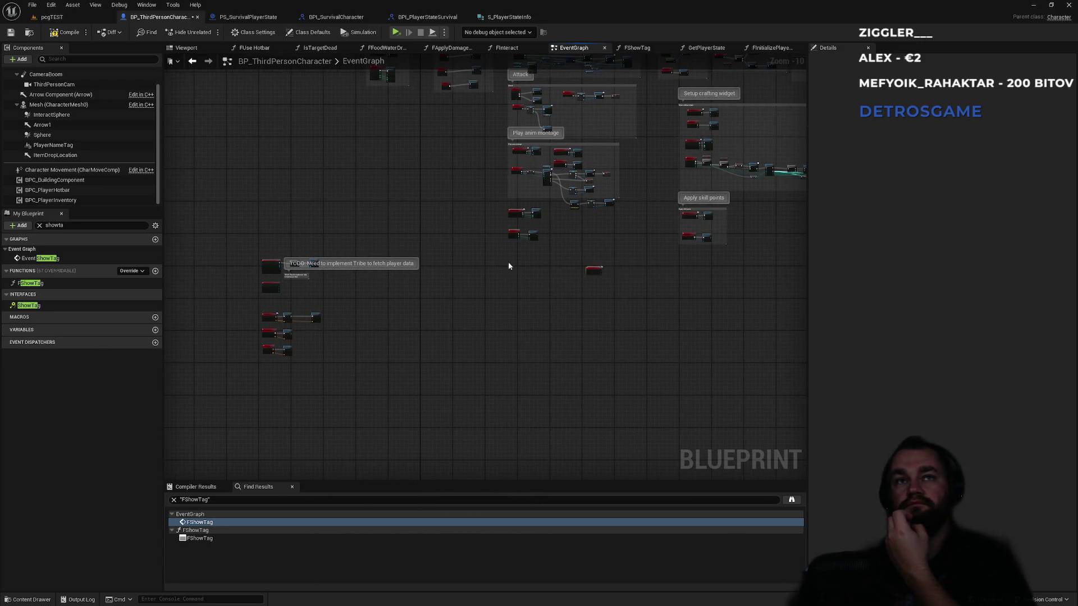
scroll(511, 238, up, 6)
scroll(511, 237, up, 3)
scroll(514, 235, down, 5)
scroll(275, 293, up, 4)
mouse_move(274, 294)
mouse_down()
mouse_move(379, 200)
mouse_move(361, 310)
mouse_up()
scroll(496, 255, down, 4)
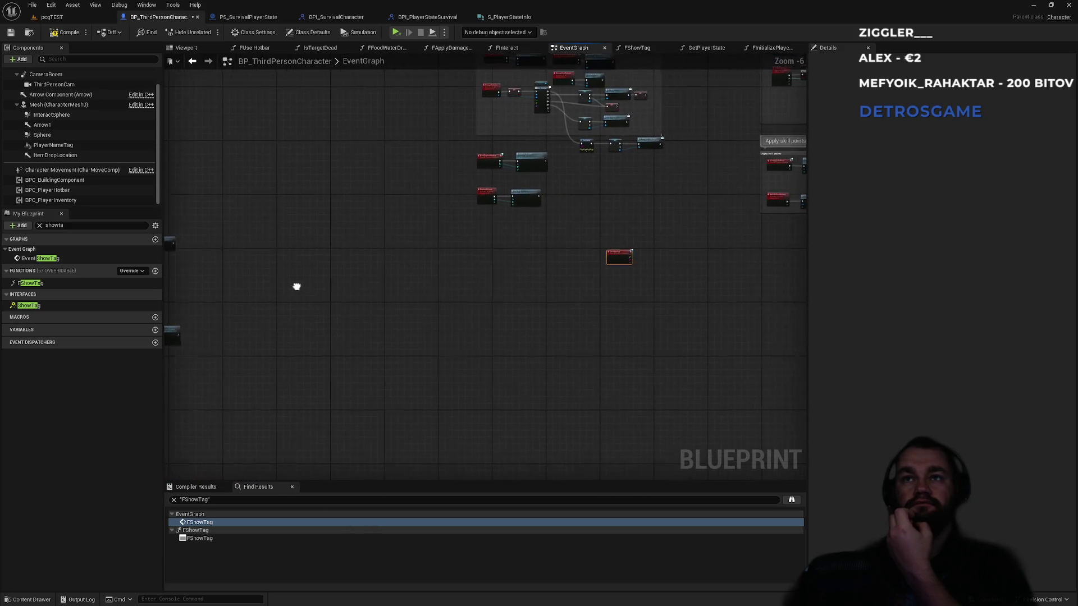
Step: Place Event ShowTag below the overlap events and shift the overlap nodes up for room
click(549, 306)
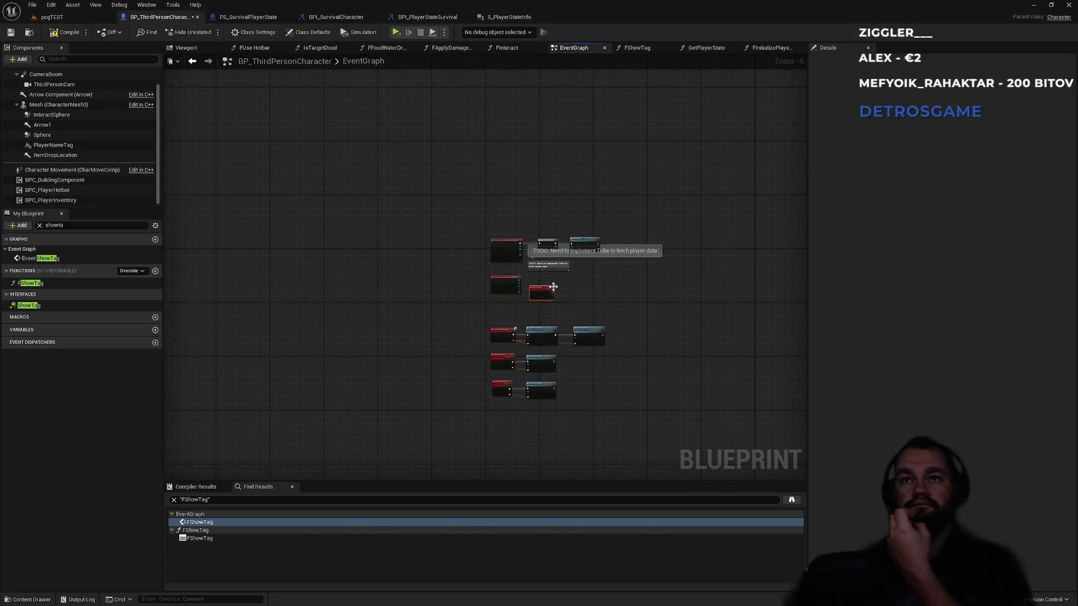
scroll(549, 305, up, 5)
mouse_move(520, 298)
mouse_down()
mouse_move(436, 329)
mouse_move(385, 331)
mouse_move(385, 345)
mouse_up()
scroll(652, 372, down, 2)
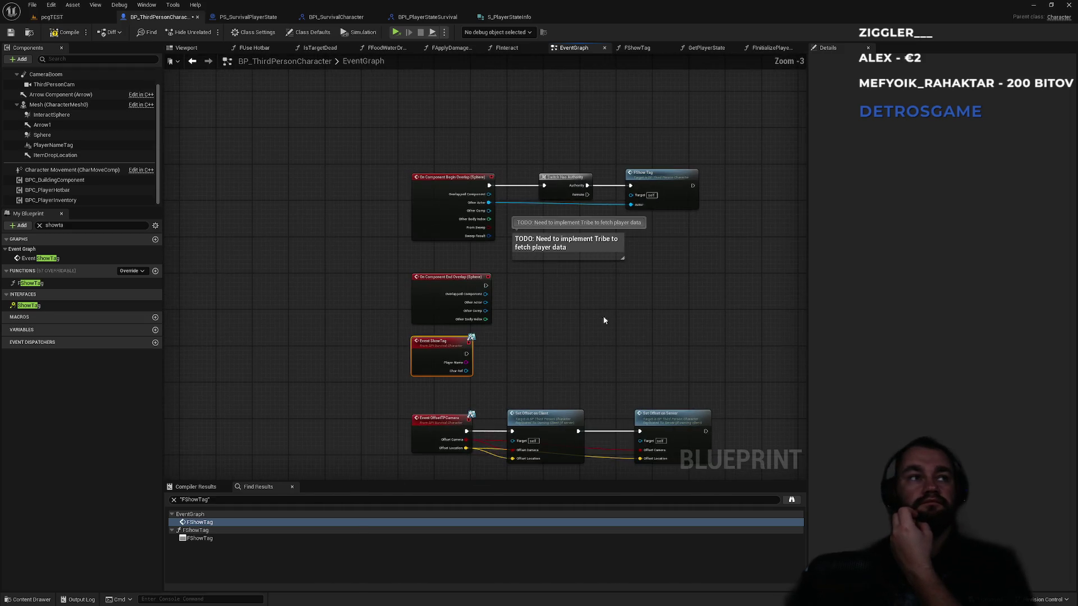
mouse_move(391, 155)
mouse_down()
mouse_move(721, 465)
mouse_move(727, 361)
mouse_up()
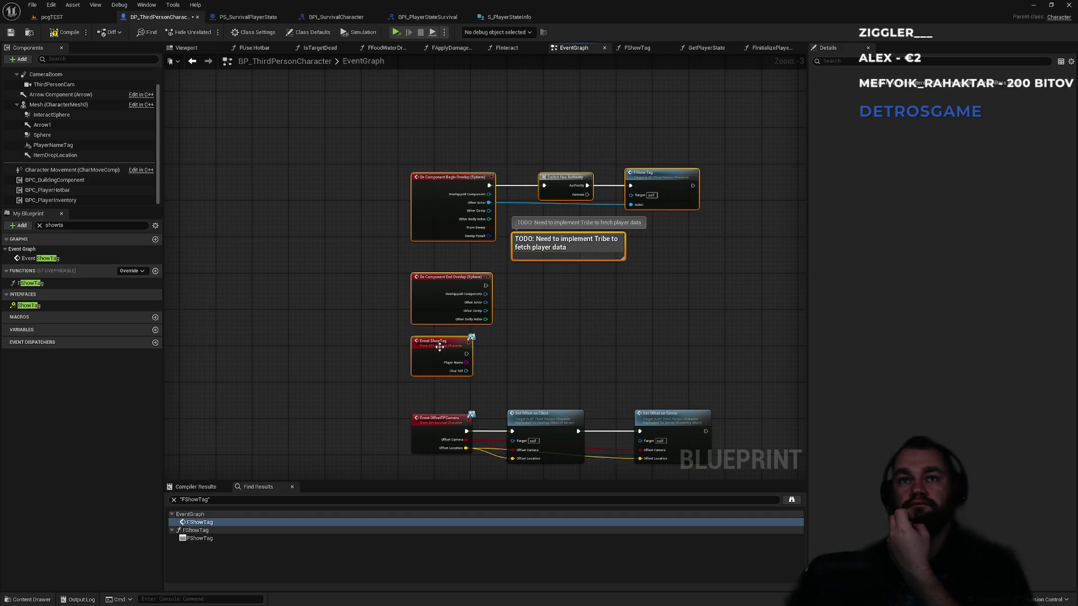
drag(439, 347, 454, 242)
click(607, 260)
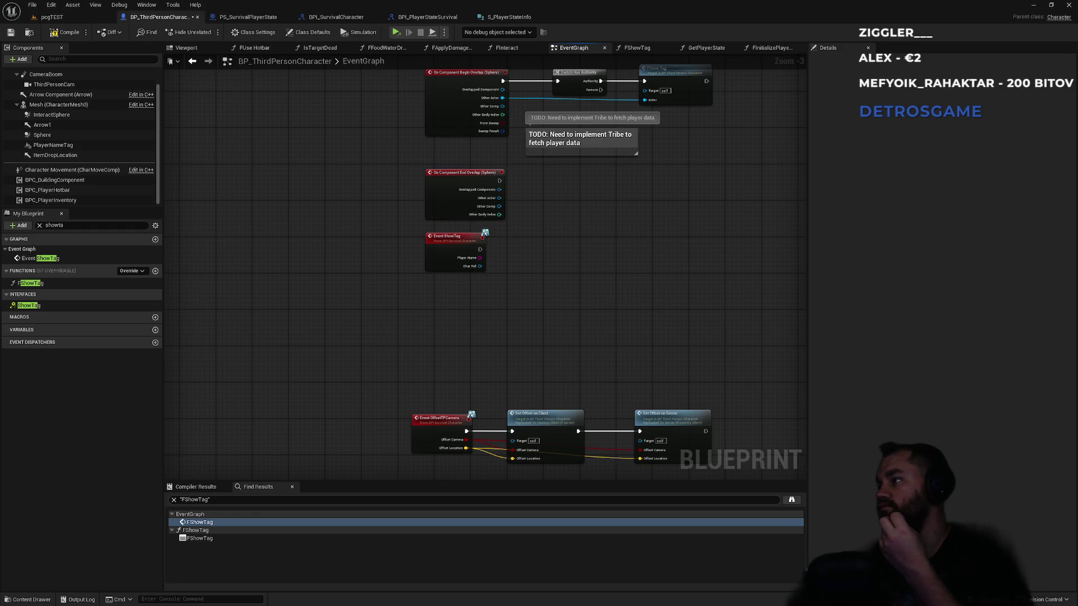
Step: Move Event ShowTag beside the FShowTag call and center the view on them
drag(565, 237, 458, 301)
mouse_move(339, 298)
mouse_down()
mouse_move(693, 115)
mouse_move(651, 137)
mouse_up()
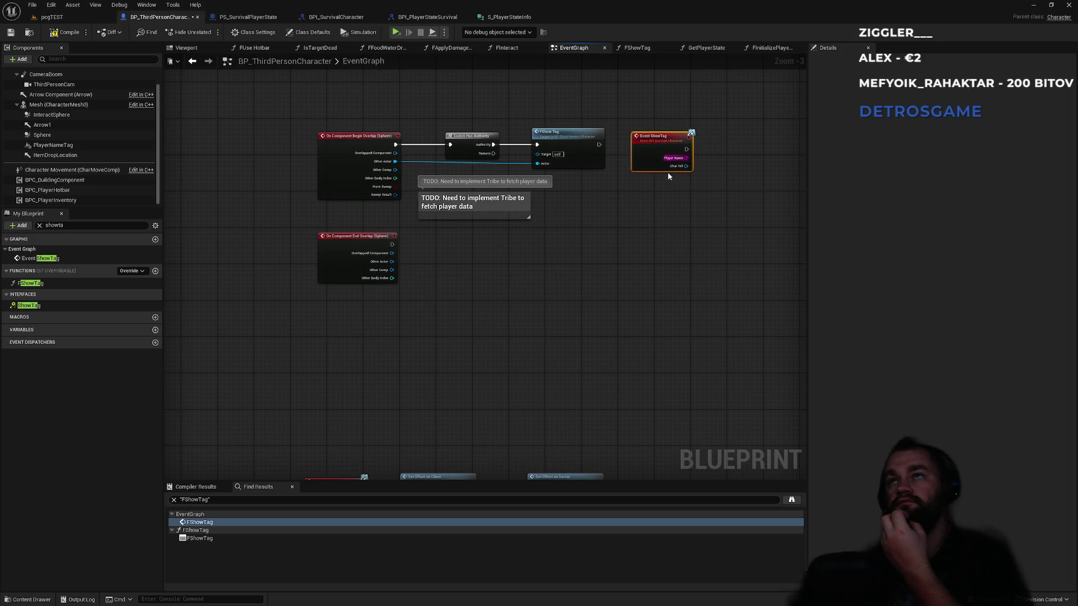
scroll(685, 204, up, 3)
drag(685, 207, 490, 342)
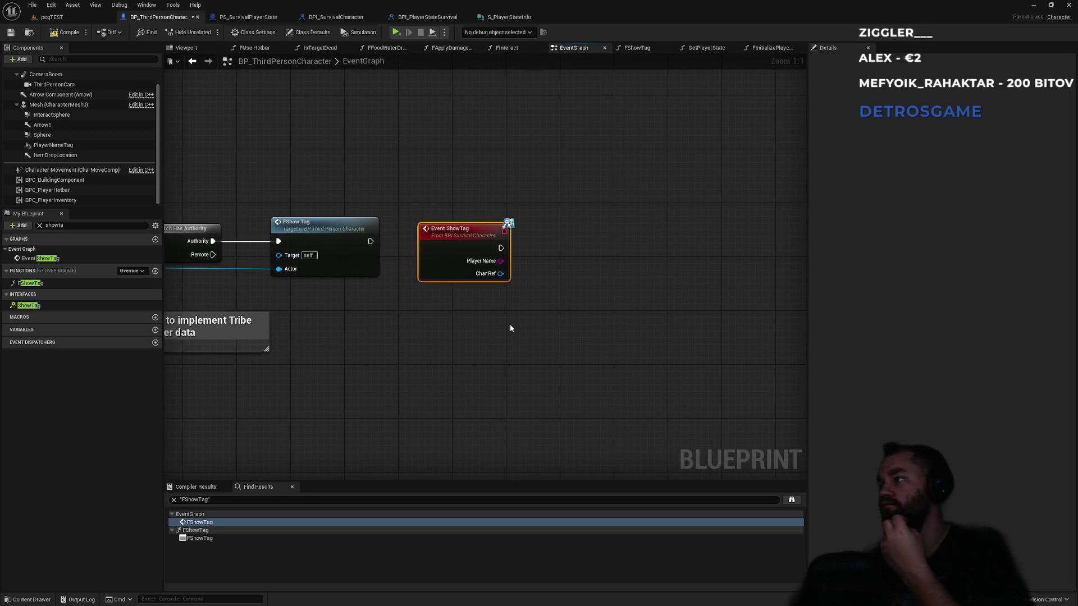
right_click(442, 327)
Step: Add a custom event named ShowTagOnClient set to Run on owning Client
text(showtag)
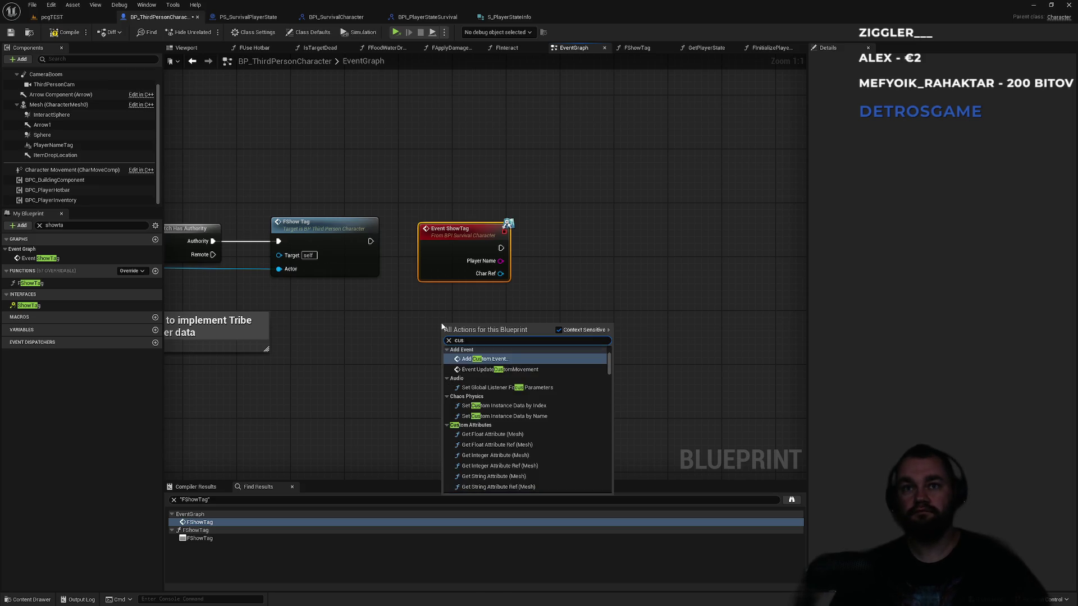
key(Escape)
key(ctrl+v)
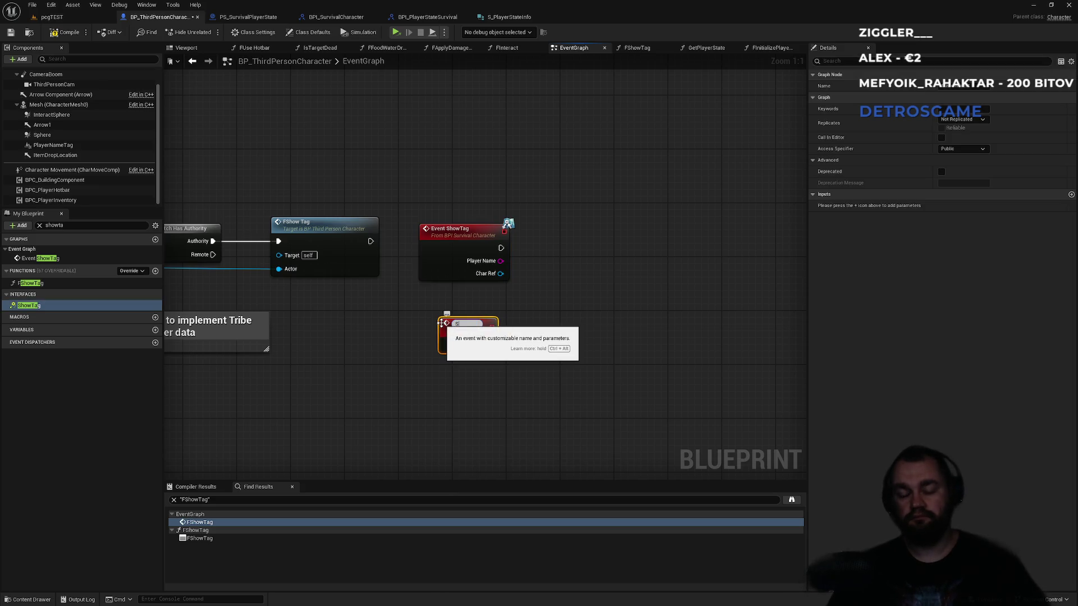
text(howTagOnClient)
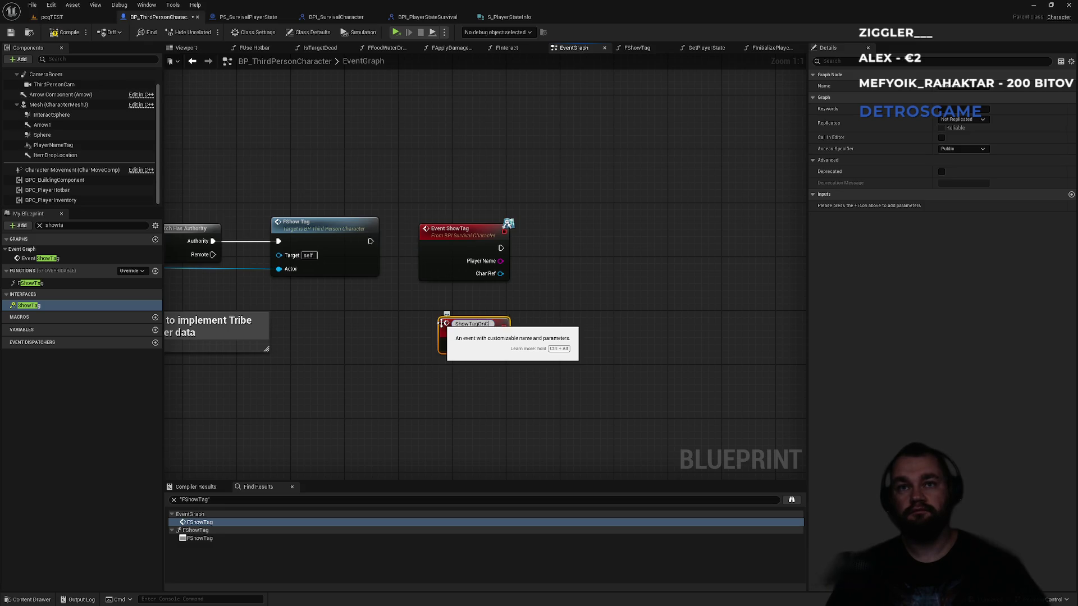
key(Return)
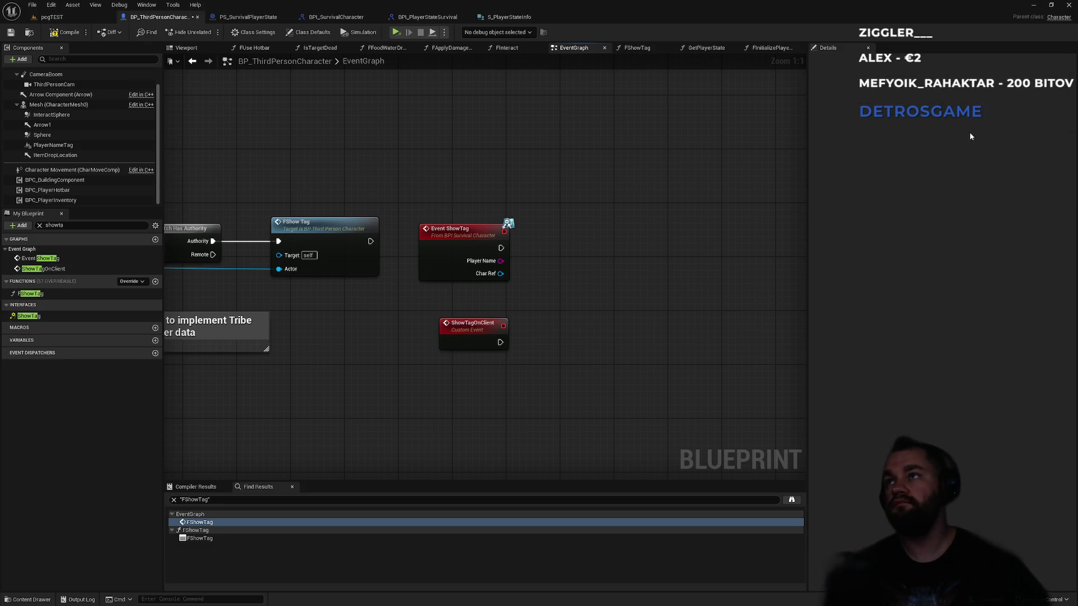
click(491, 331)
click(963, 119)
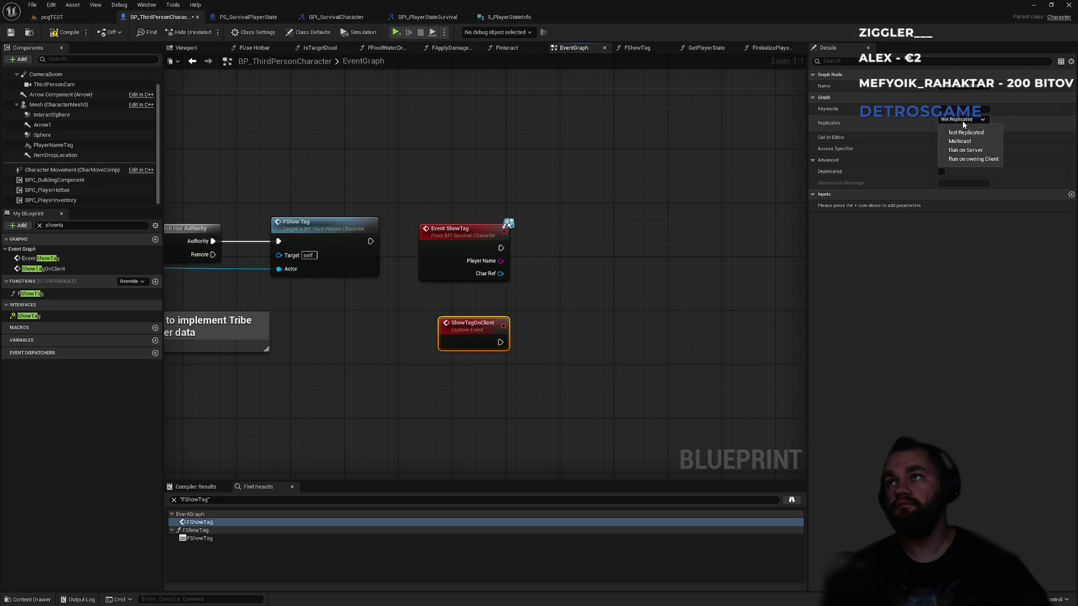
click(975, 163)
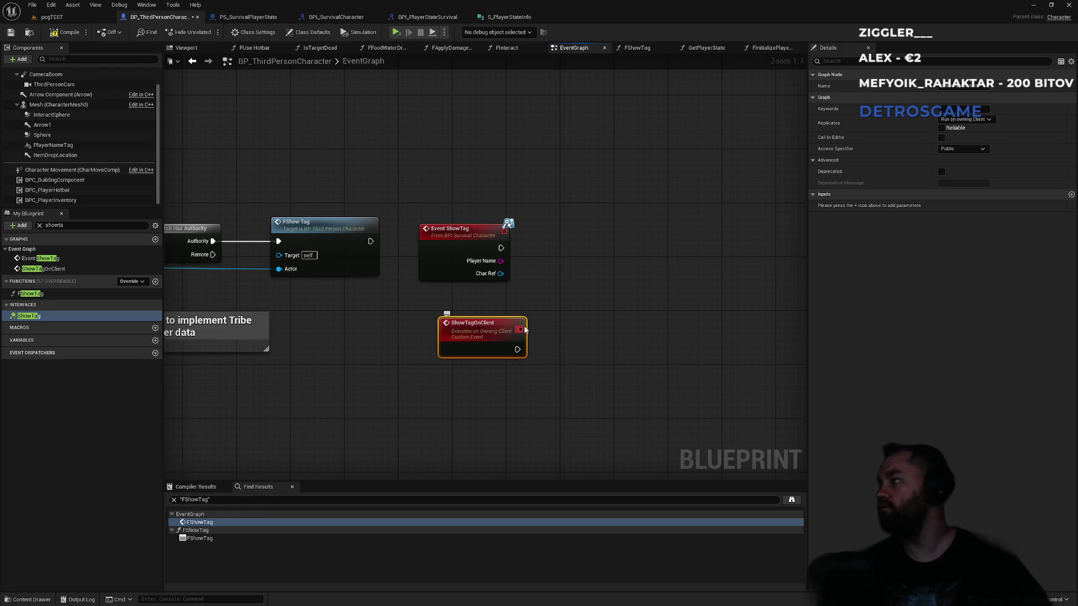
Step: Give ShowTagOnClient two input parameters, removing the extra third one
click(1071, 196)
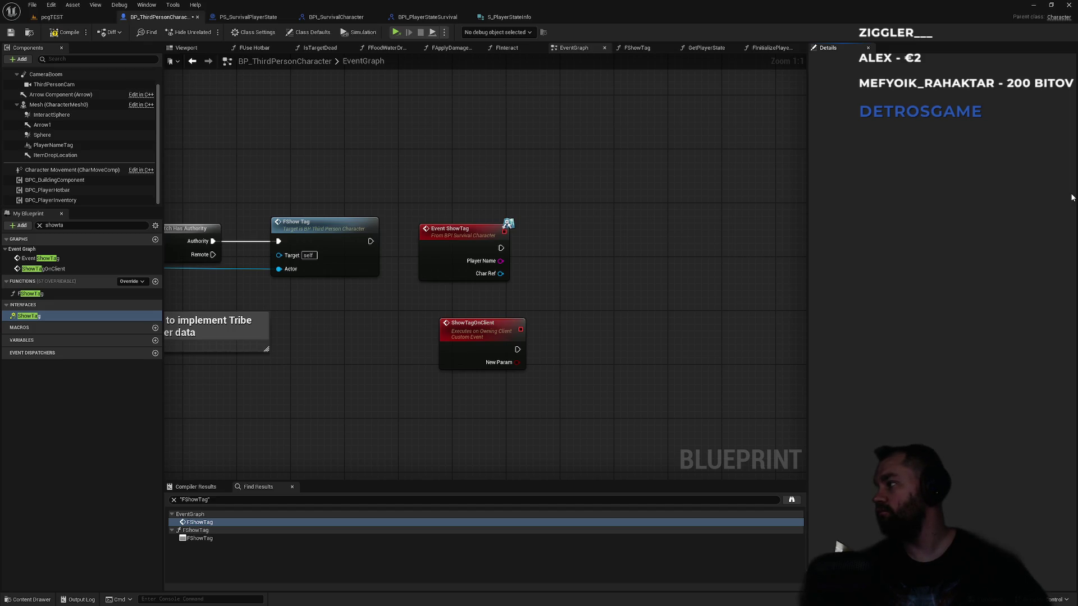
click(508, 336)
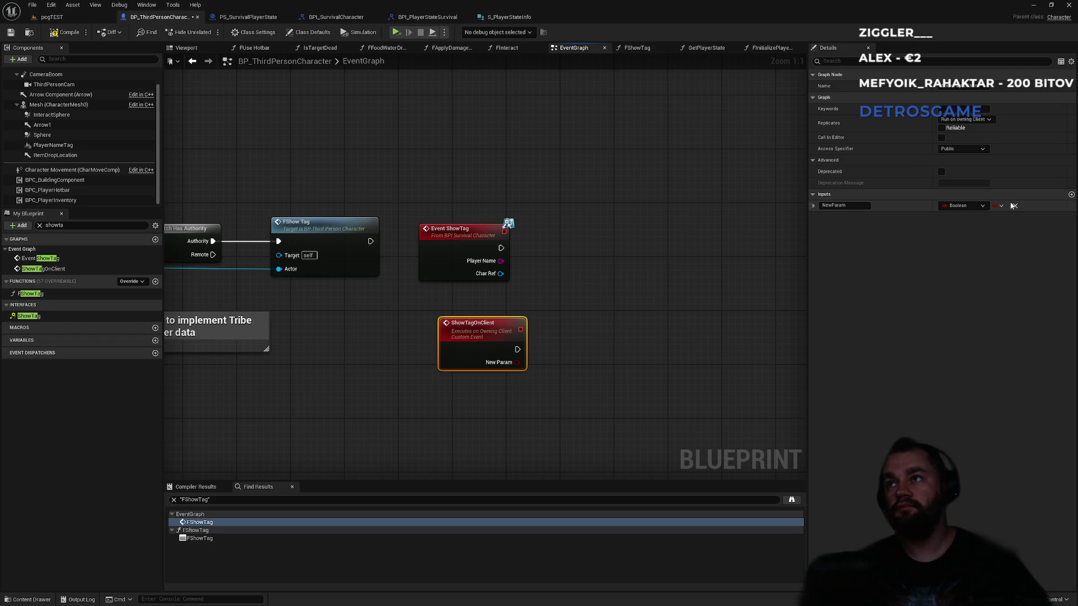
click(1071, 195)
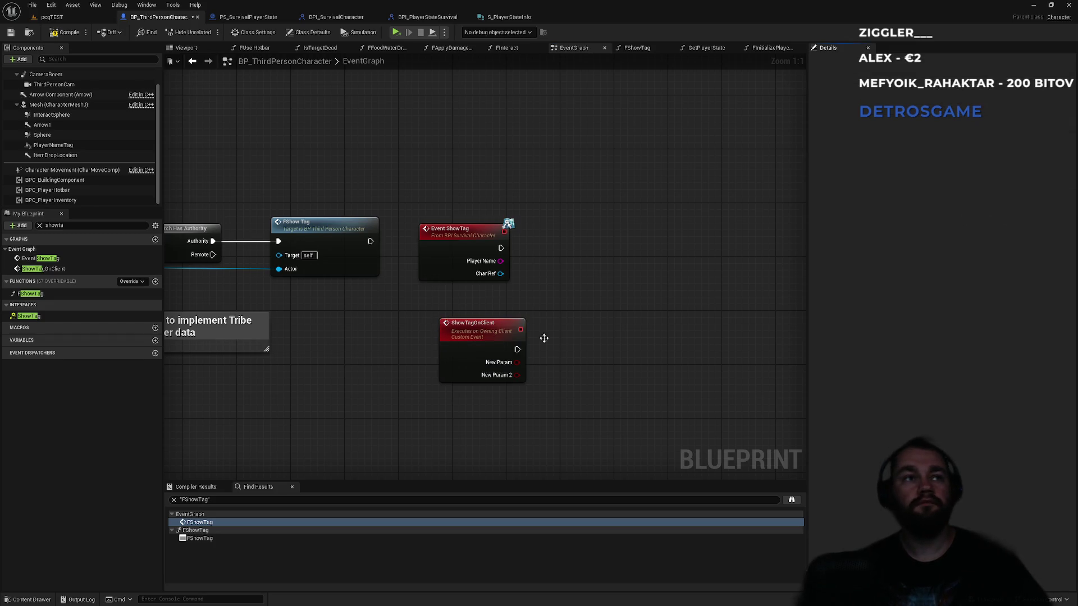
click(482, 324)
click(1072, 195)
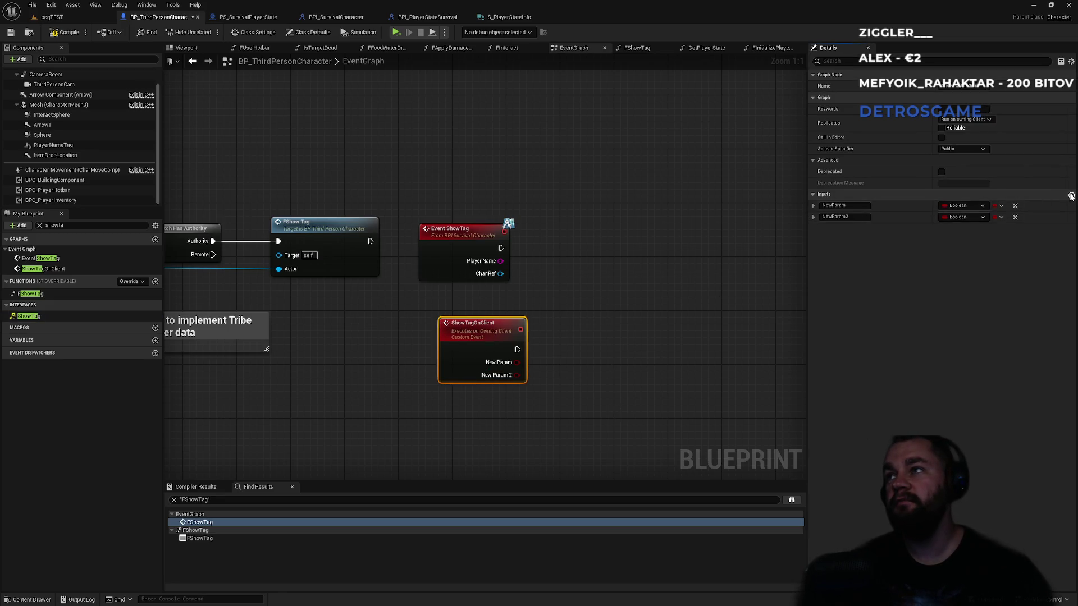
click(480, 337)
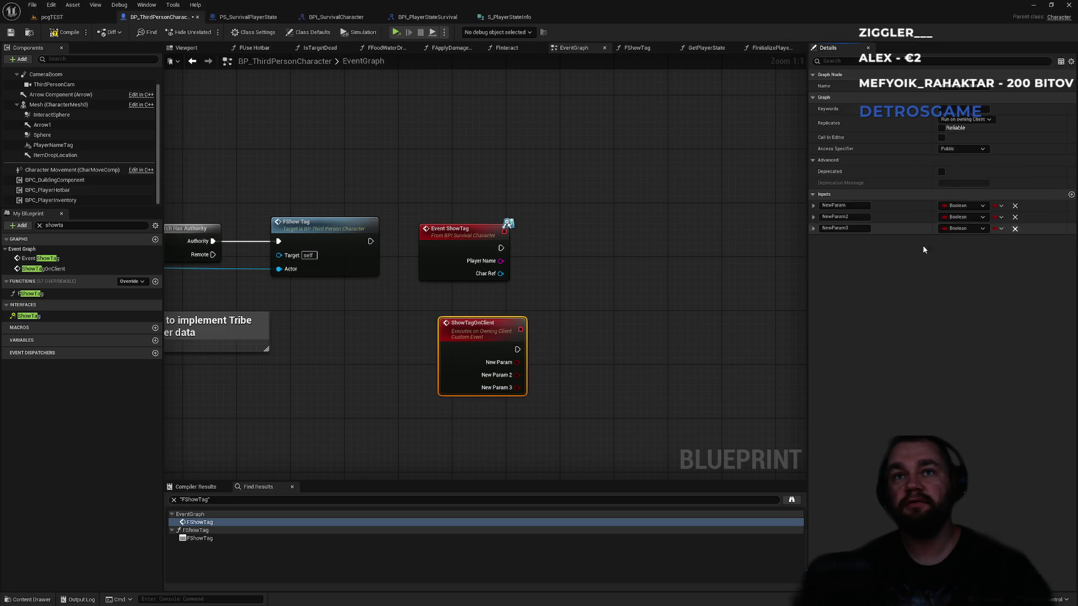
key(ctrl+z)
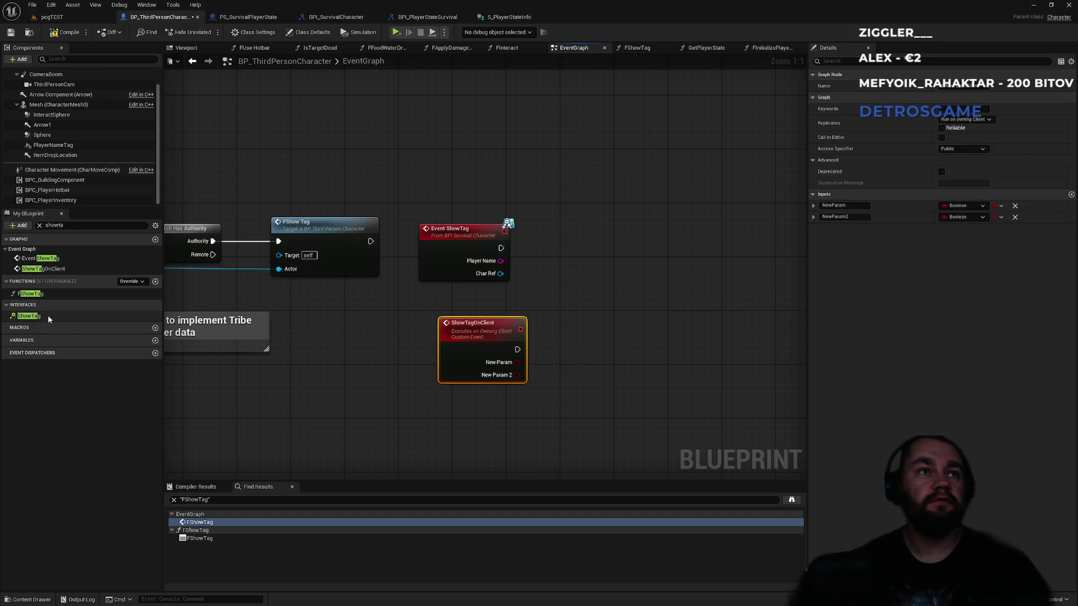
click(39, 225)
click(488, 339)
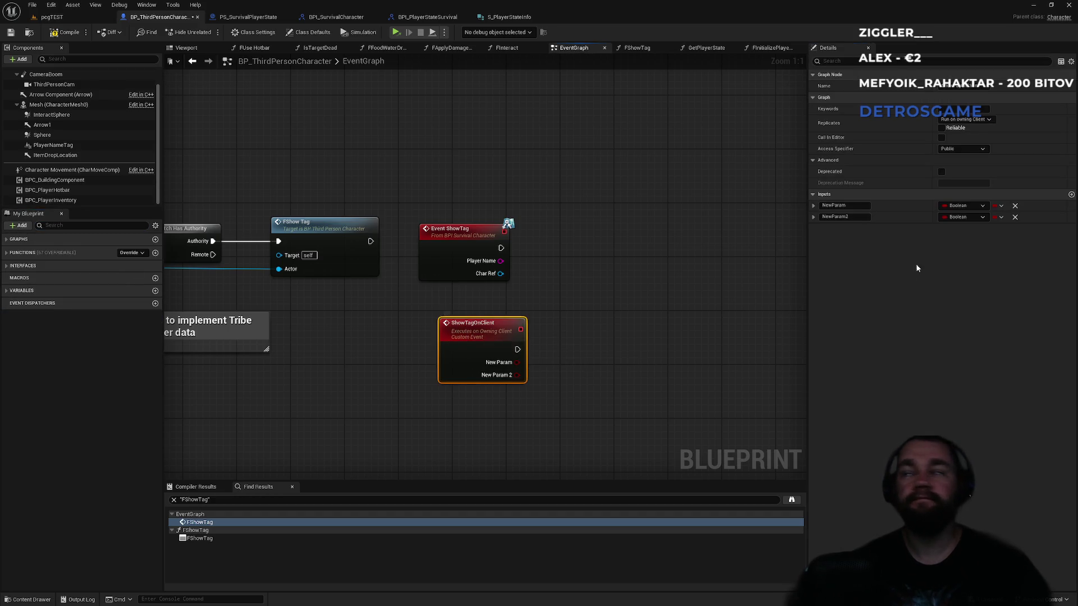
click(1071, 194)
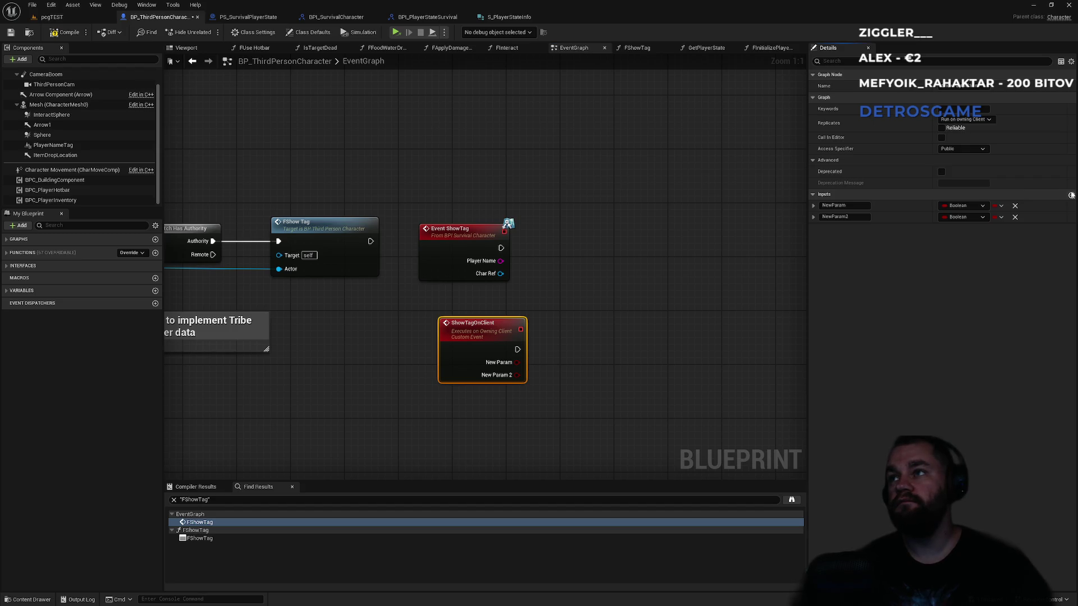
click(1071, 195)
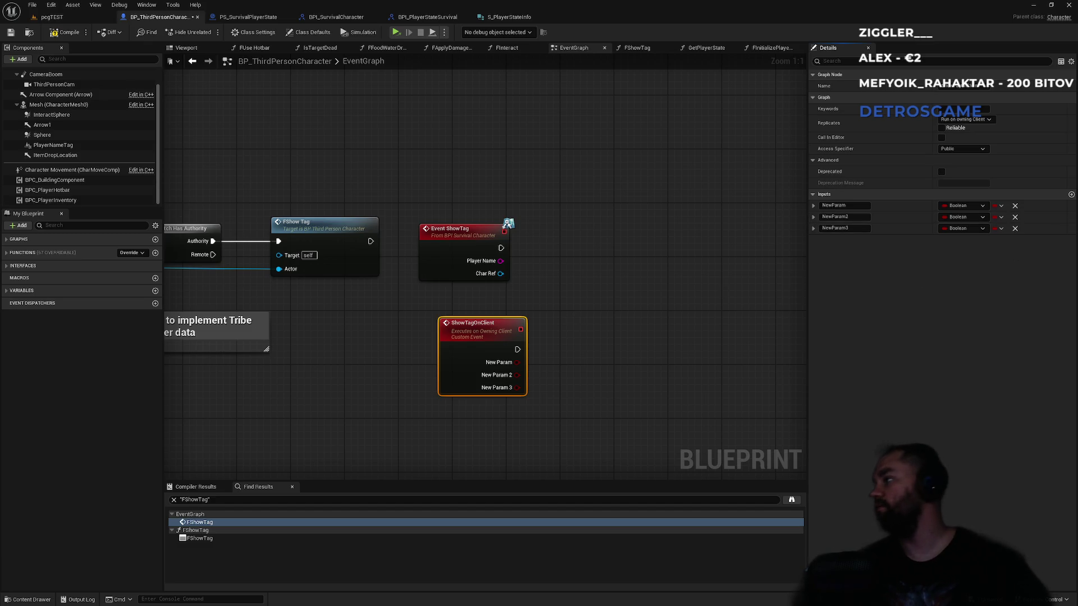
click(1015, 229)
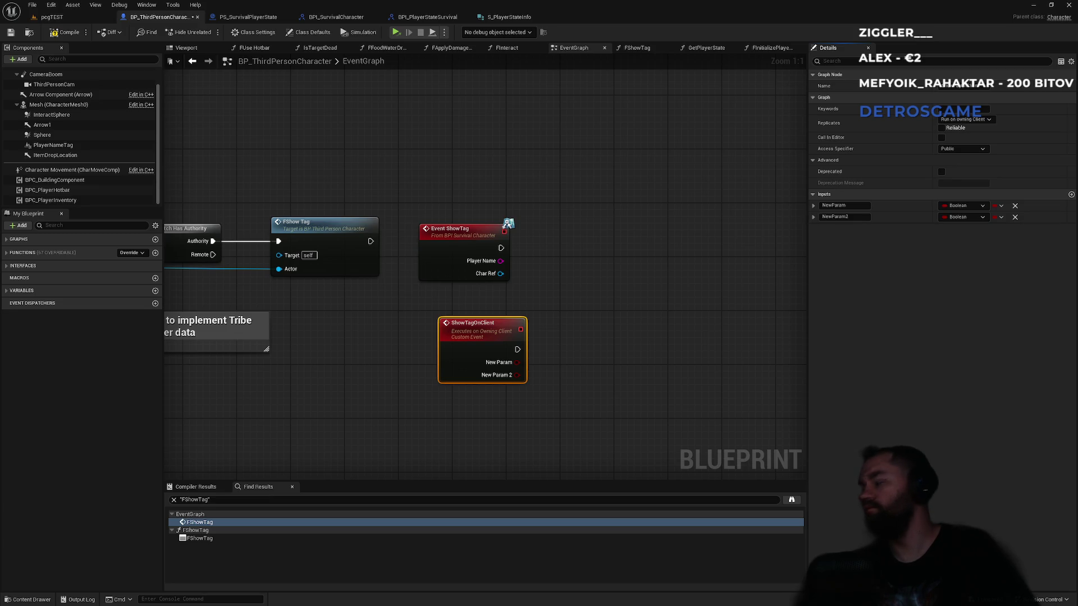
Step: Make the inputs a String named PlayerName and an Actor named Actor, then compile
click(956, 207)
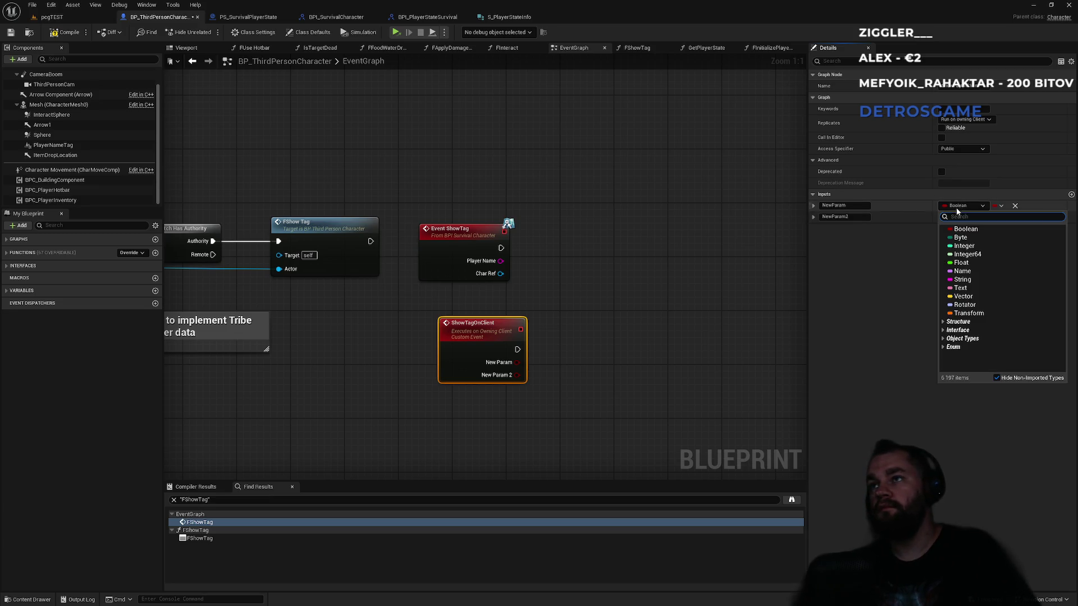
click(974, 230)
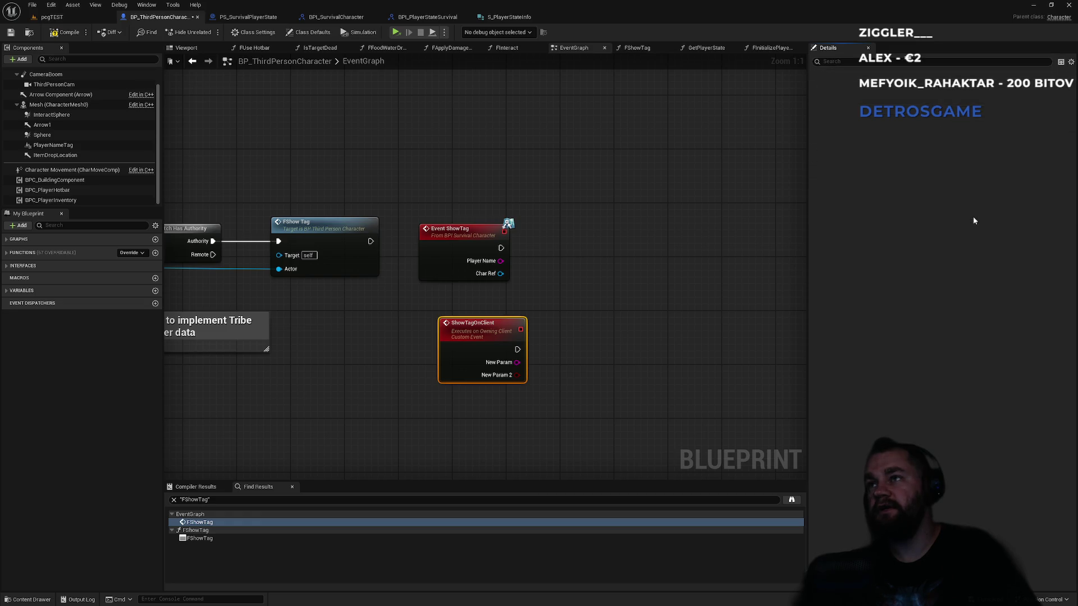
click(971, 218)
text(actor)
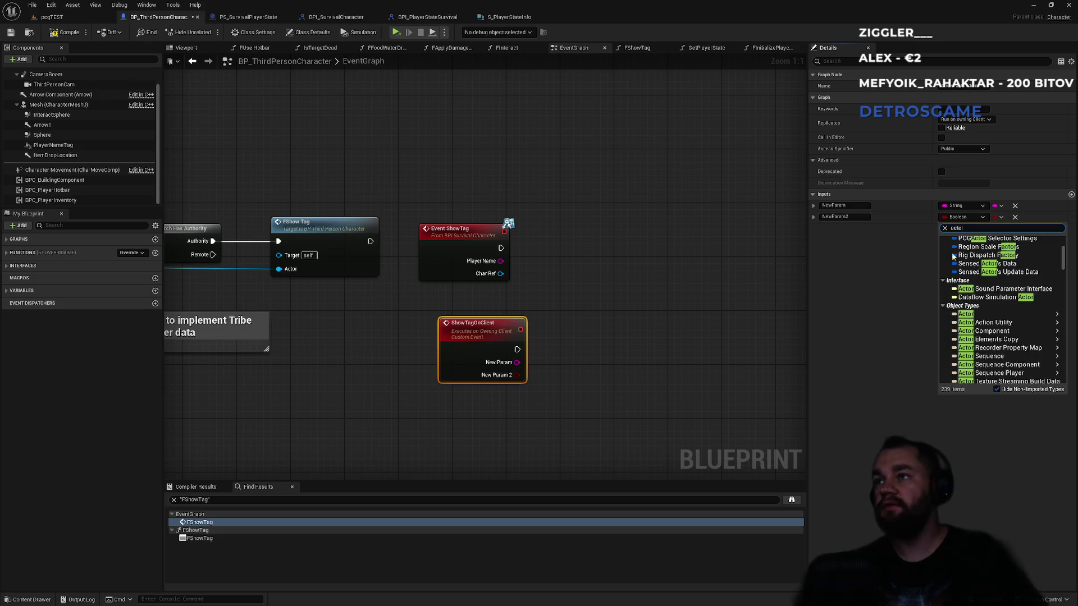
click(872, 230)
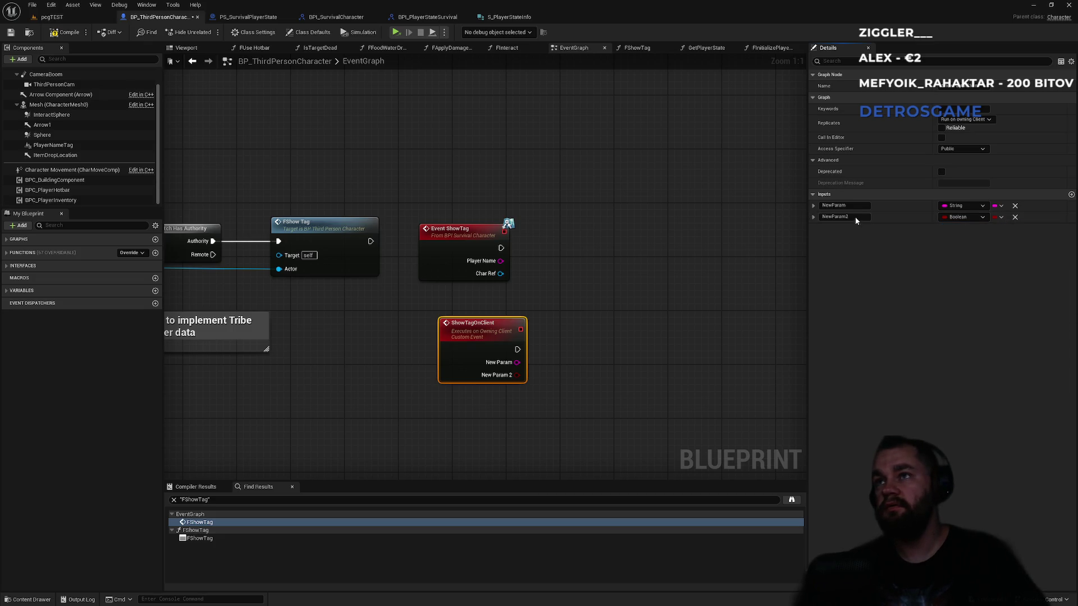
click(856, 217)
text(Actor)
key(Return)
click(835, 205)
text(PlayerName)
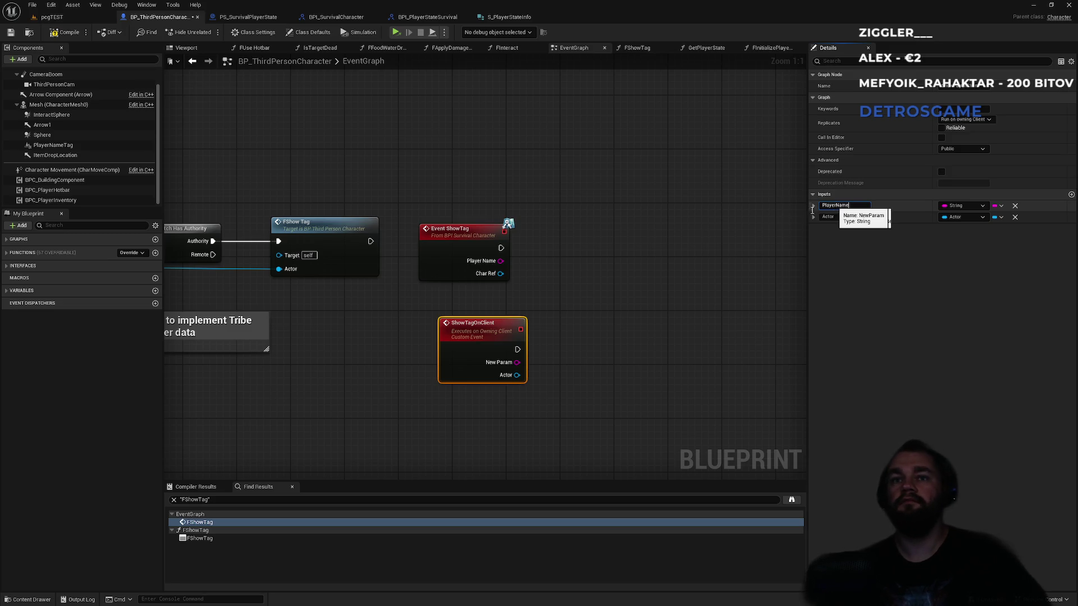
key(Return)
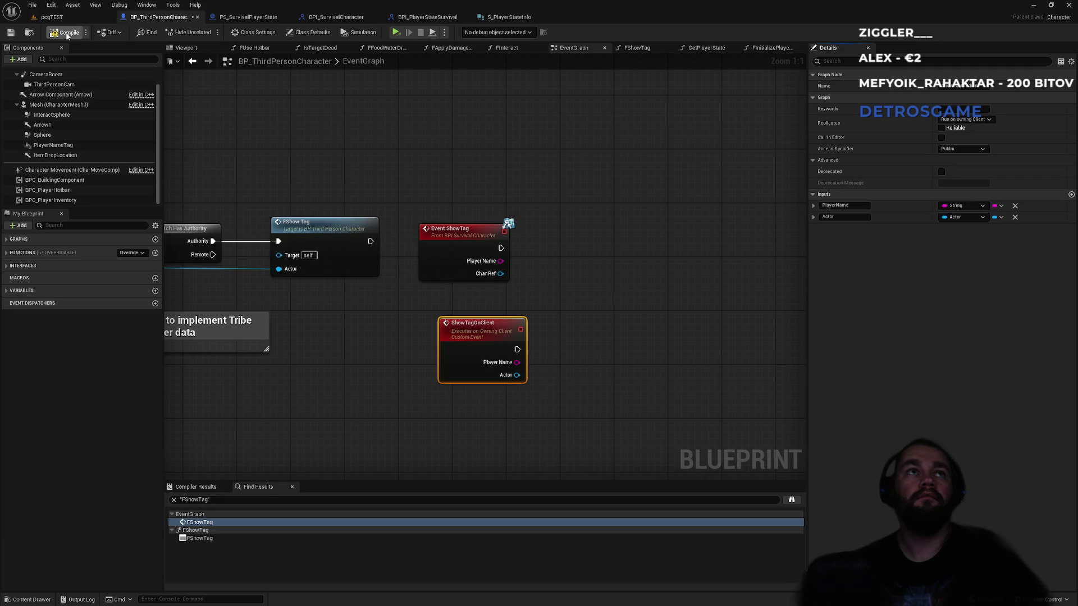
click(67, 34)
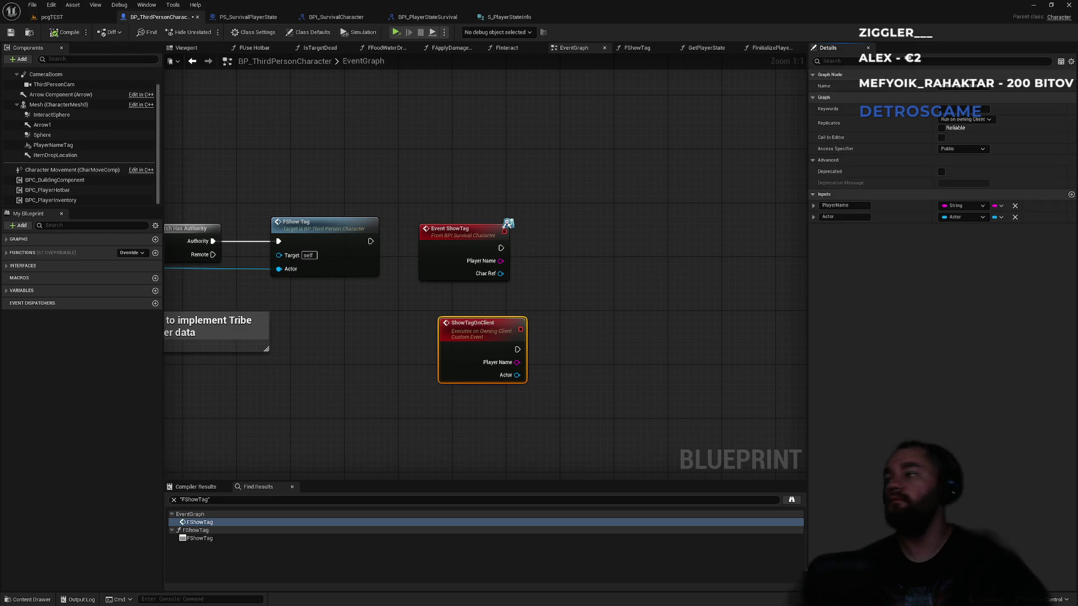
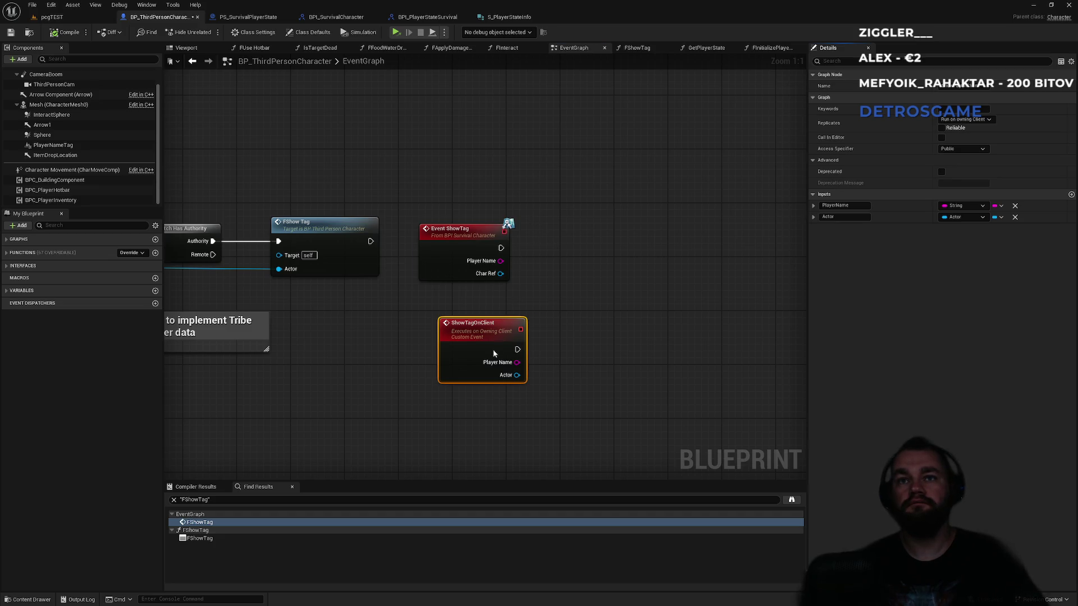
Step: Have Event ShowTag call Show Tag on Client with Player Name wired in
drag(500, 248, 544, 247)
text(show tagon)
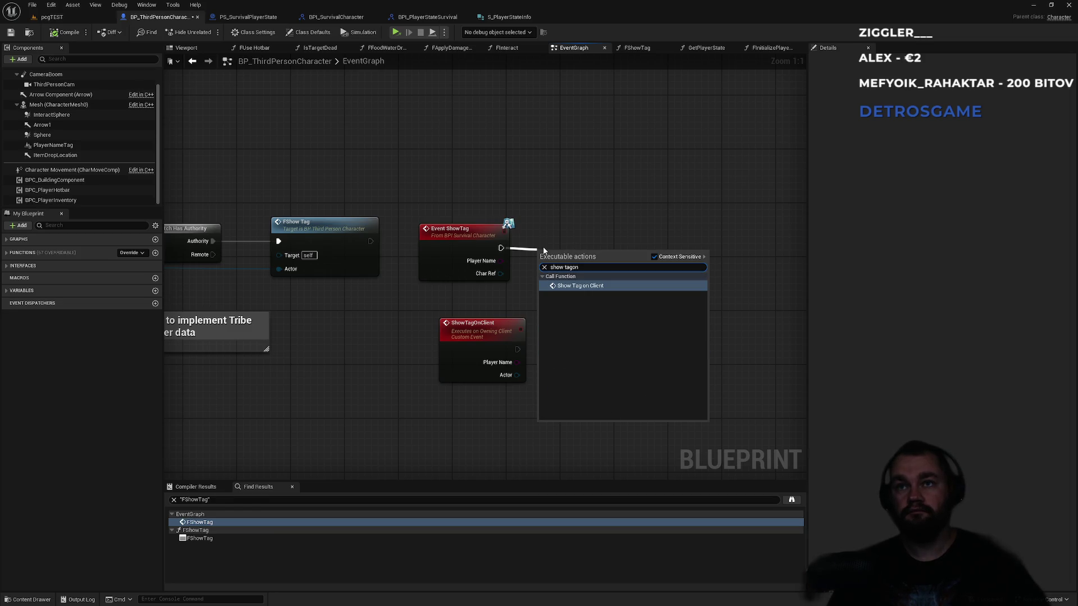
key(Return)
mouse_move(501, 260)
mouse_down()
mouse_move(564, 308)
mouse_move(543, 316)
mouse_up()
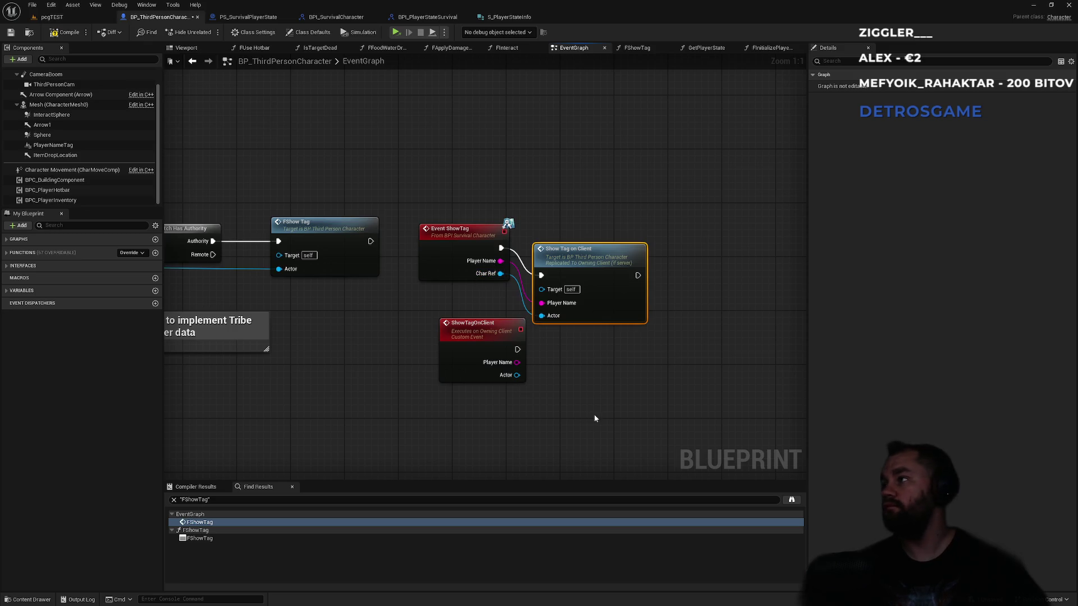
Step: Line up Show Tag on Client with Event ShowTag and move ShowTagOnClient lower
drag(587, 261, 587, 234)
drag(475, 335, 453, 348)
click(482, 304)
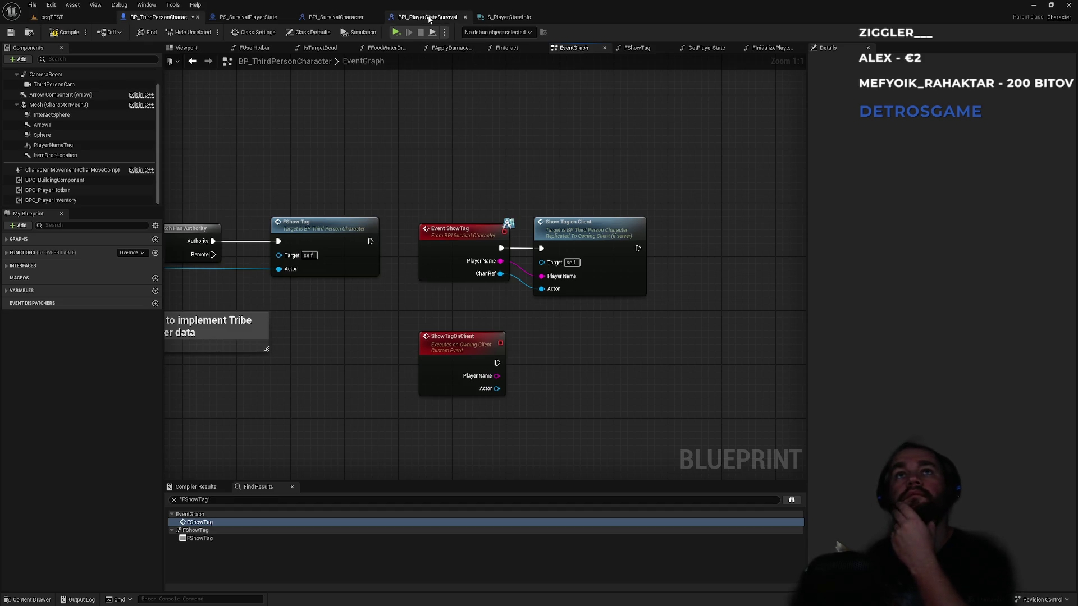
click(352, 19)
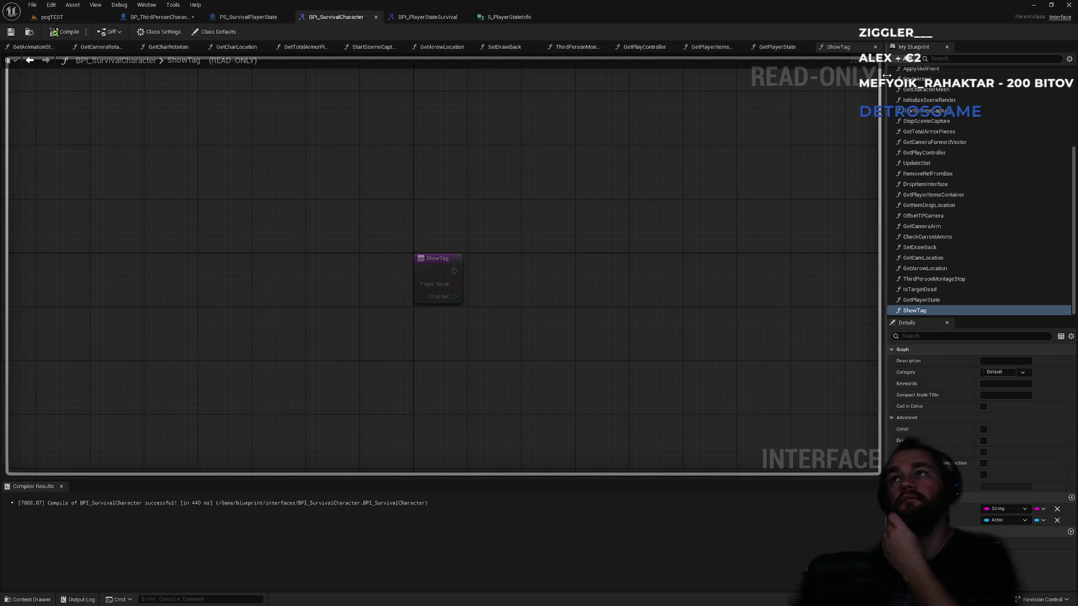
Step: Add a function named GetPlayerTagWidget to the BPI_SurvivalCharacter interface
click(897, 60)
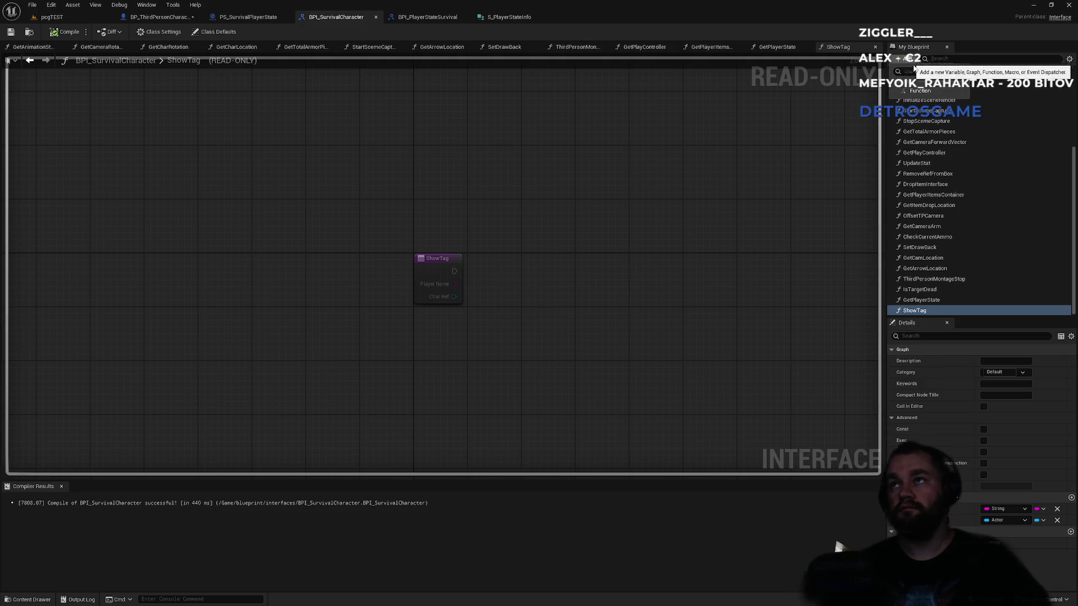
click(927, 91)
text(Get)
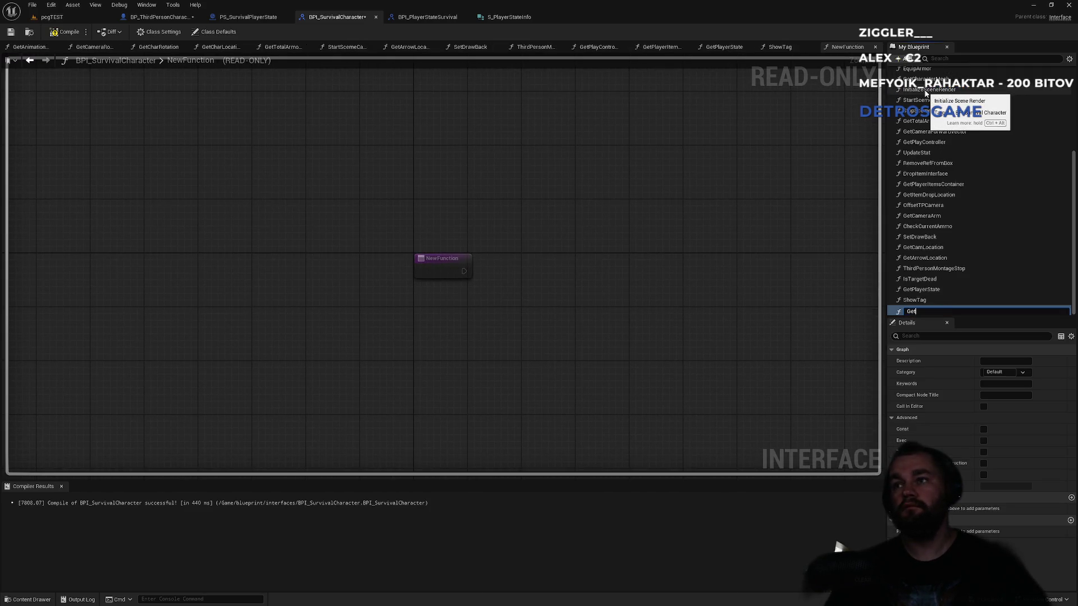
text(PlayerTagWidget)
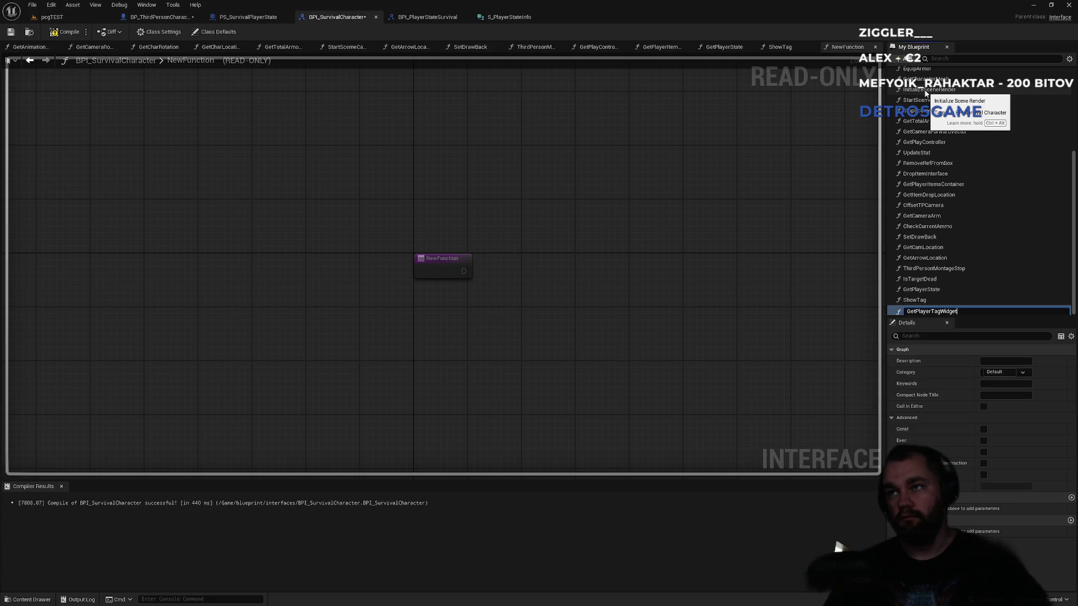
key(Return)
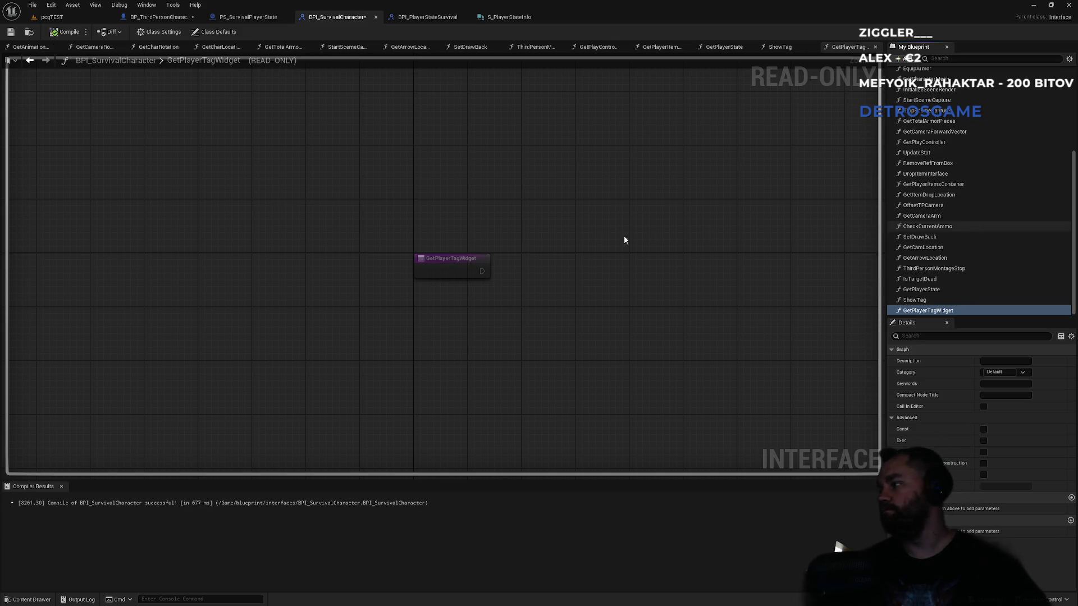
Step: Give GetPlayerTagWidget a User Widget object output named Widget and compile the interface
click(1070, 521)
click(1012, 532)
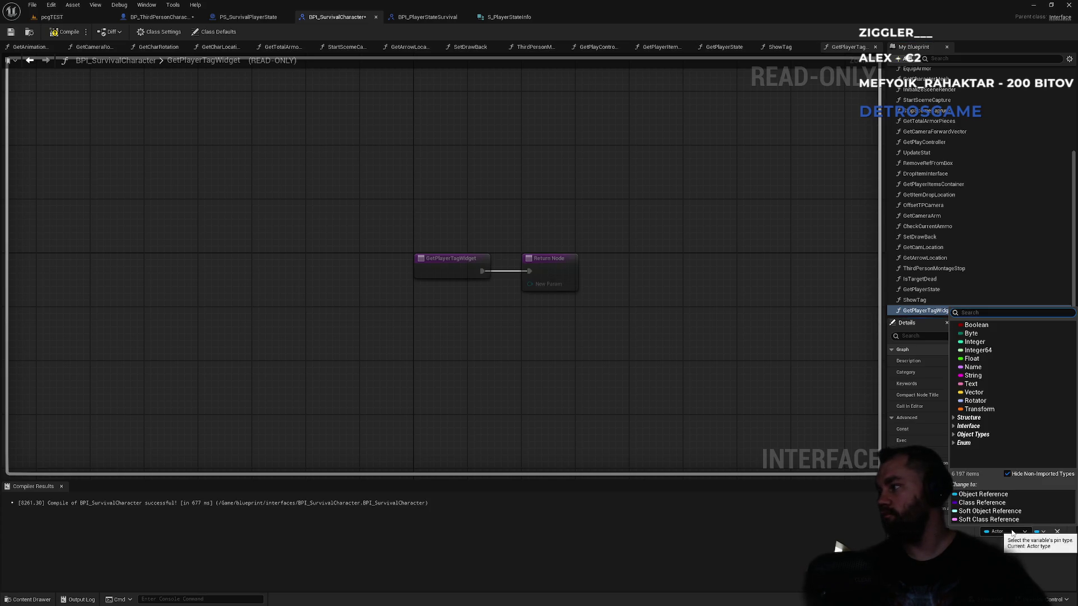
text(widget)
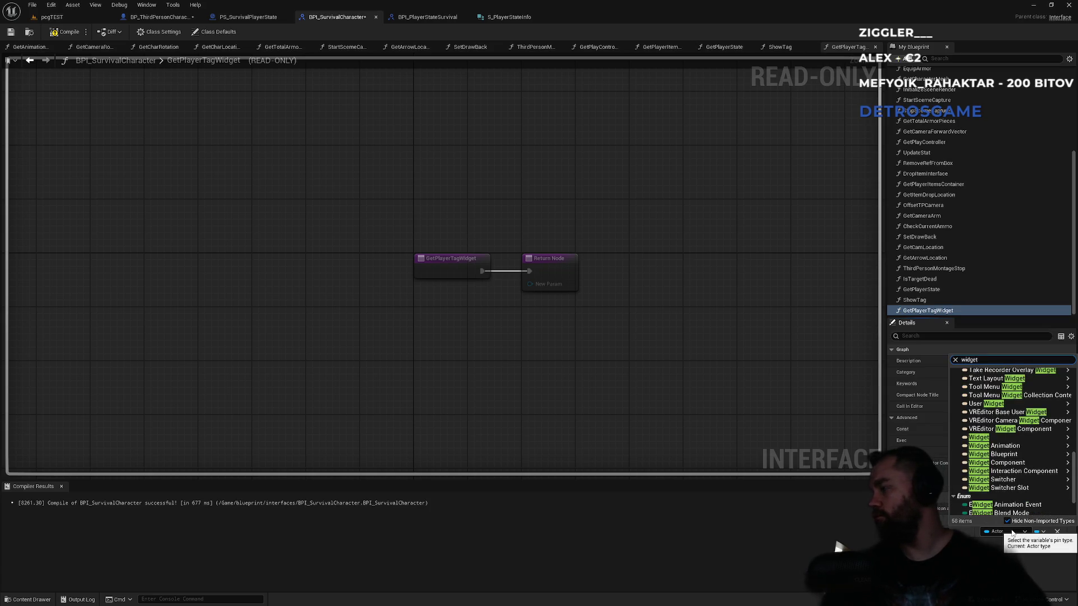
mouse_move(988, 403)
click(921, 407)
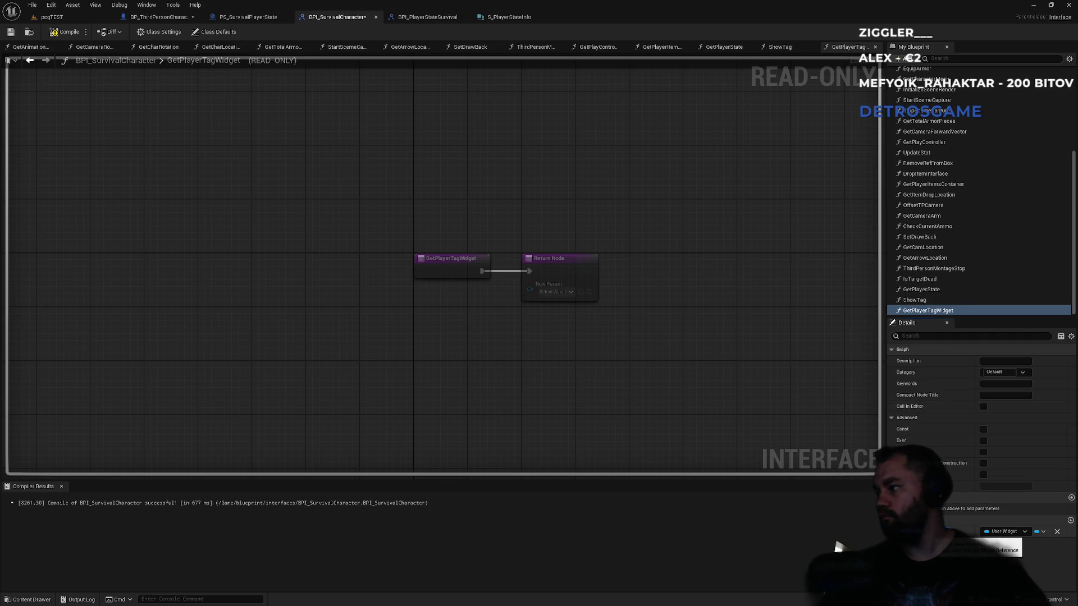
text(Widget)
key(Return)
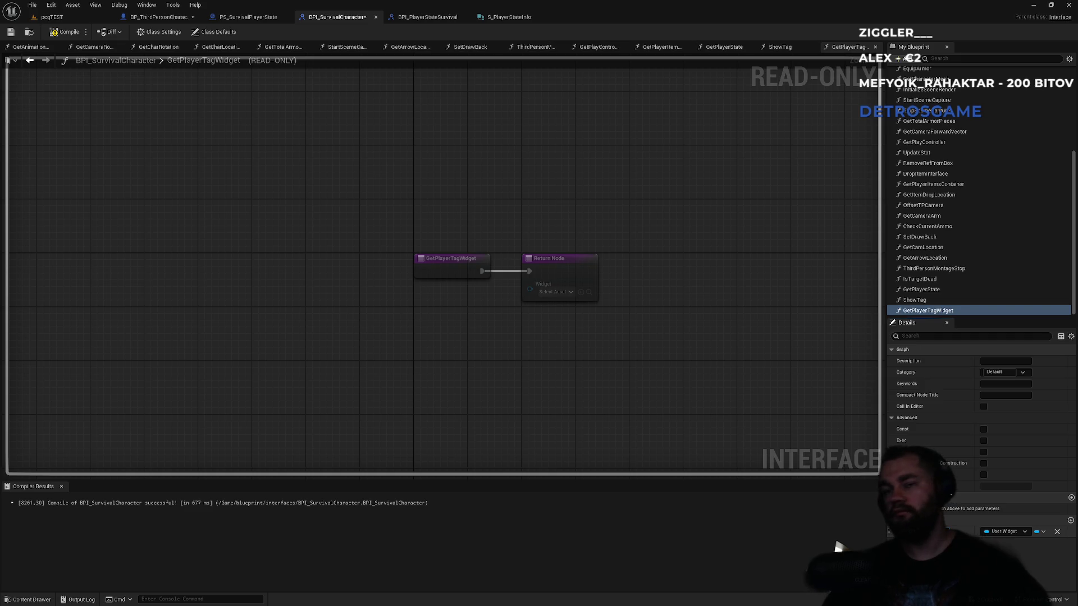
click(56, 33)
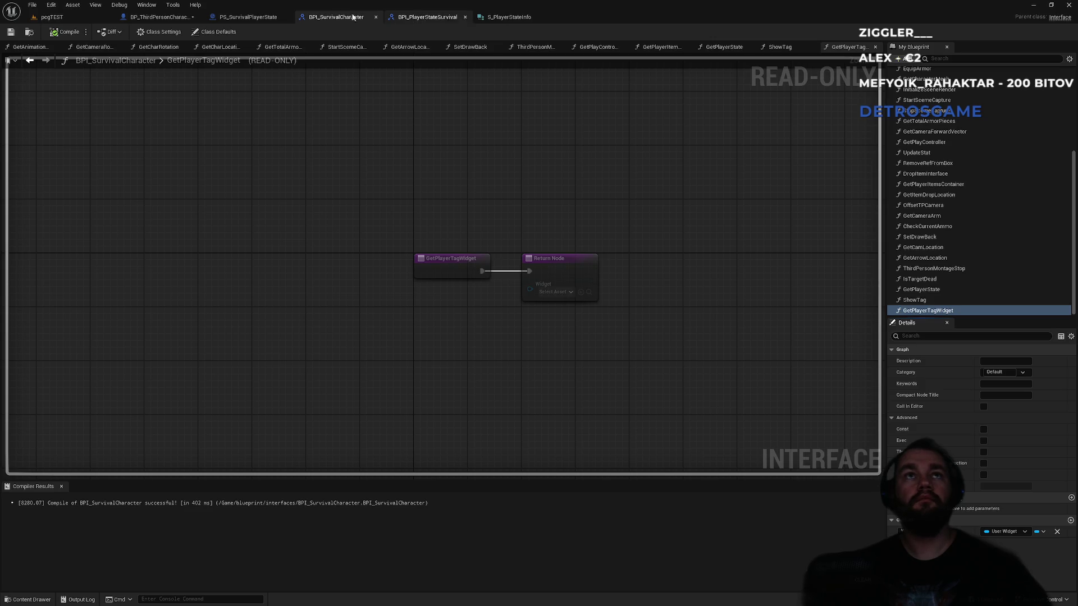
click(166, 19)
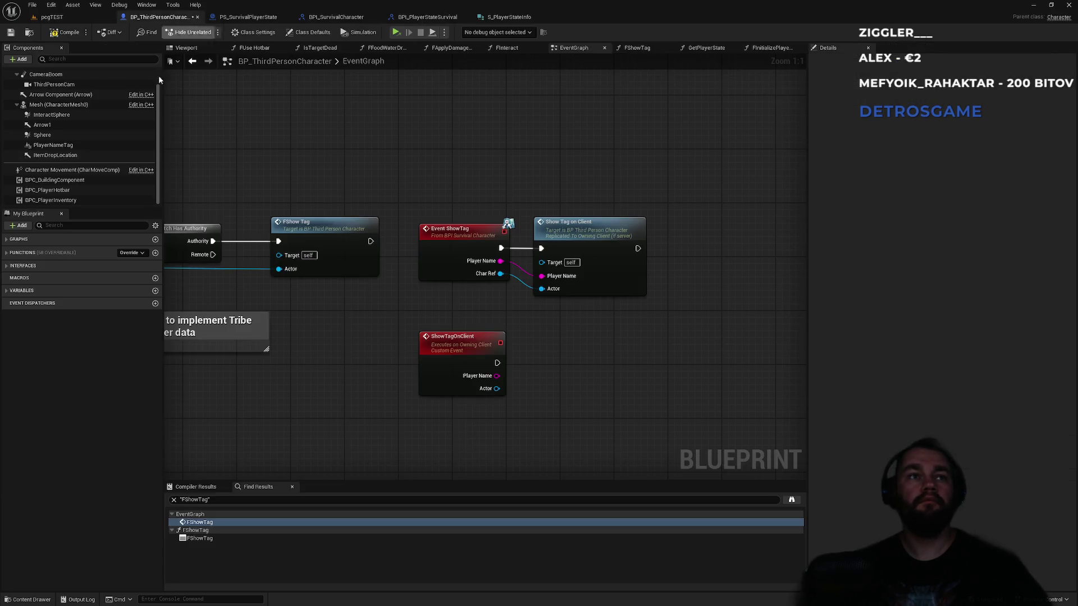
Step: In the character's GetPlayerTagWidget, return Player Name Tag's Get User Widget Object as Widget
text(pla)
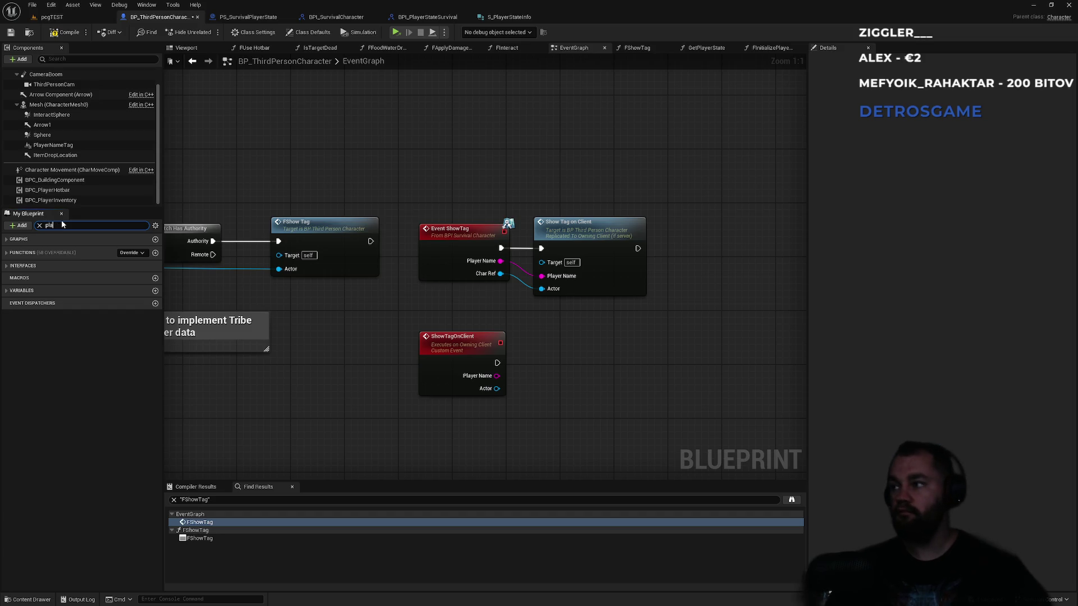
text(yertag)
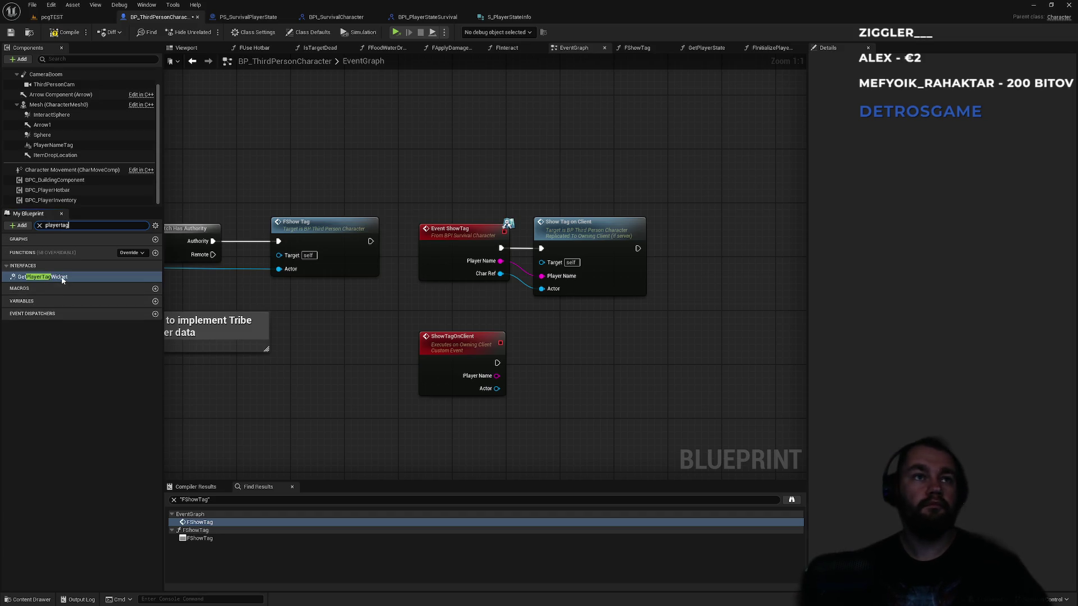
double_click(63, 277)
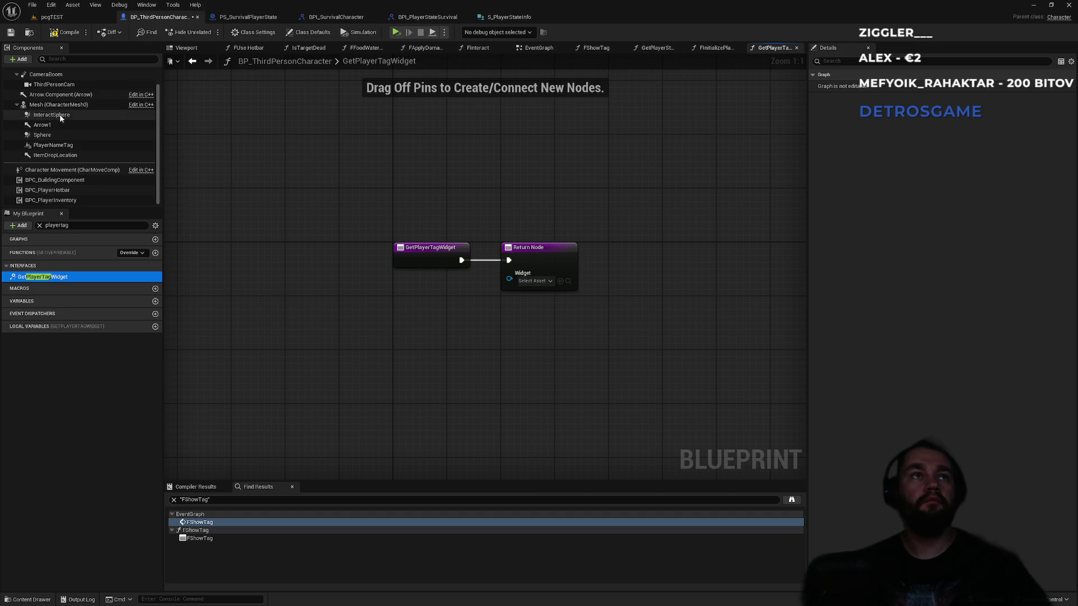
mouse_move(49, 147)
mouse_down()
mouse_move(395, 301)
mouse_move(326, 323)
mouse_up()
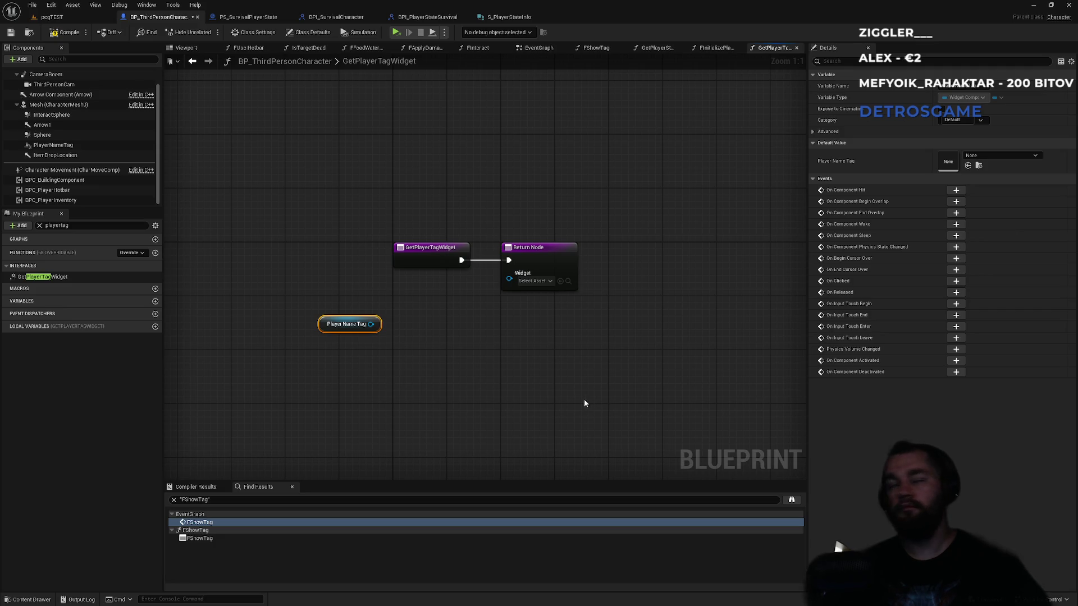
mouse_move(371, 324)
mouse_down()
mouse_move(433, 372)
mouse_move(413, 363)
mouse_up()
text(get user widget)
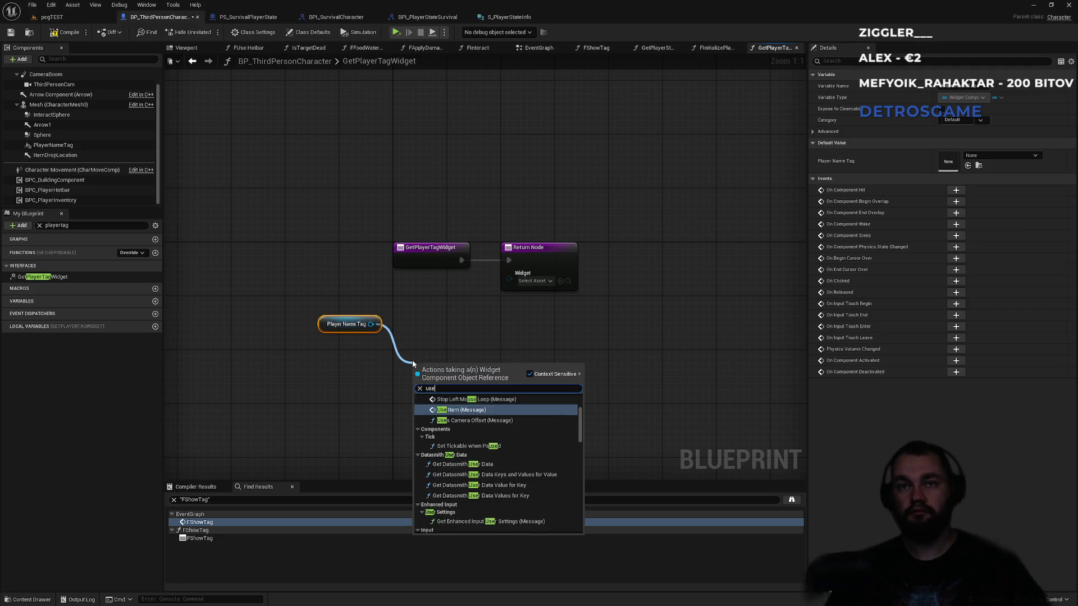
key(Return)
mouse_move(488, 381)
mouse_down()
mouse_move(509, 273)
mouse_move(558, 261)
mouse_up()
Step: Arrange the function's nodes and compile the character blueprint
mouse_move(370, 324)
mouse_down()
mouse_move(524, 279)
mouse_move(409, 330)
mouse_move(347, 318)
mouse_move(438, 343)
mouse_move(414, 343)
mouse_move(429, 350)
mouse_move(426, 320)
mouse_move(441, 321)
mouse_up()
shift+click(443, 364)
click(423, 402)
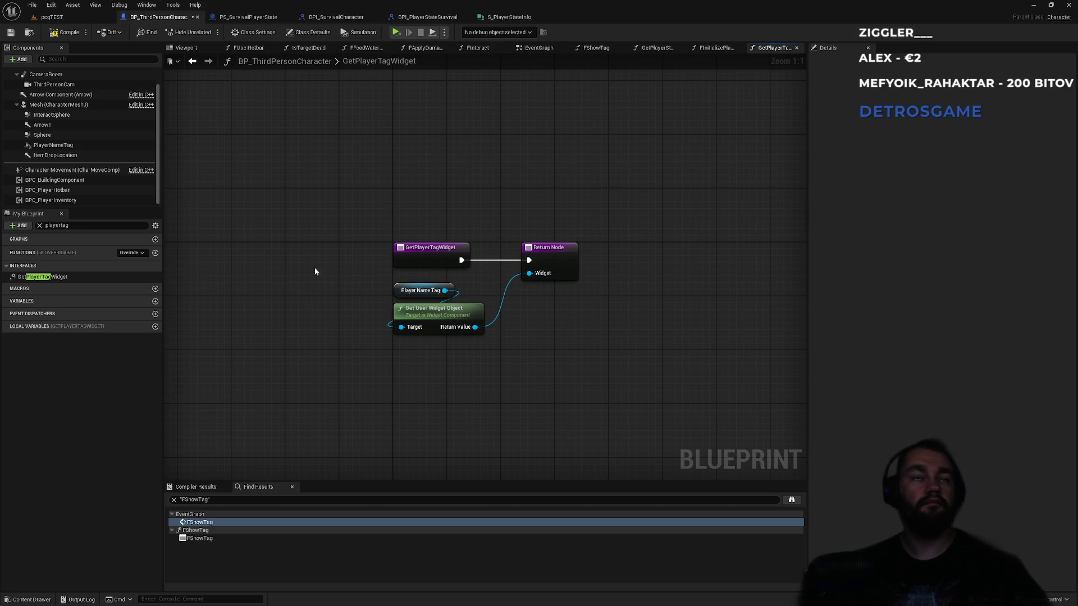
click(65, 33)
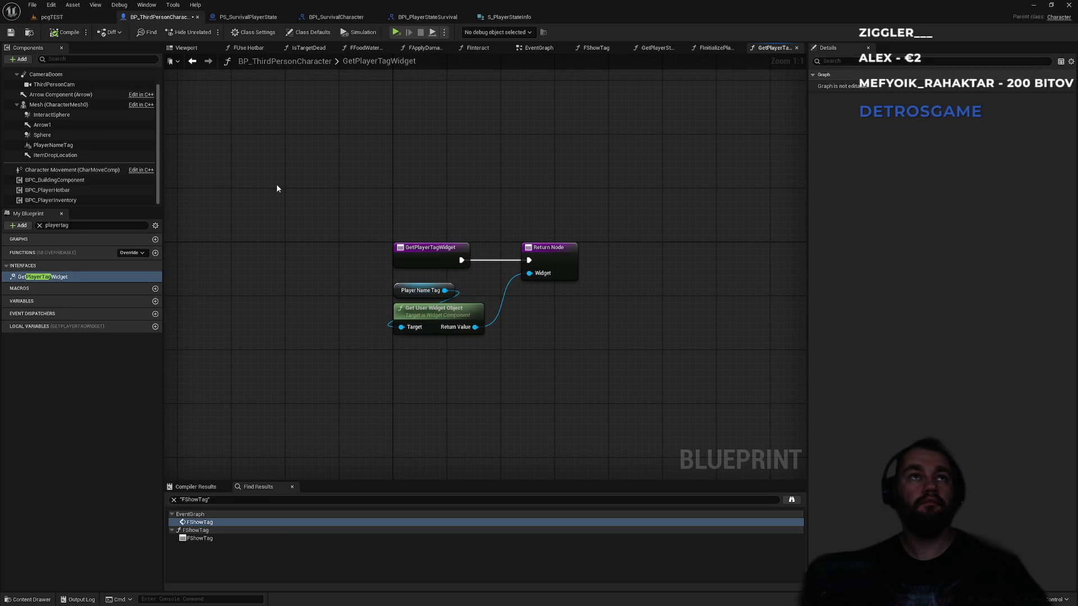
drag(532, 248, 529, 252)
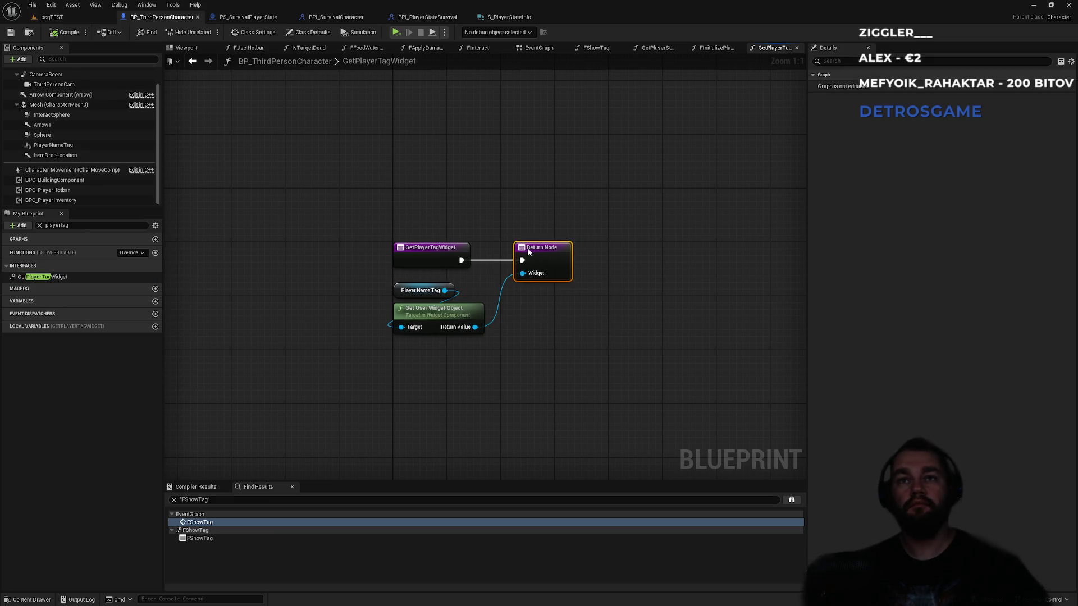
click(543, 217)
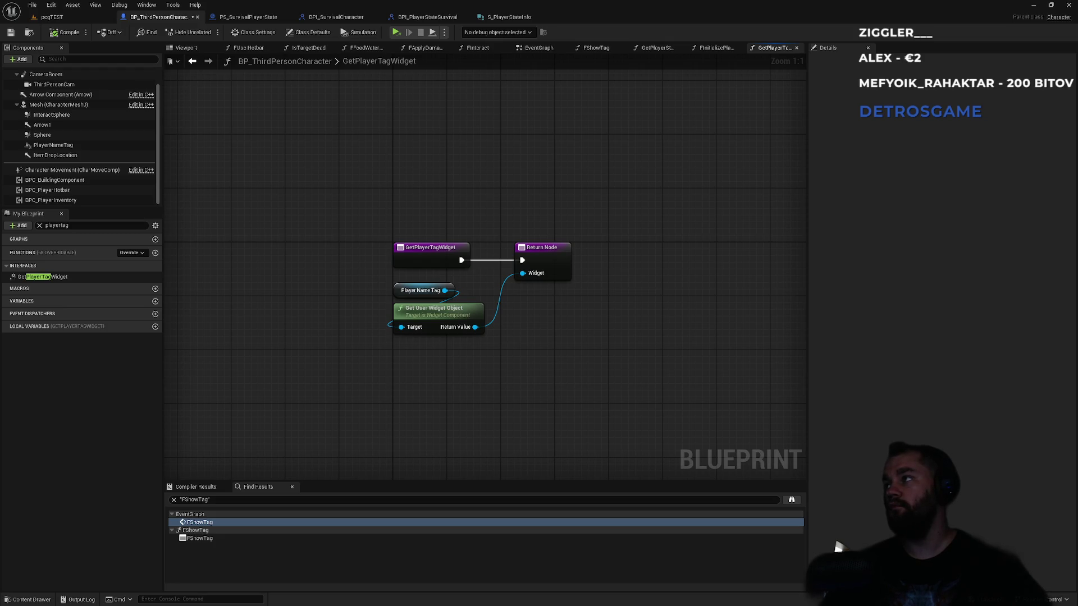
mouse_move(388, 233)
mouse_down()
mouse_move(587, 362)
mouse_move(567, 368)
mouse_move(365, 204)
mouse_up()
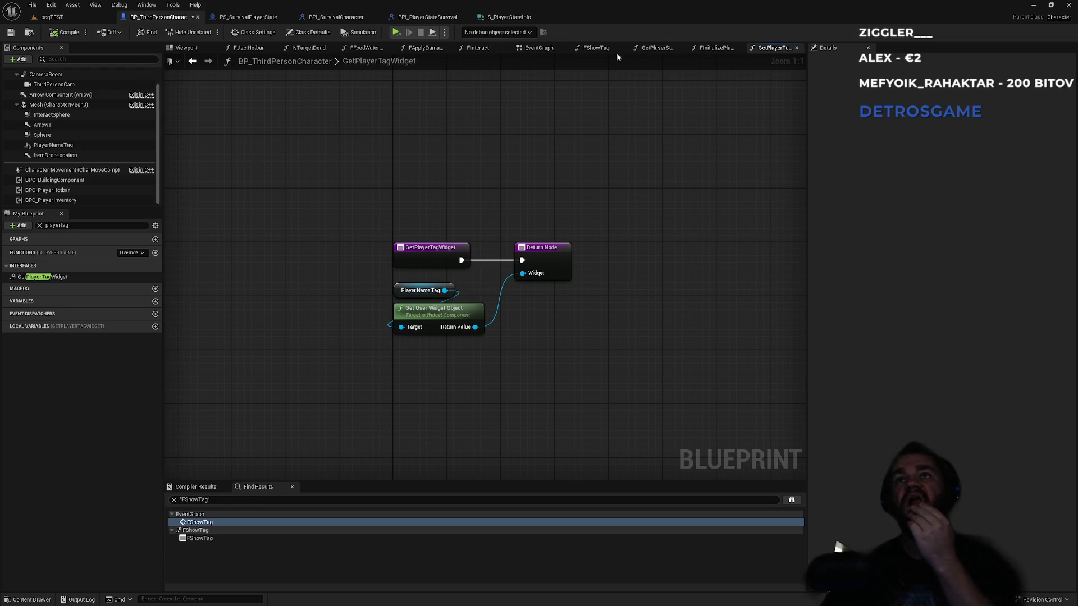
click(542, 50)
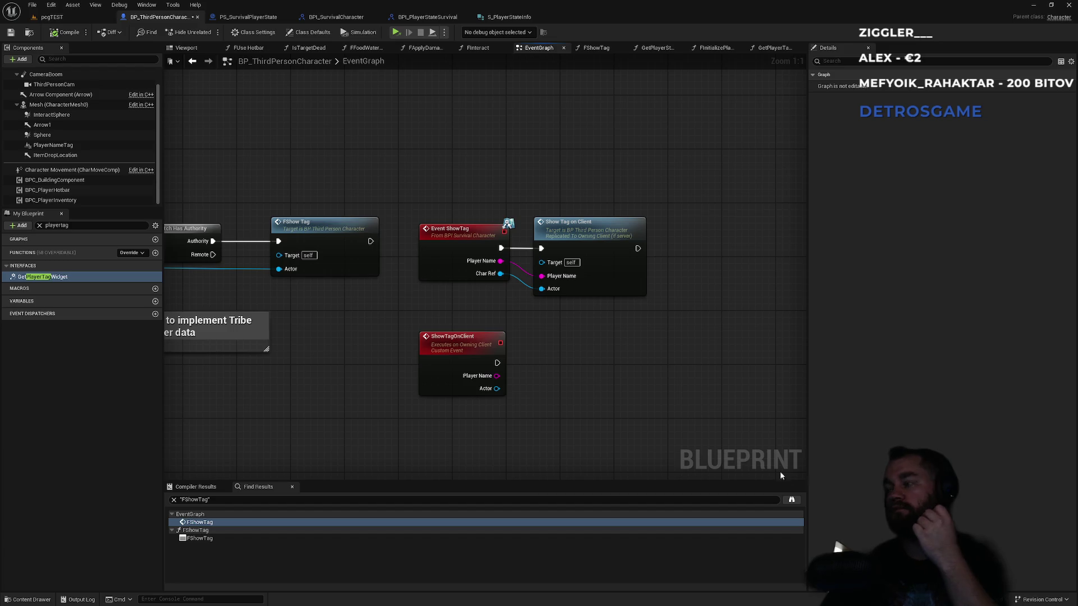
Step: Call Get Player Tag Widget on ShowTagOnClient's Actor
drag(490, 391, 551, 362)
text(getplayertag)
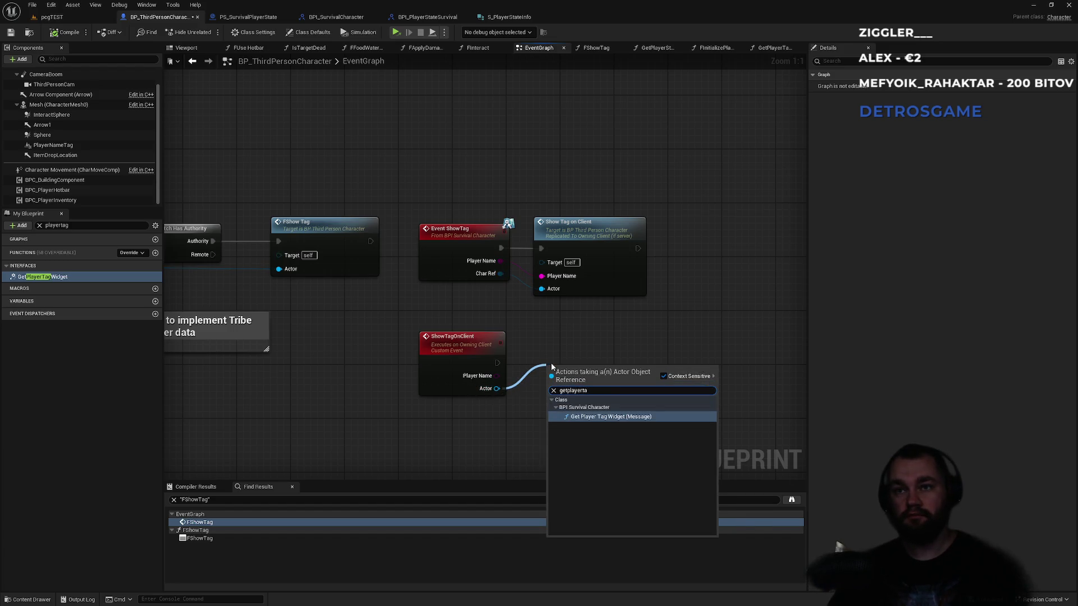
key(Return)
drag(588, 375, 582, 348)
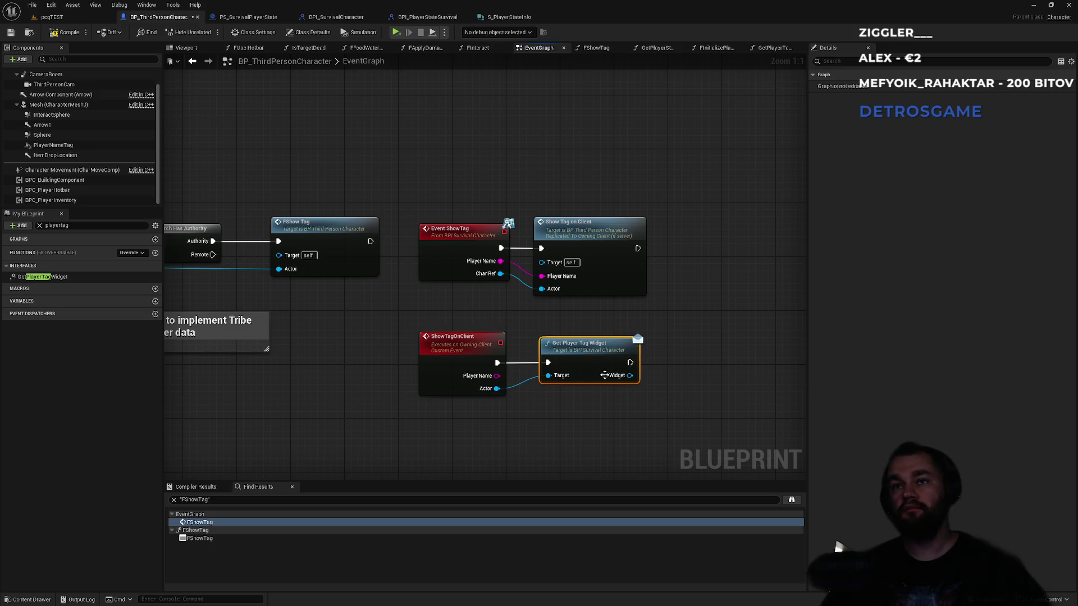
Step: Call Show Name Tag on the returned Widget and place it beside the other nodes
drag(630, 376, 684, 386)
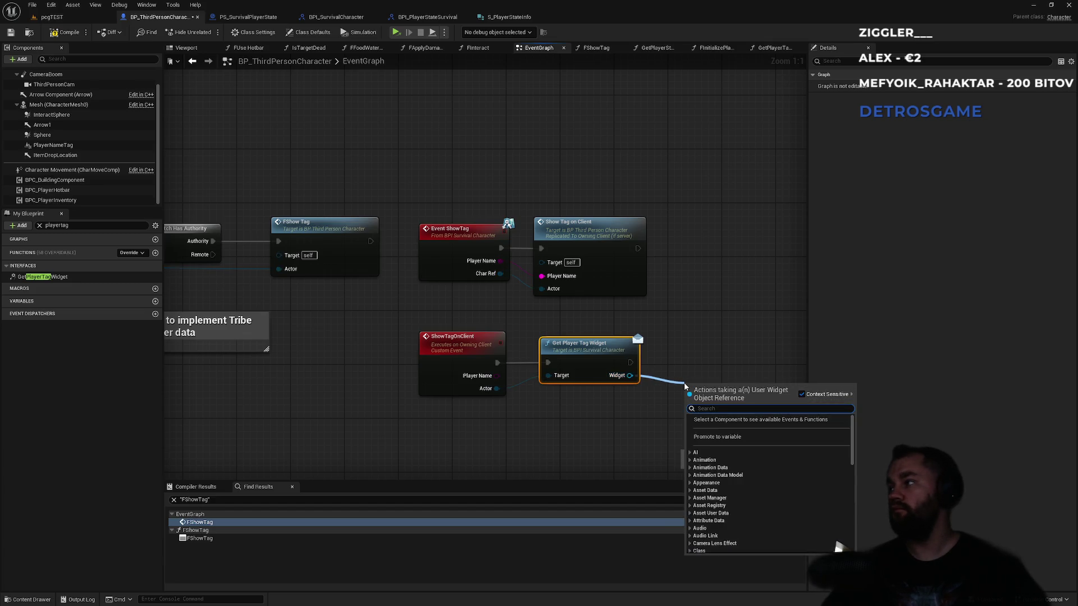
text(shownam)
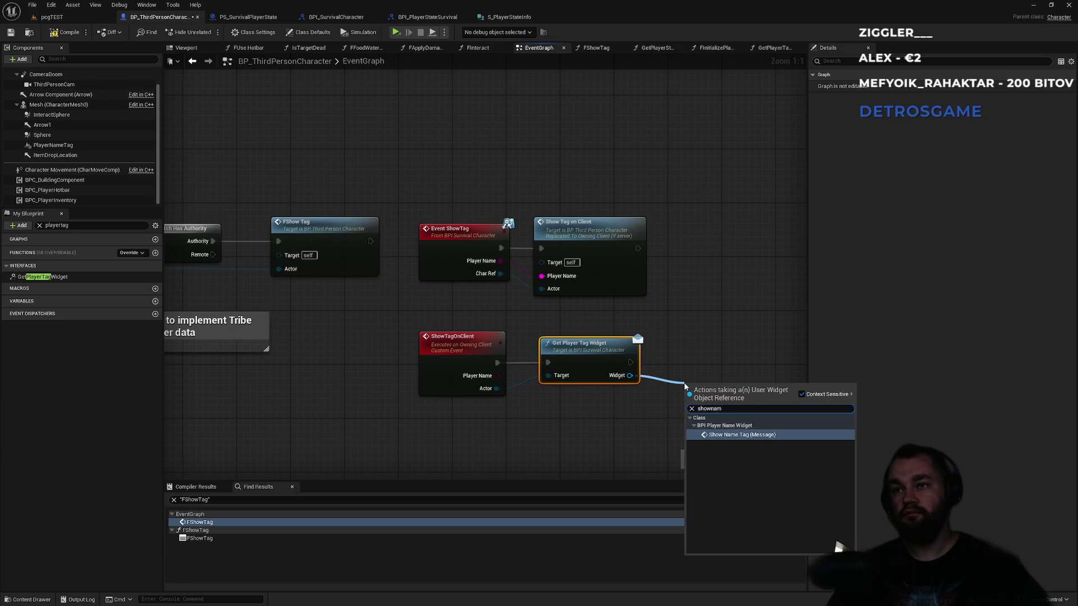
key(Return)
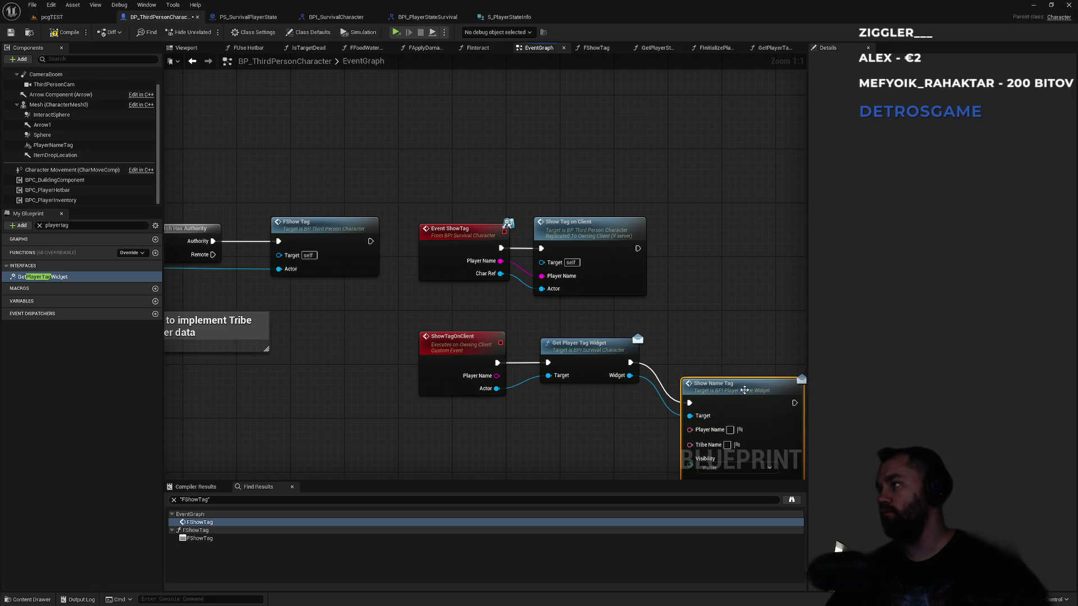
drag(730, 398, 716, 357)
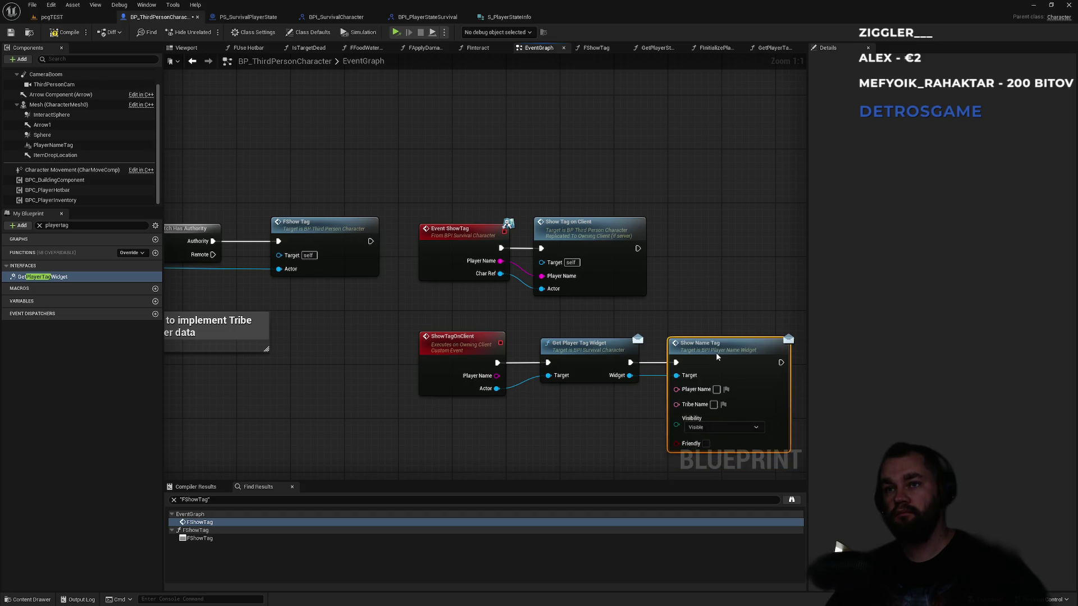
drag(727, 295, 615, 282)
click(613, 283)
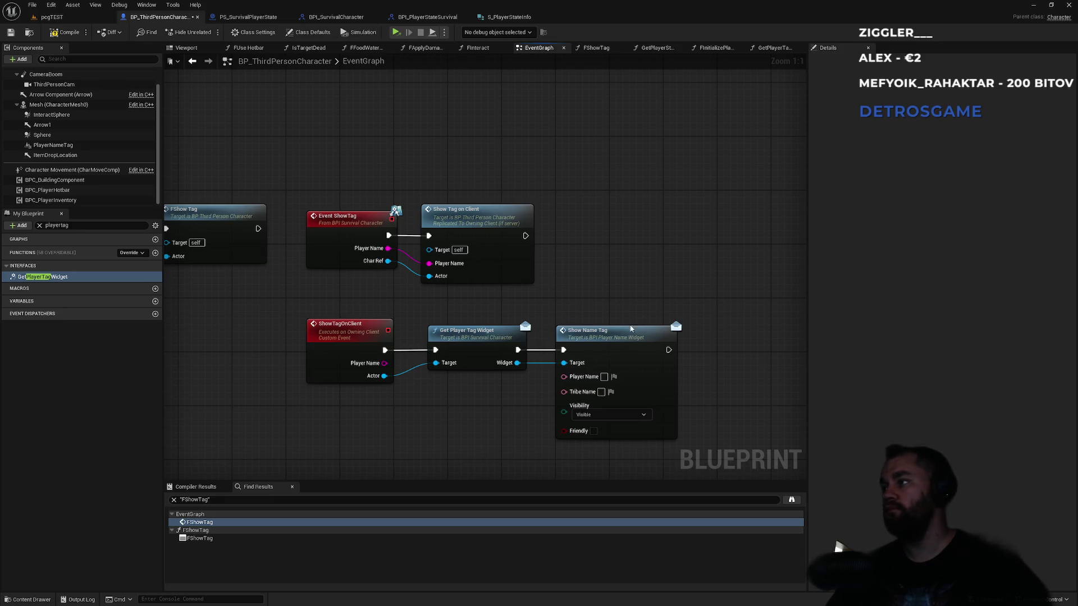
Step: Feed the event's Player Name into Show Name Tag via To Text, compile, and open its definition
drag(384, 363, 564, 377)
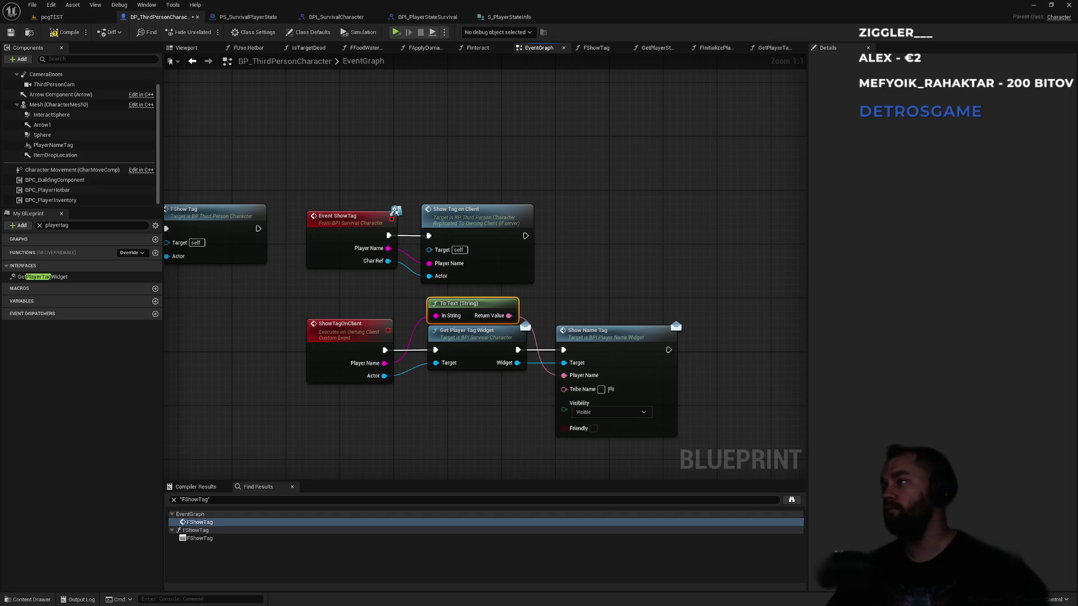
drag(549, 274, 348, 247)
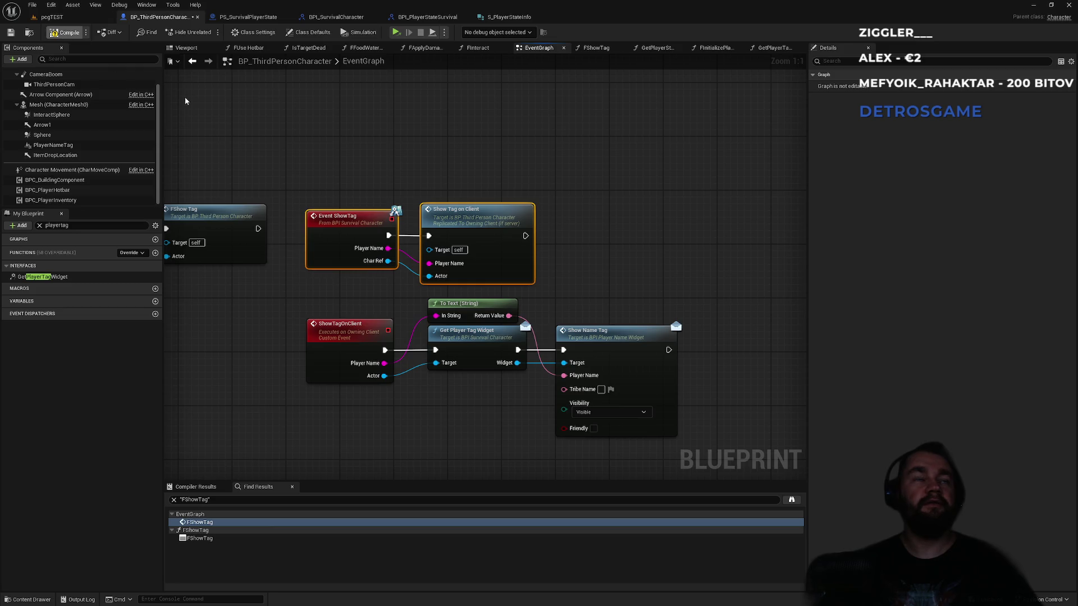
click(65, 32)
click(590, 268)
double_click(605, 335)
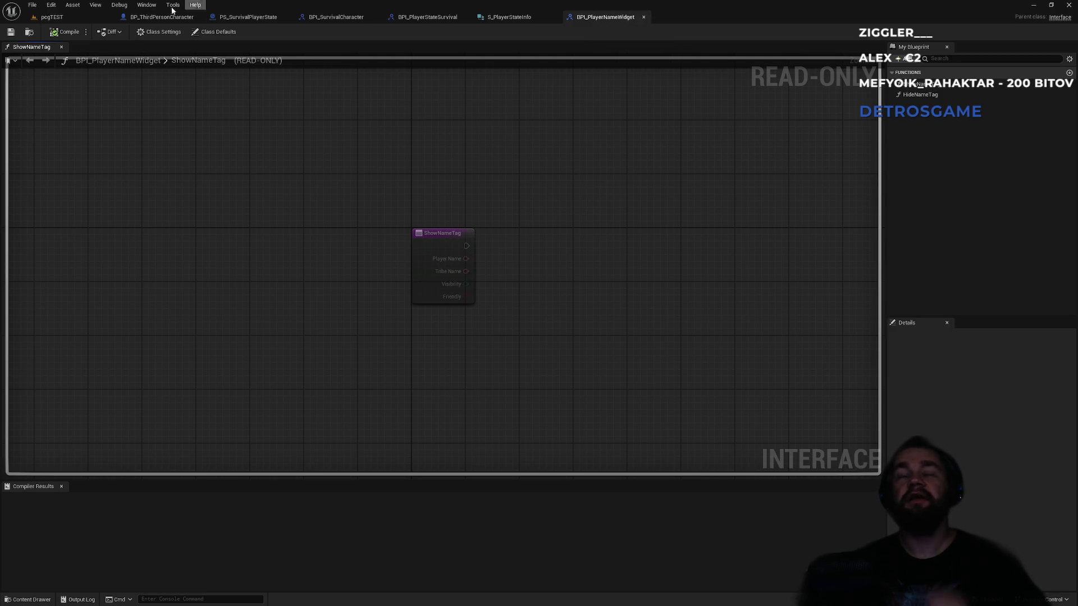
Step: Back in BP_ThirdPersonCharacter, select PlayerNameTag, clear the 'playertag' search, and show the Viewport
click(147, 17)
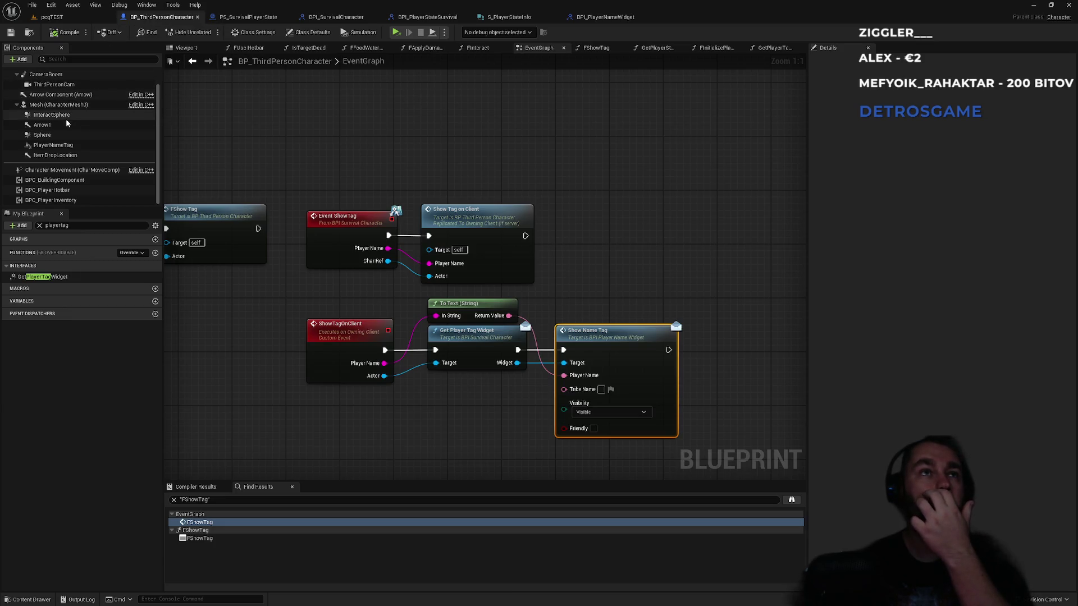
click(65, 148)
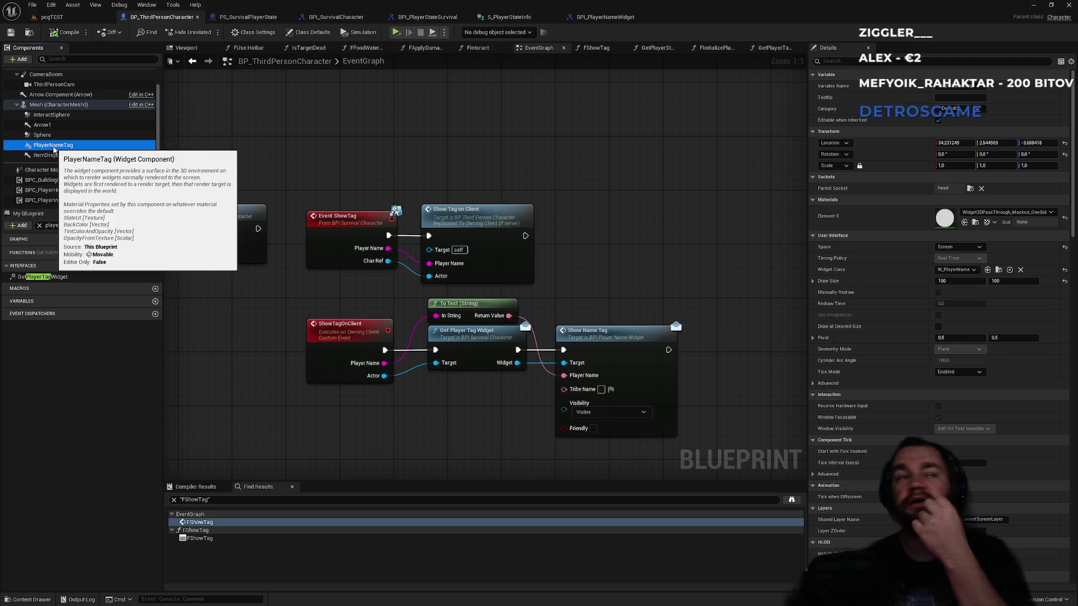
click(40, 226)
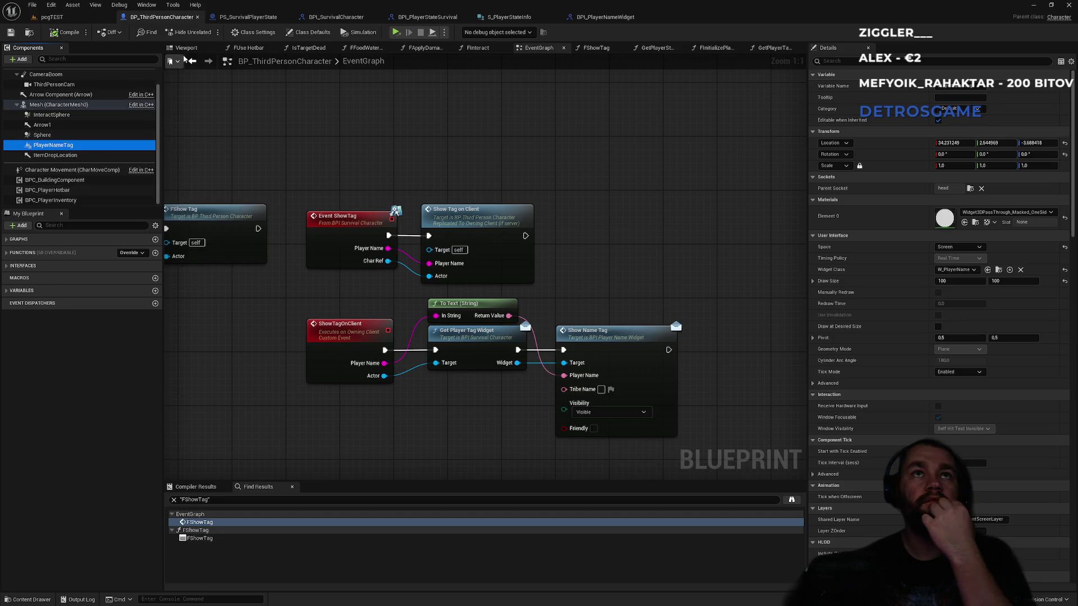
click(186, 47)
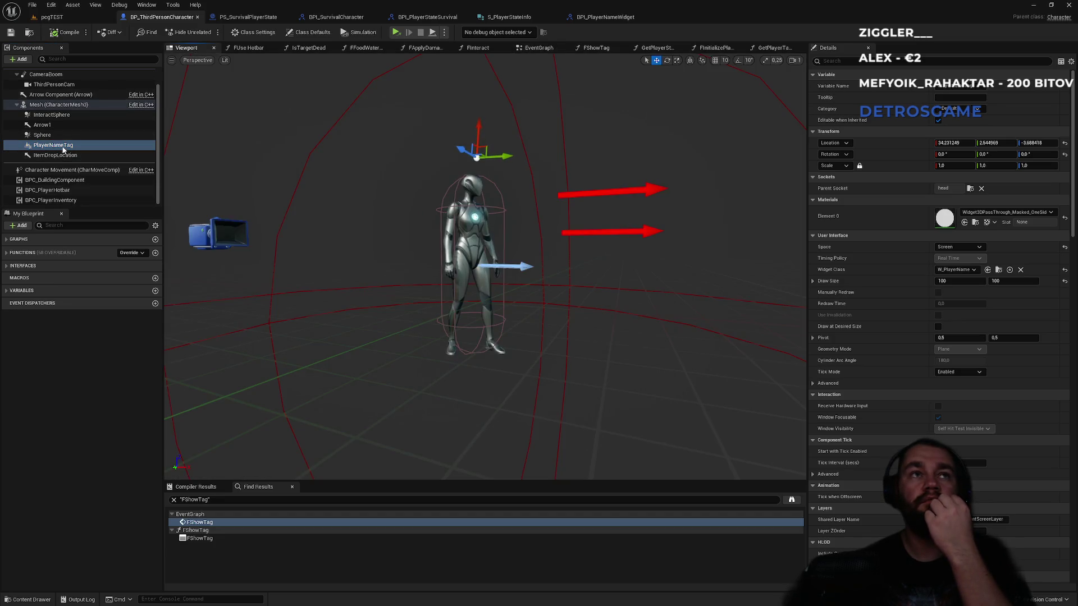
click(22, 58)
text(playe)
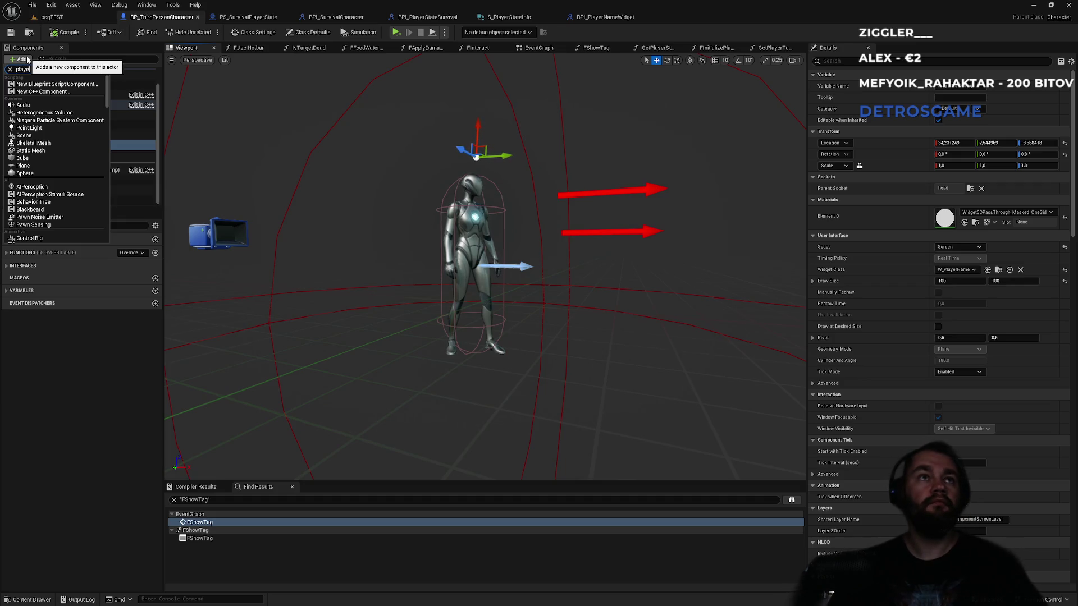
text(r)
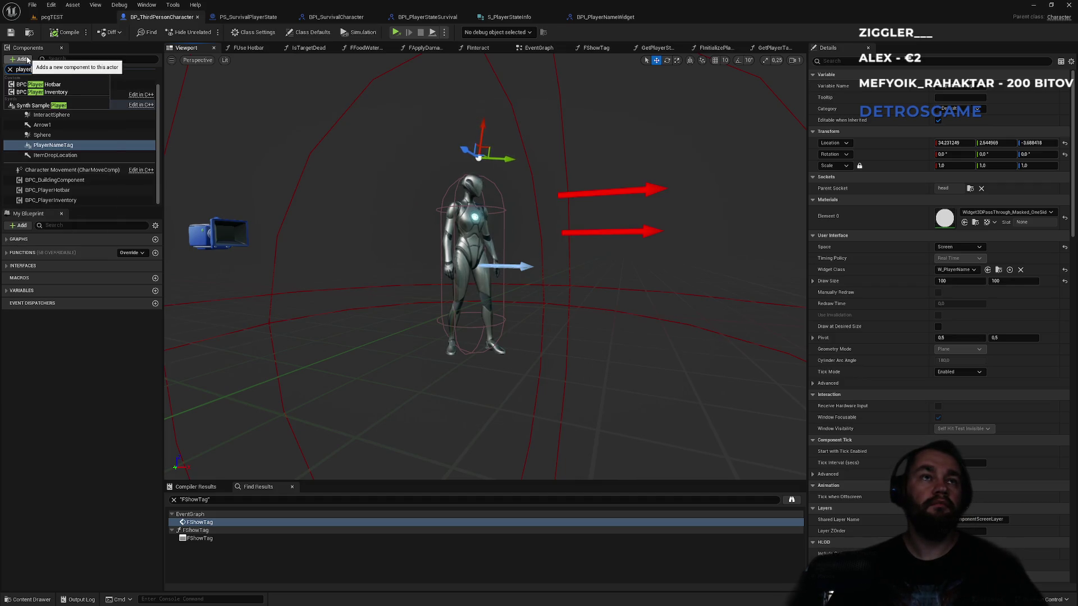
text(widget)
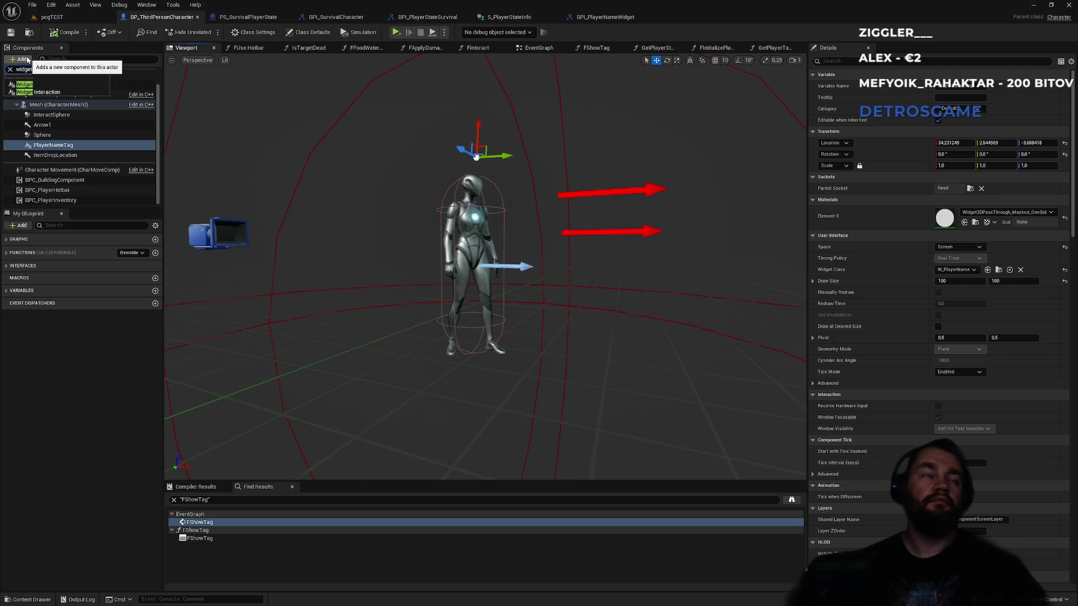
key(Escape)
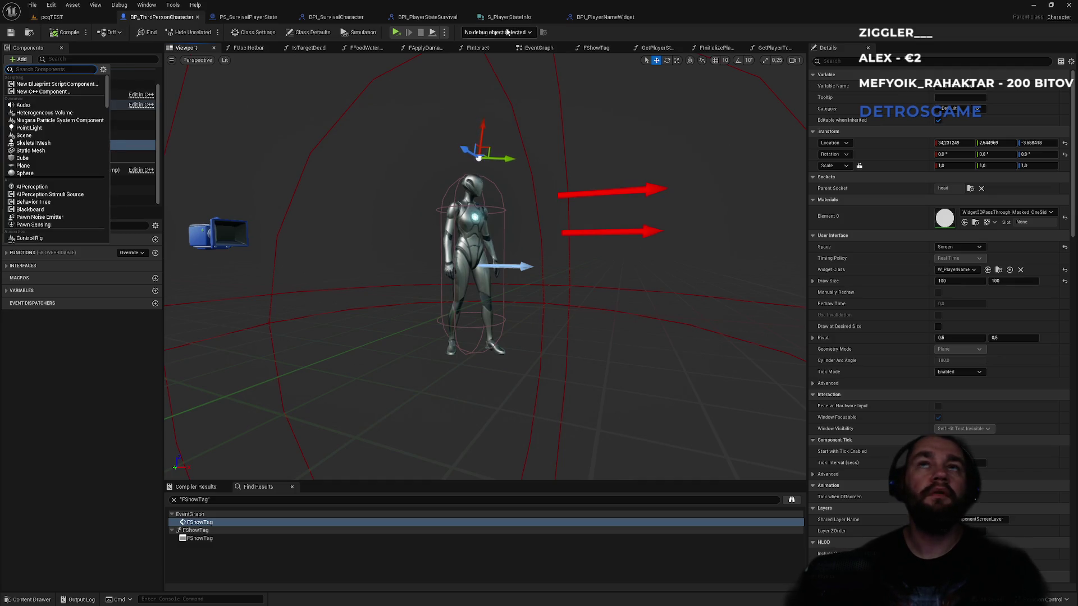
key(Escape)
click(603, 16)
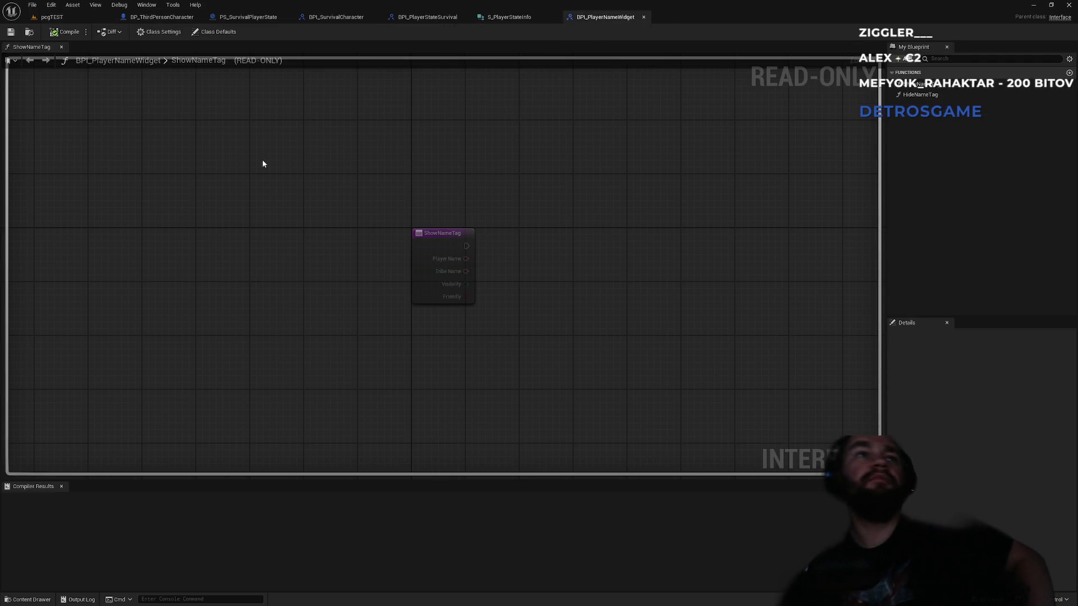
click(508, 17)
click(422, 18)
click(358, 18)
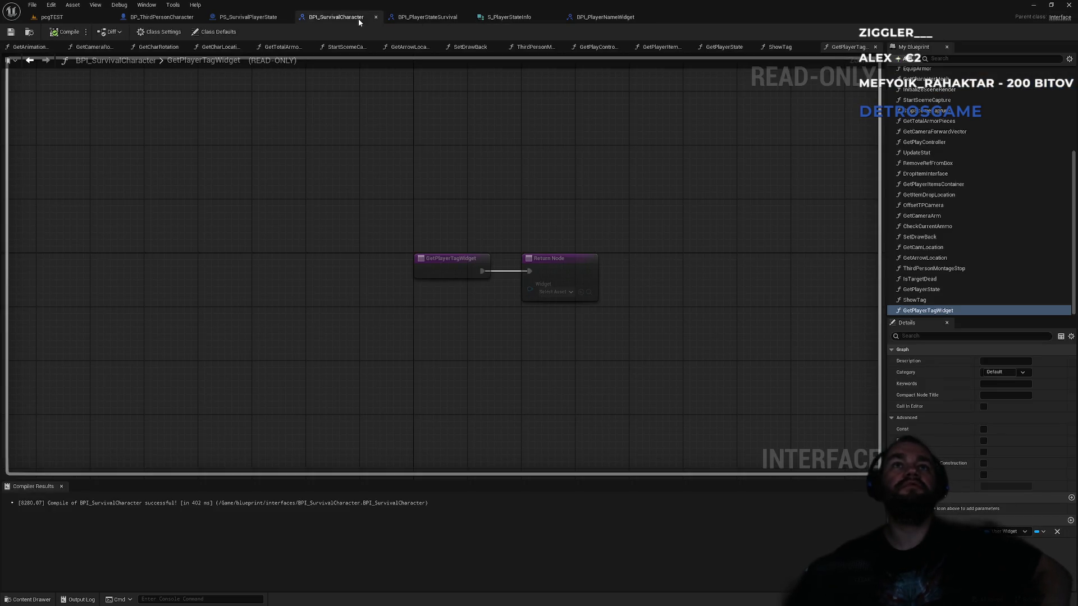
click(247, 17)
click(161, 17)
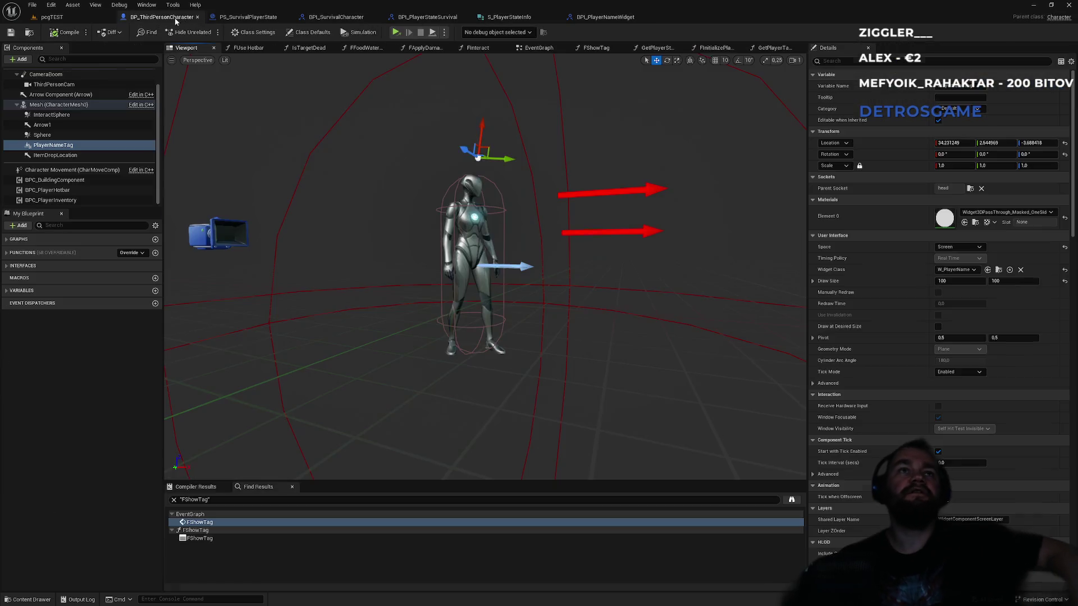
Step: Find references to PlayerNameTag by name, then browse to its W_PlayerName widget class
right_click(69, 147)
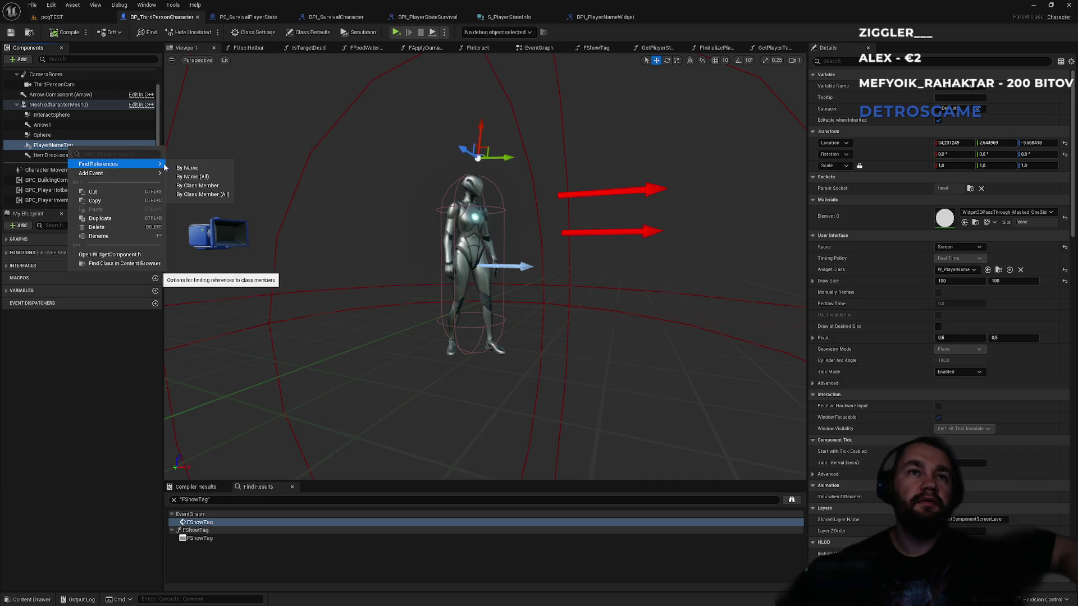
click(180, 167)
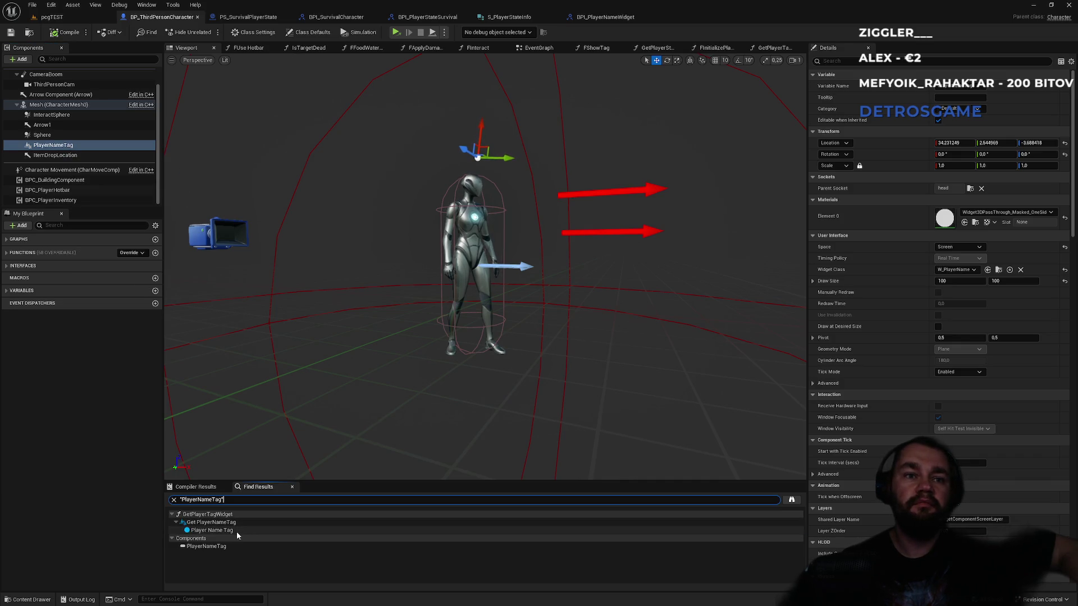
click(237, 531)
click(212, 546)
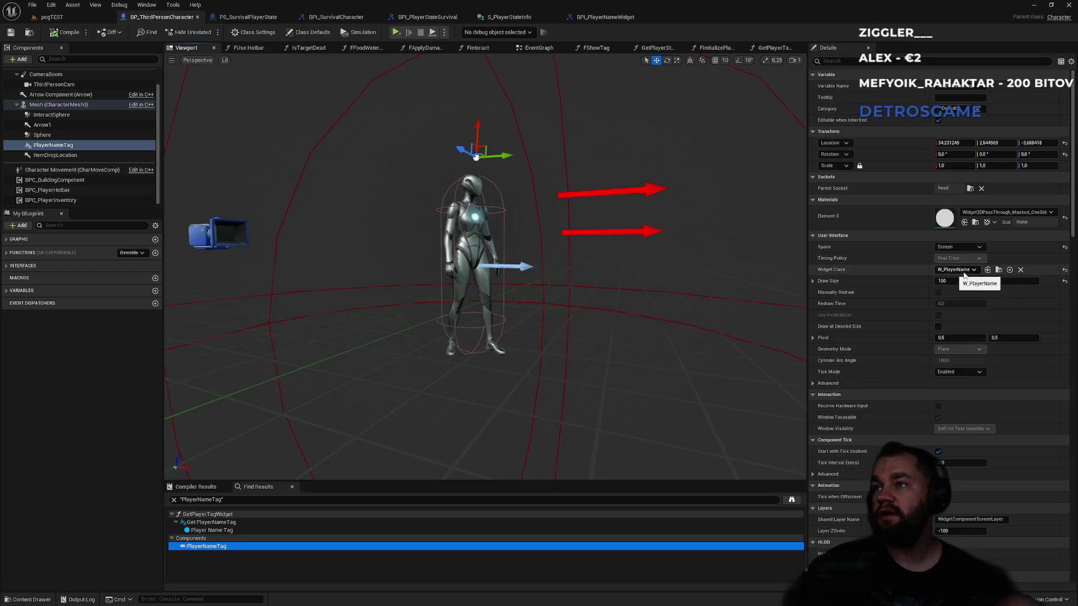
click(999, 271)
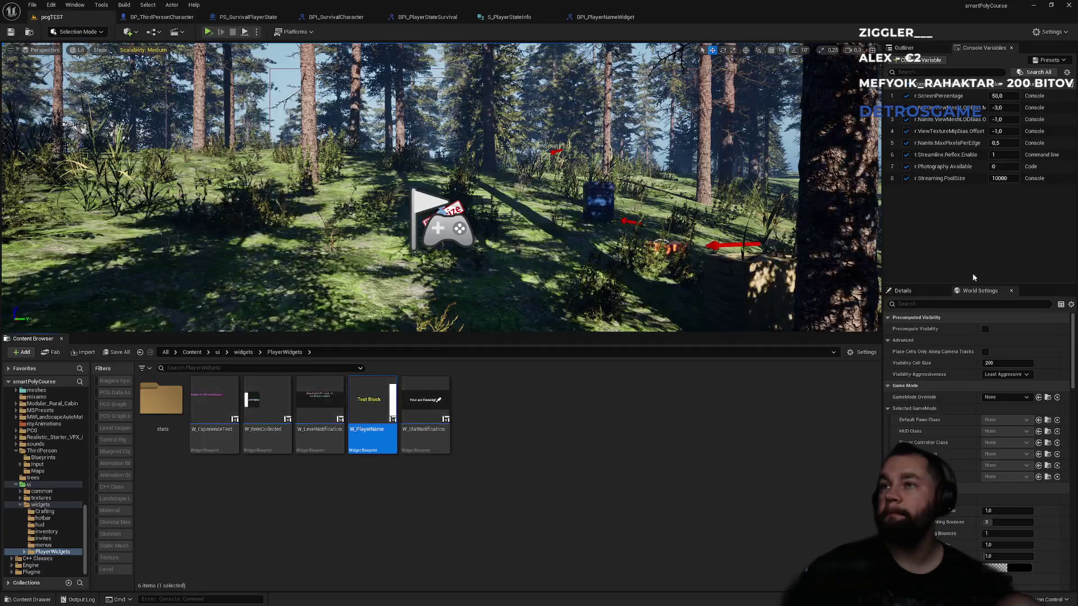
Step: Open the W_PlayerName widget blueprint and switch to its event graph
double_click(369, 400)
click(239, 178)
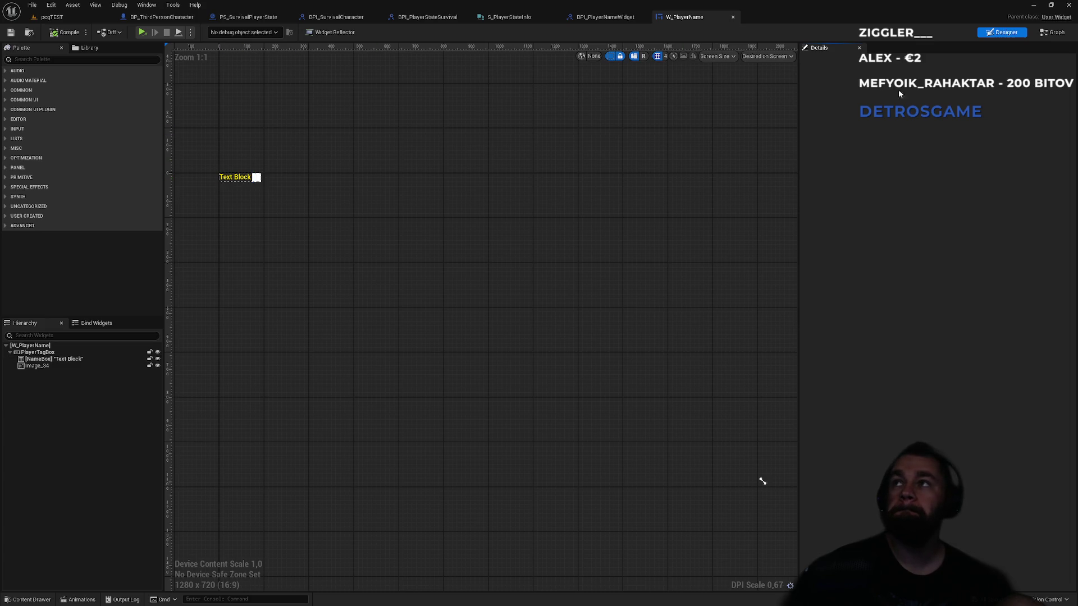
click(1048, 32)
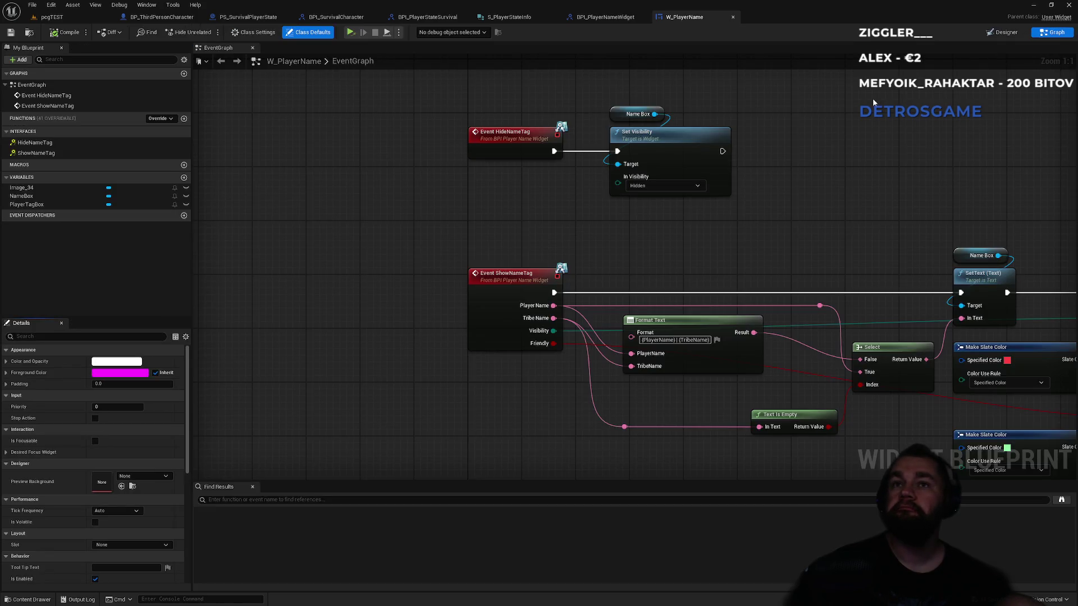
click(999, 33)
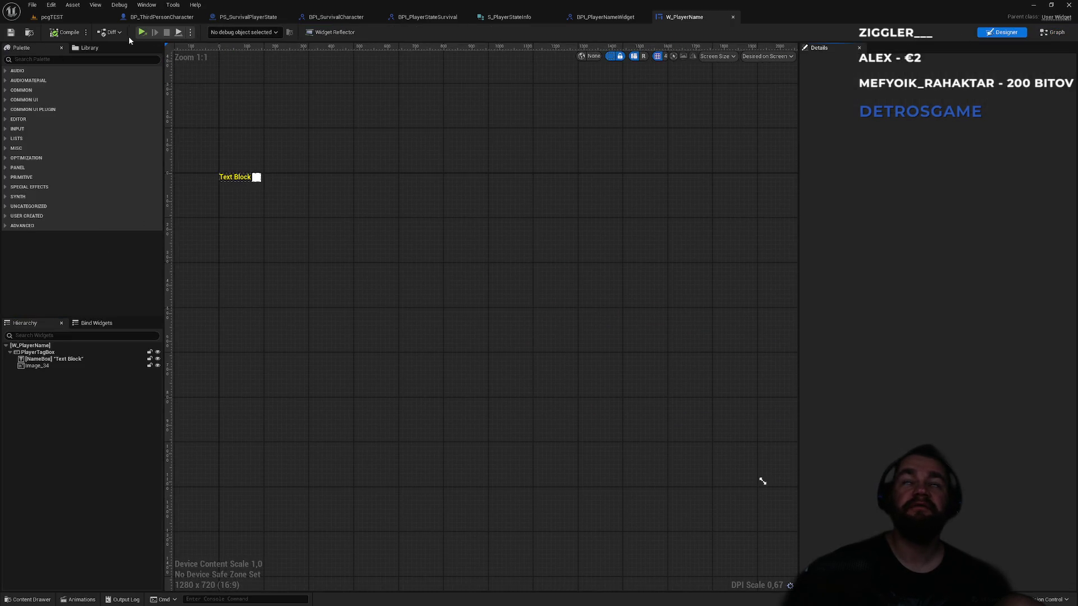
click(1043, 32)
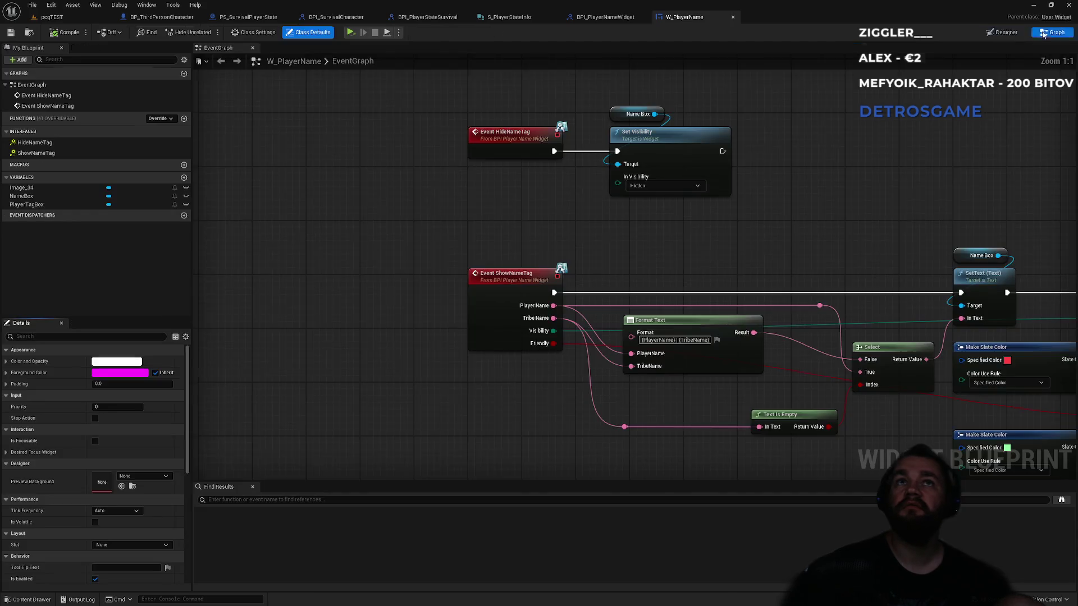
Step: Confirm BPI Player Name Widget under Class Settings' Implemented Interfaces, then select the Format Text node
click(252, 32)
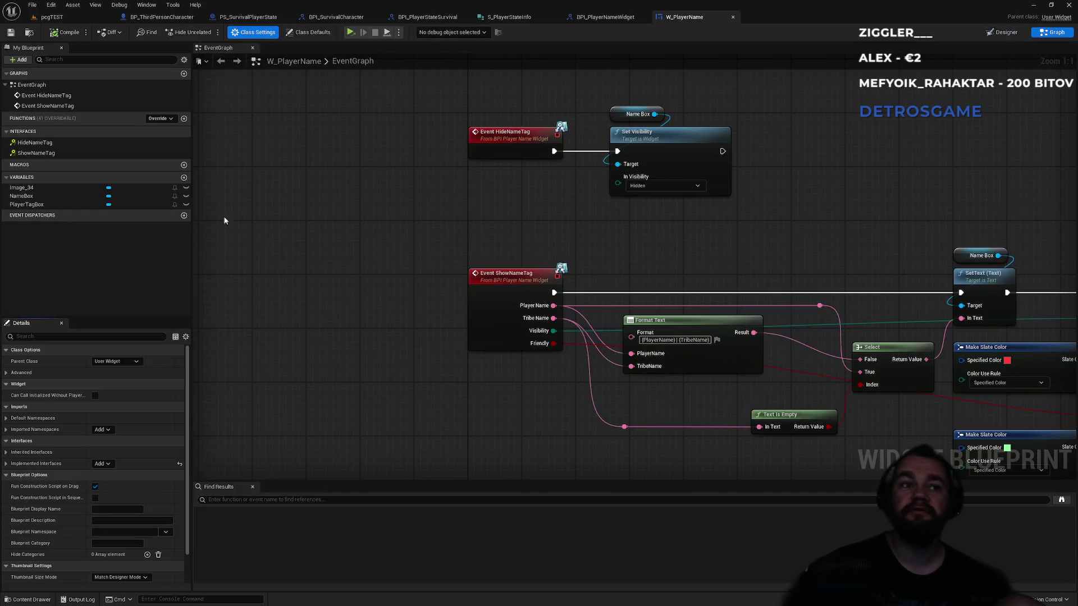
click(308, 32)
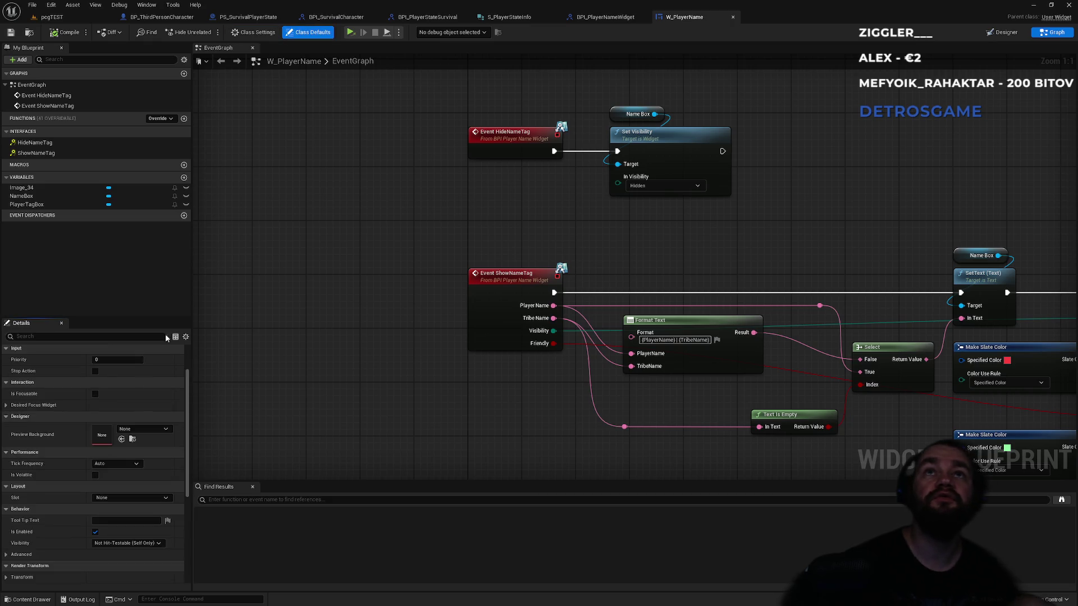
scroll(79, 564, down, 6)
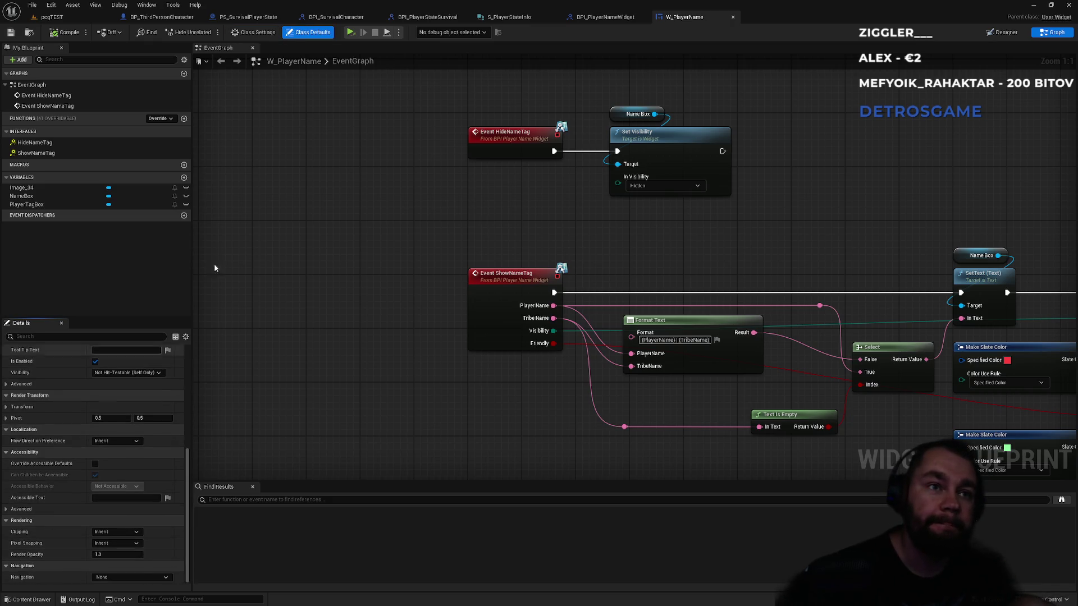
click(253, 32)
scroll(89, 443, up, 2)
scroll(84, 442, up, 1)
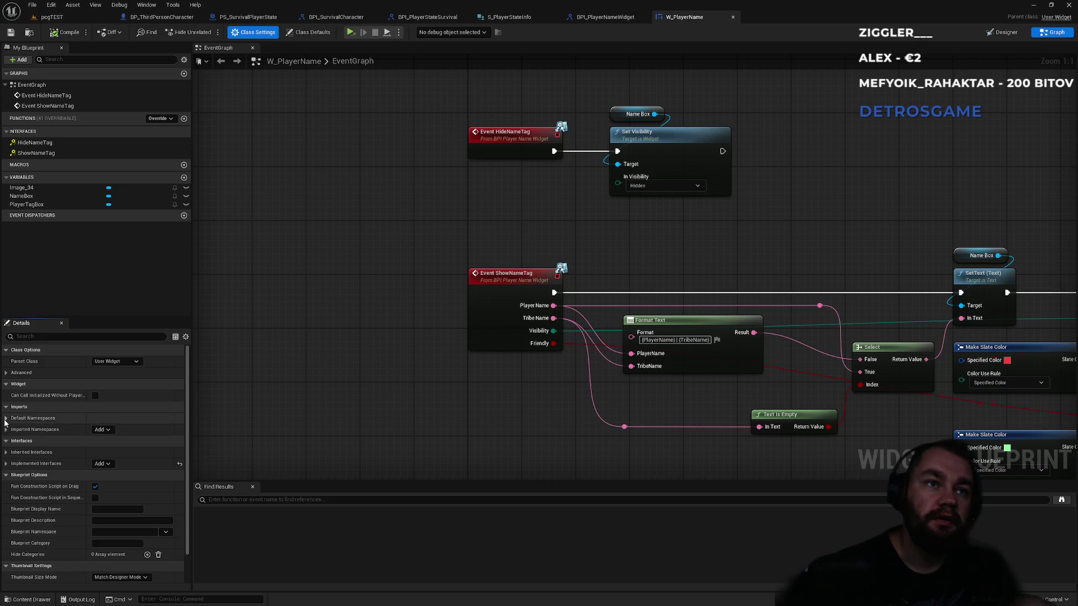
click(6, 464)
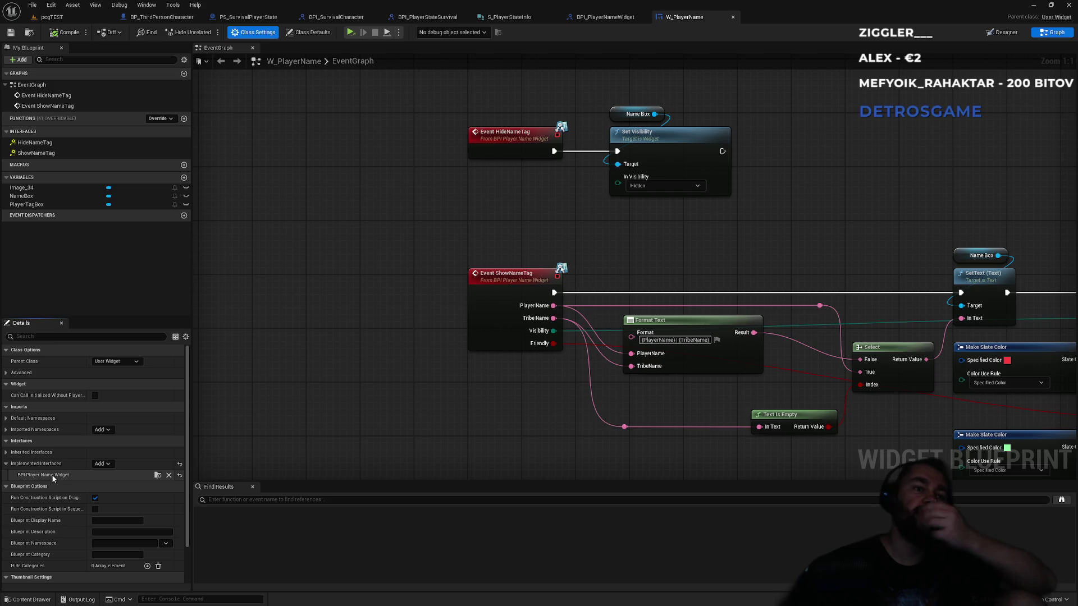
click(362, 63)
click(462, 292)
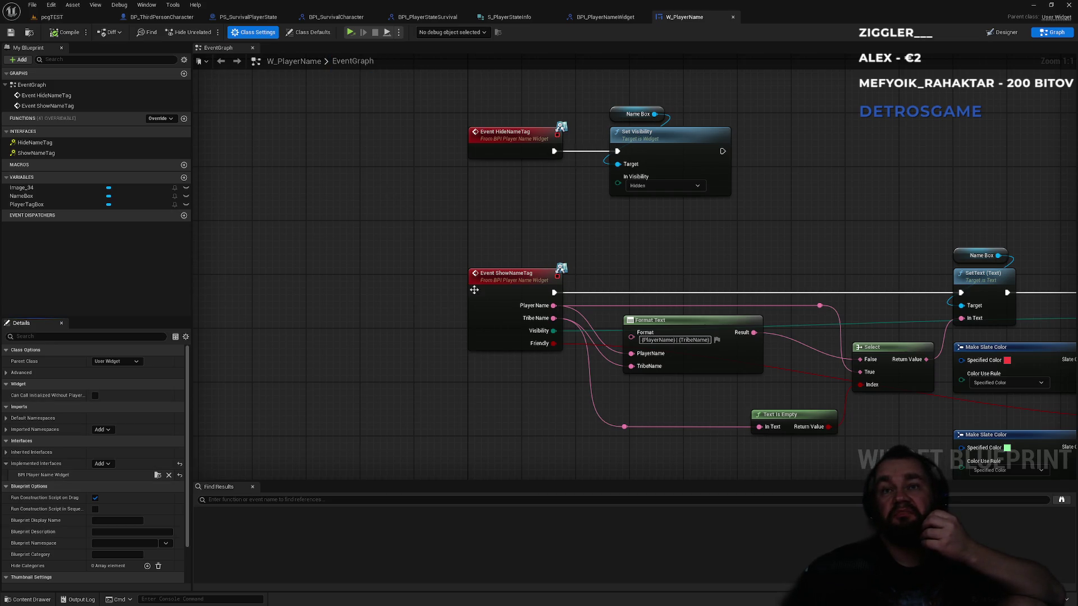
click(552, 311)
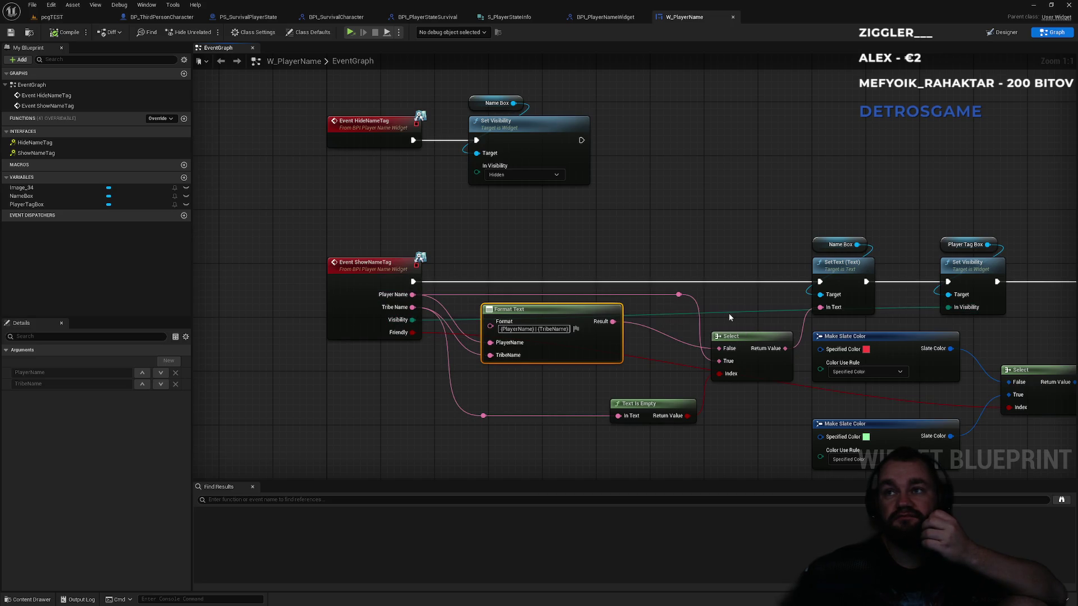
Step: Pan the W_PlayerName graph right to inspect the Text Is Empty node
drag(684, 277, 568, 263)
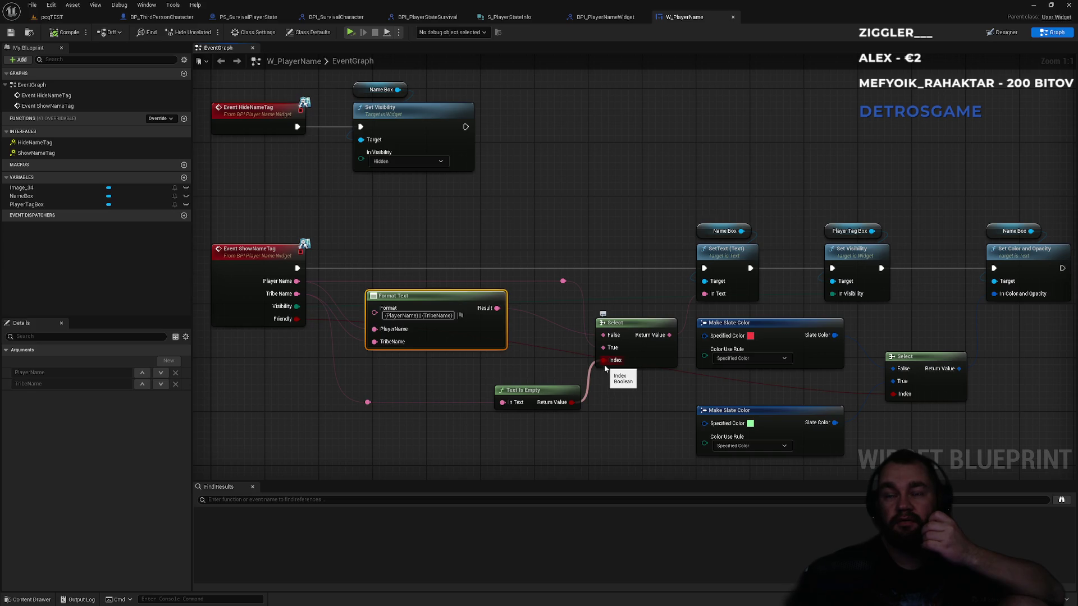
click(556, 387)
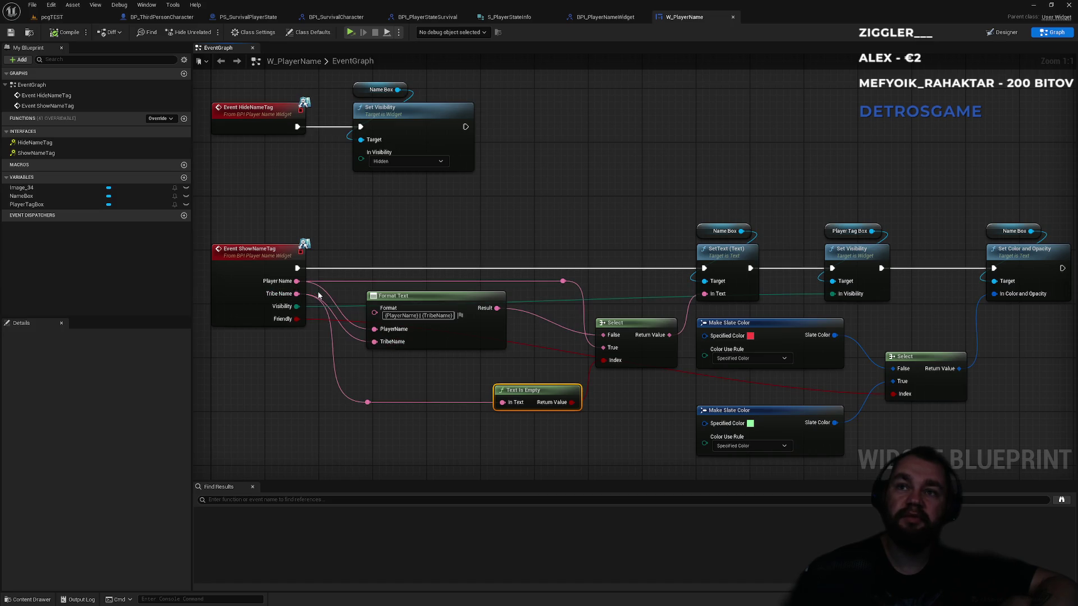
click(725, 249)
click(774, 221)
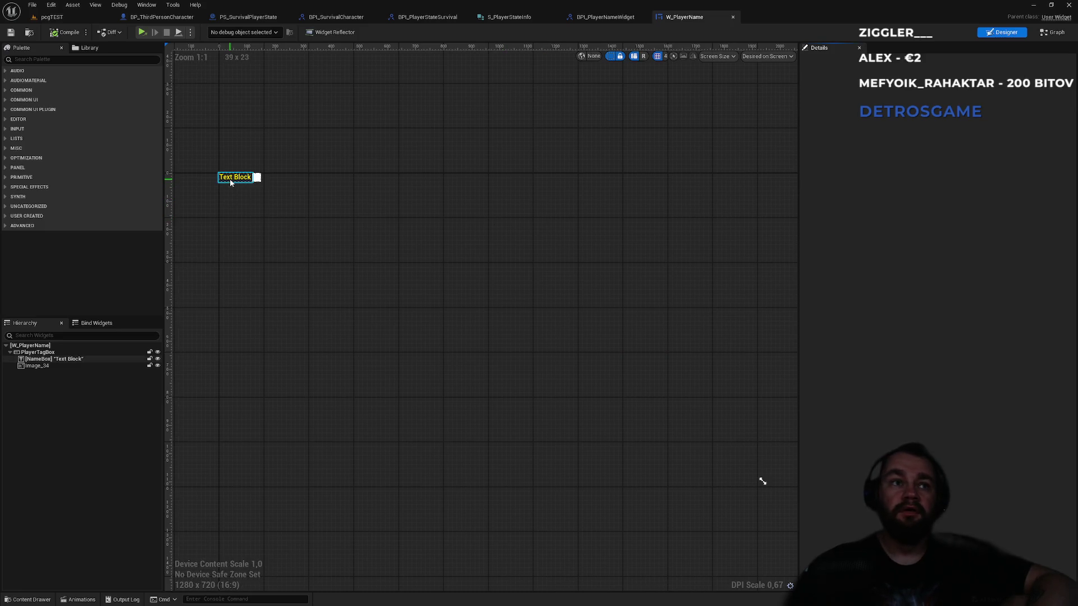
click(230, 182)
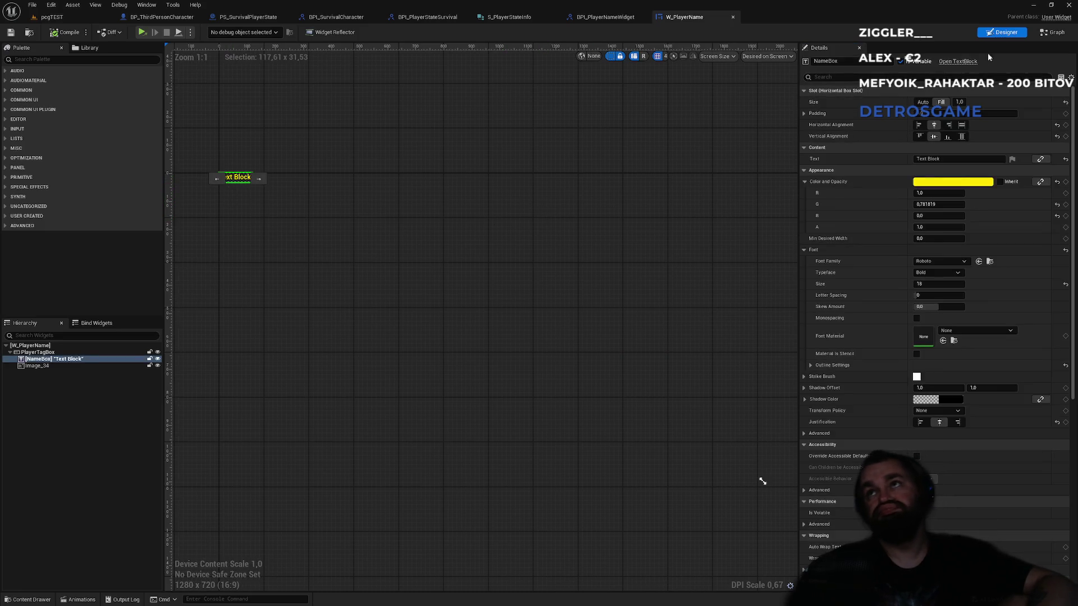
click(1049, 33)
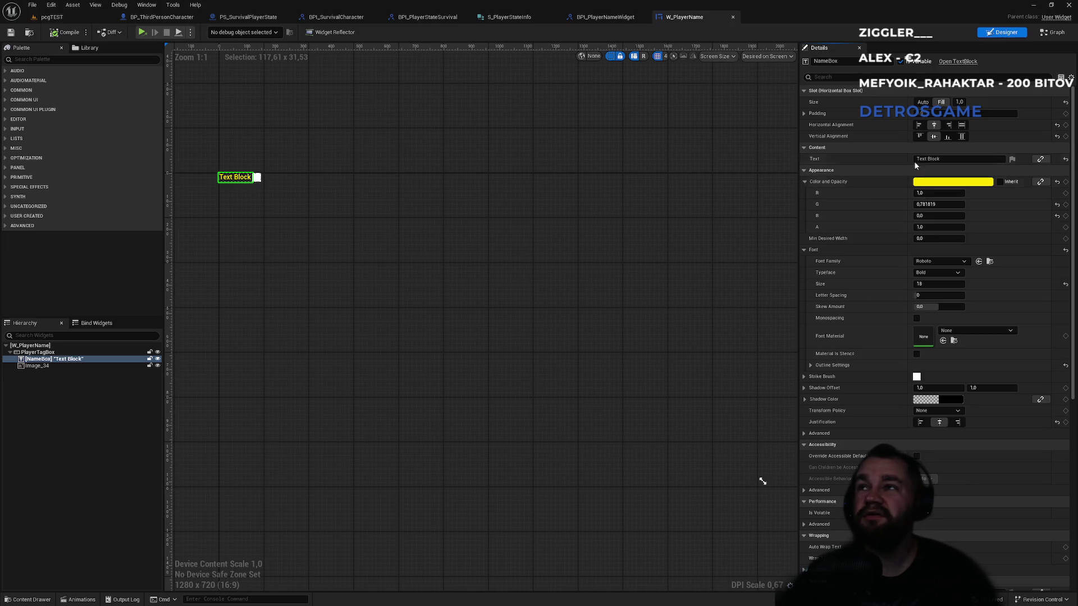
click(844, 80)
text(vis)
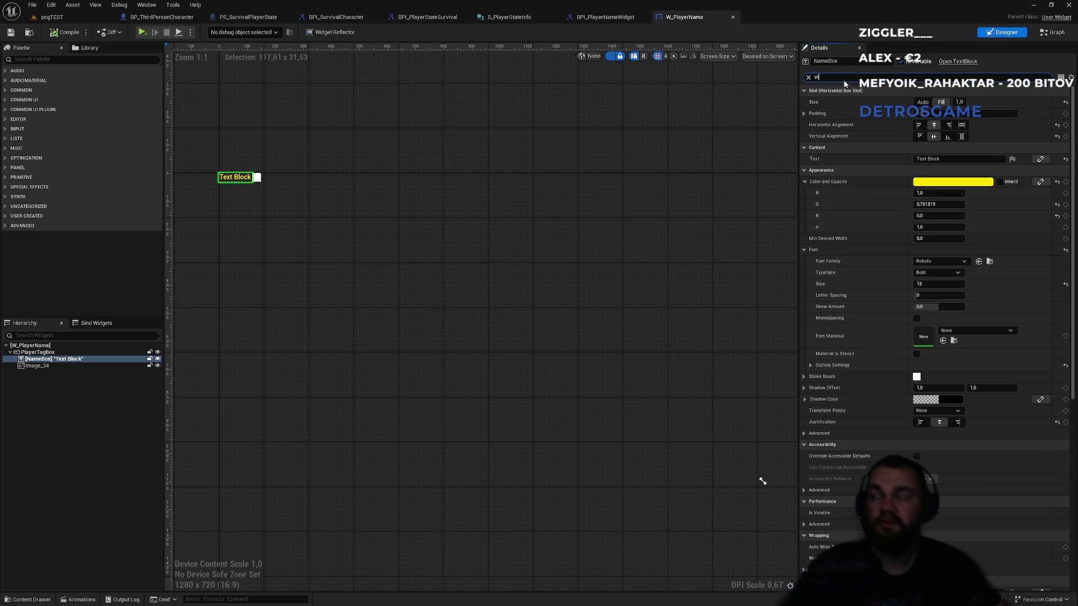
key(BackSpace)
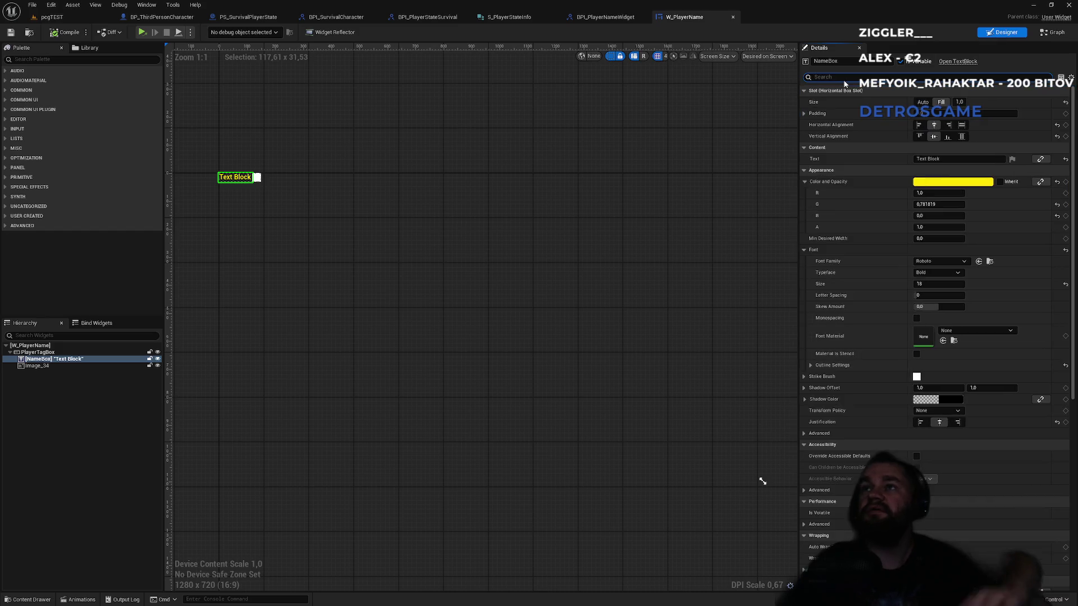
click(153, 17)
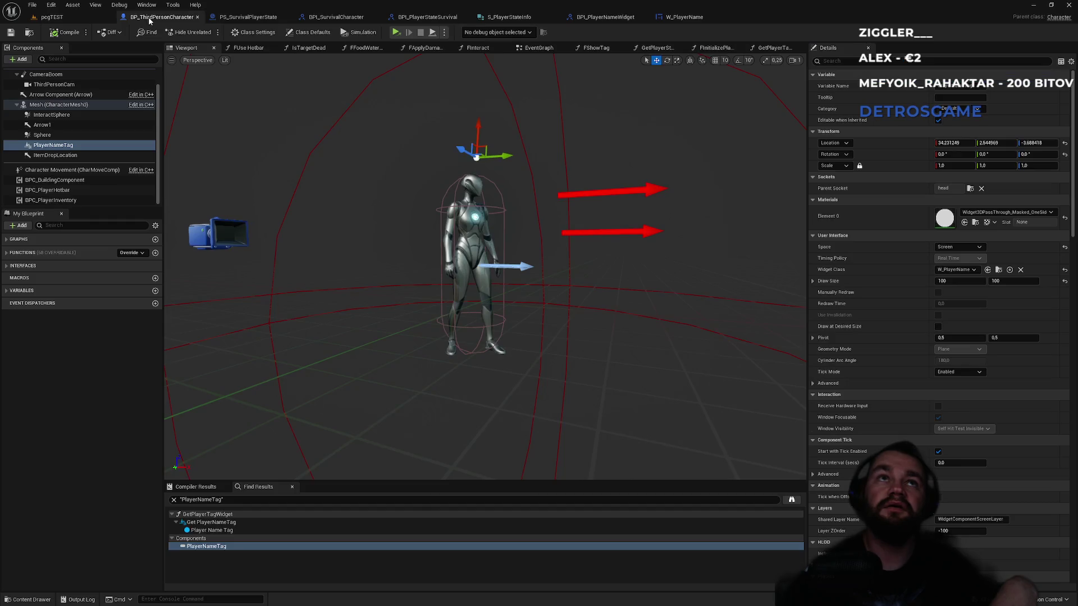
text(w)
click(842, 62)
text(vis)
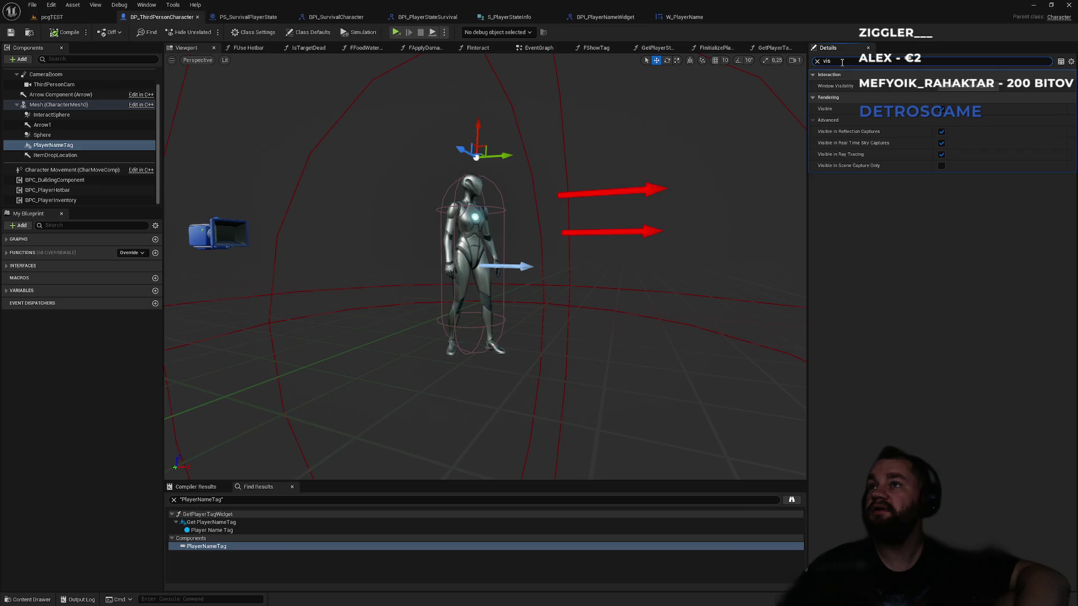
double_click(842, 62)
key(BackSpace)
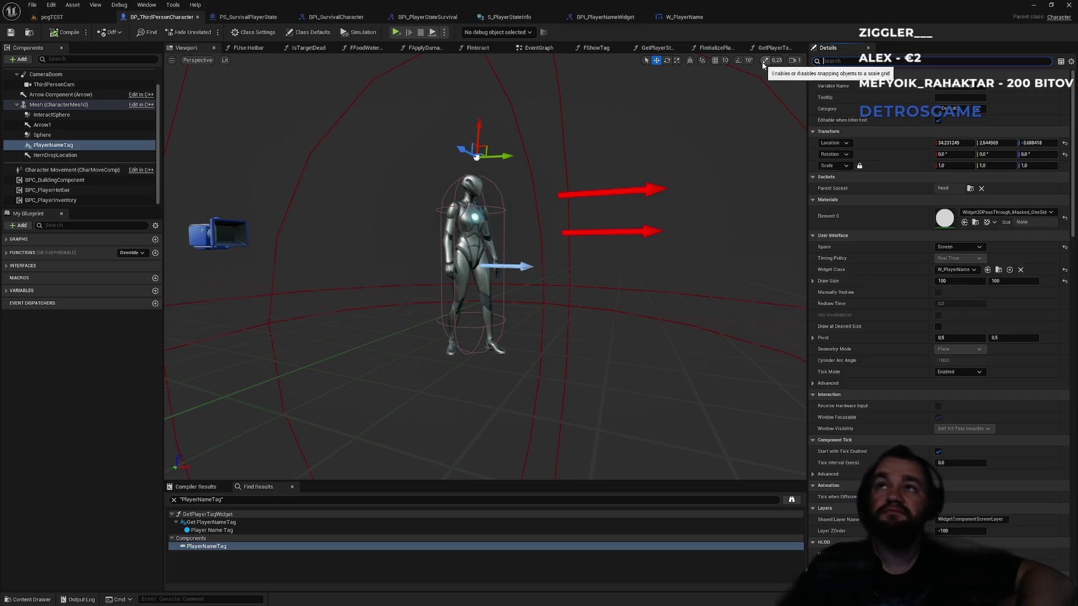
click(682, 22)
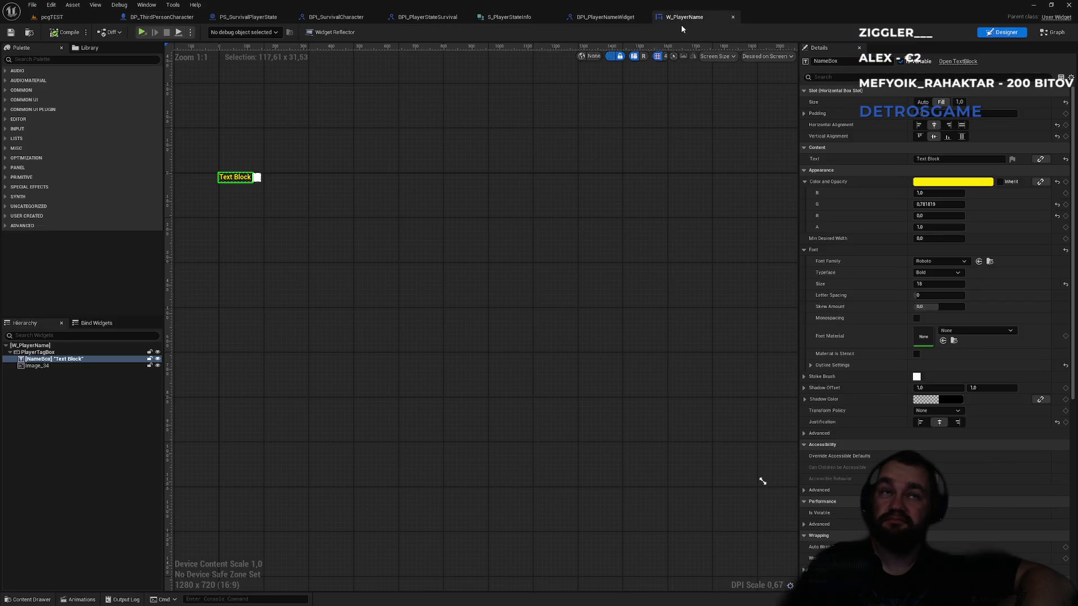
Step: Zoom in on the name Text Block and select the PlayerTagBox container
drag(297, 194, 443, 277)
scroll(393, 271, up, 4)
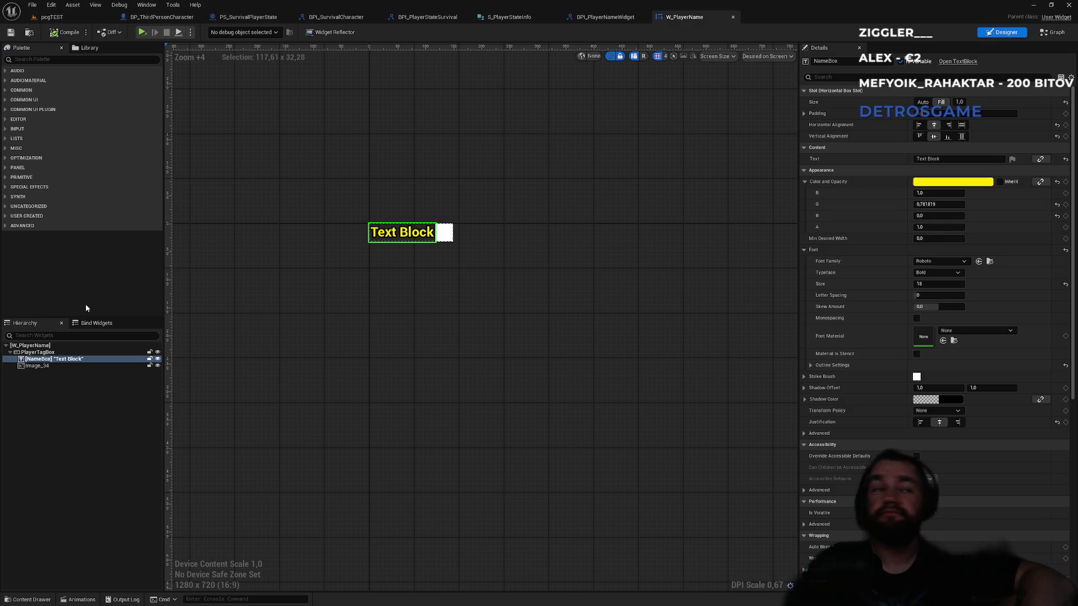
click(52, 354)
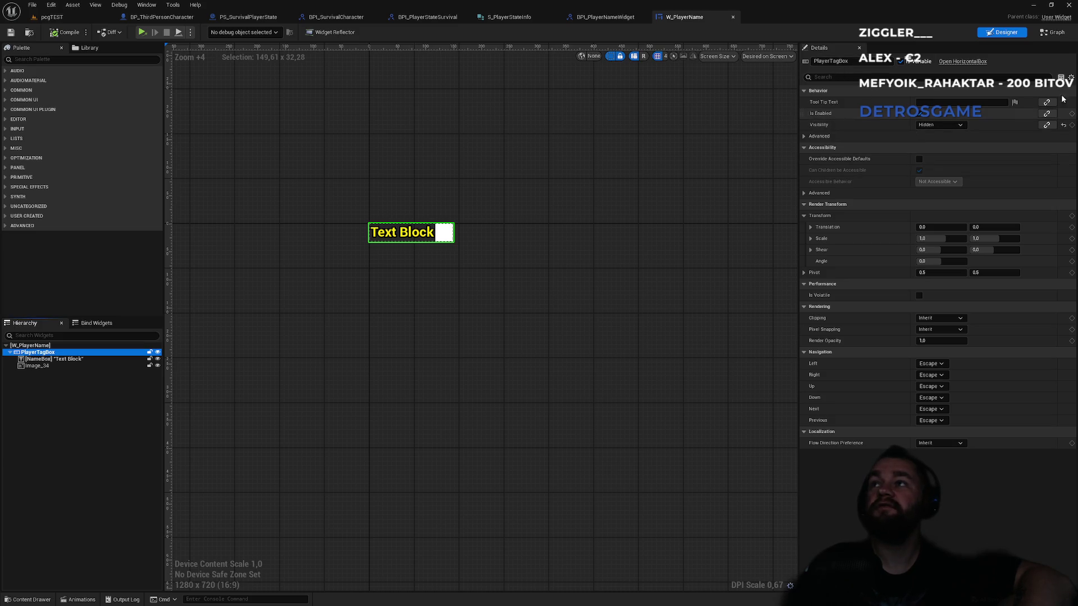
Step: Toggle W_PlayerName between Graph and Designer, then return to BP_ThirdPersonCharacter
click(1051, 33)
mouse_move(818, 203)
mouse_down()
mouse_move(927, 241)
mouse_move(917, 232)
mouse_up()
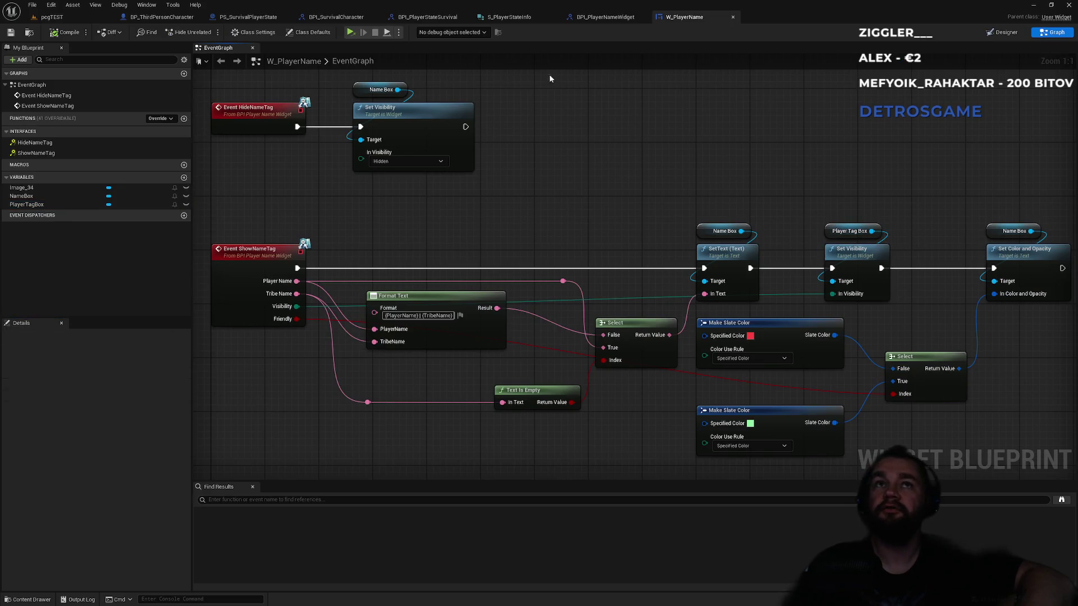
click(1002, 32)
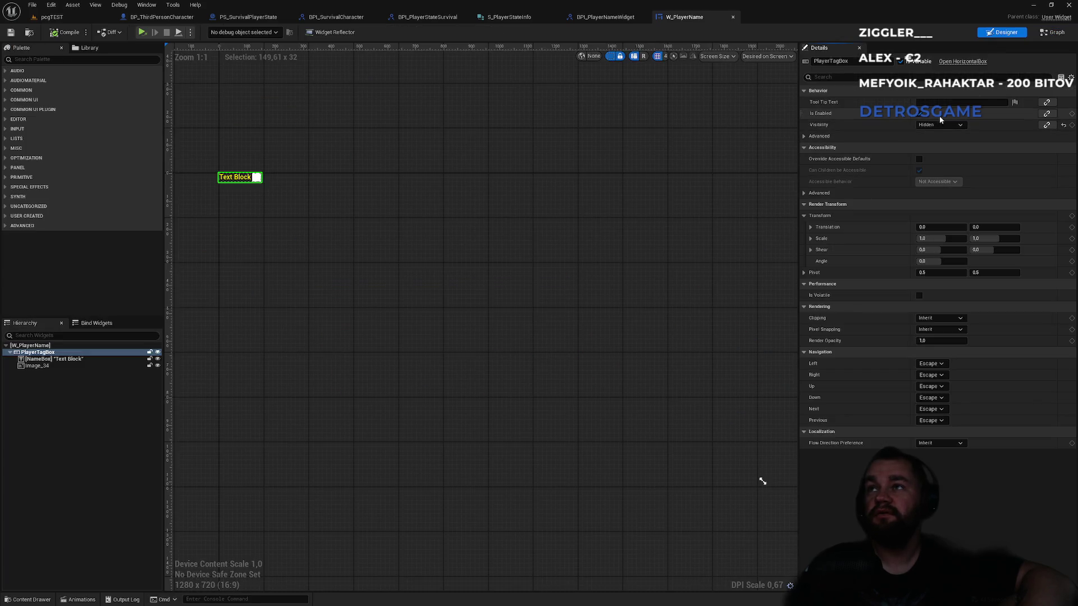
click(1046, 32)
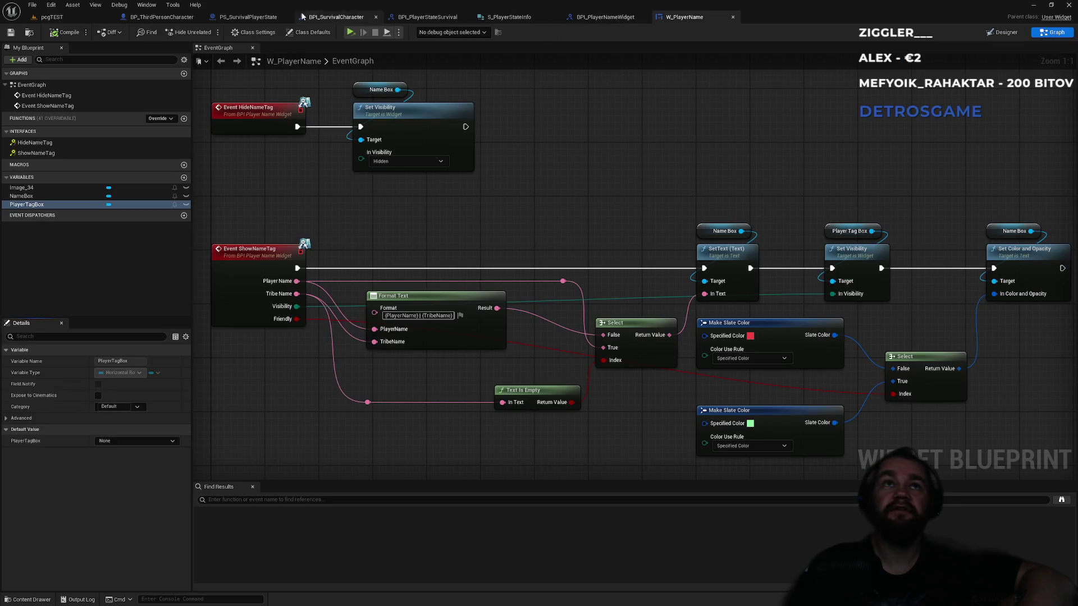
click(251, 16)
click(161, 17)
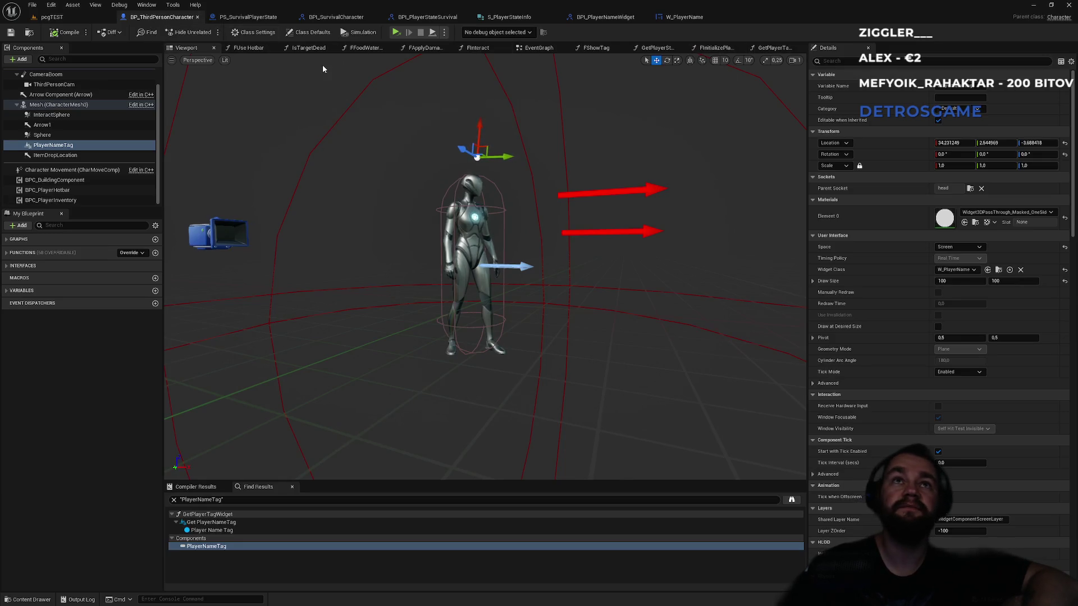
Step: Expand the character's Functions and Interfaces lists, then show its EventGraph
click(28, 253)
scroll(92, 320, down, 10)
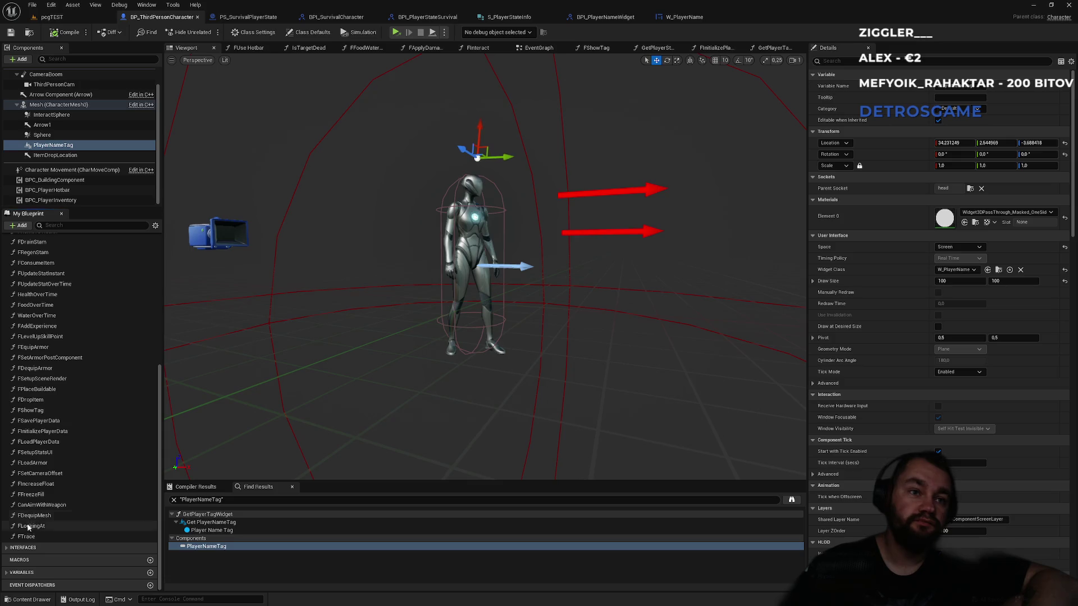
click(24, 547)
scroll(75, 522, down, 10)
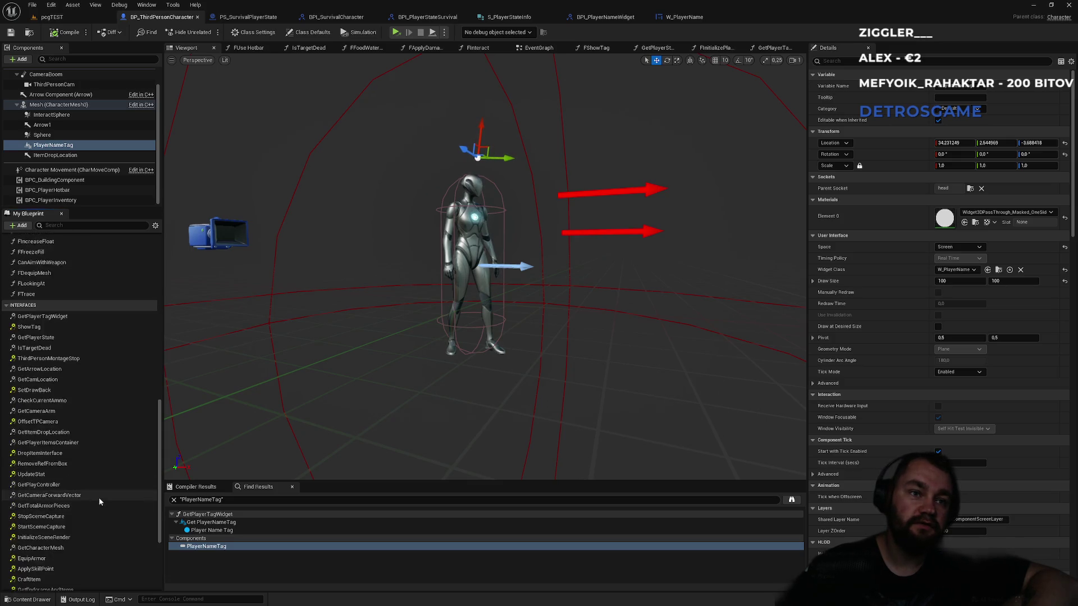
scroll(112, 353, up, 3)
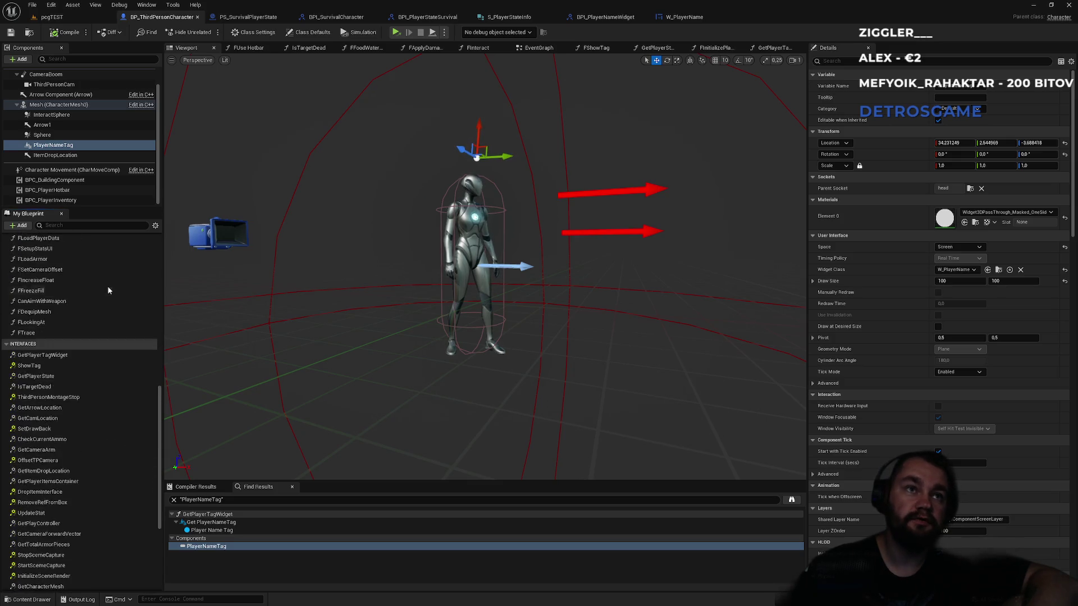
scroll(90, 261, up, 6)
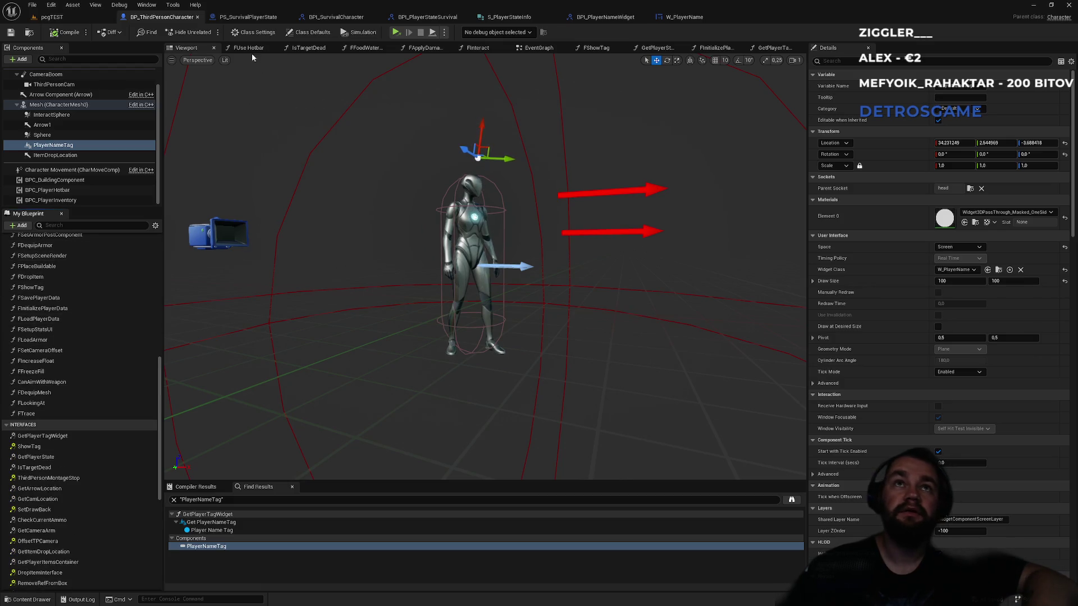
click(536, 47)
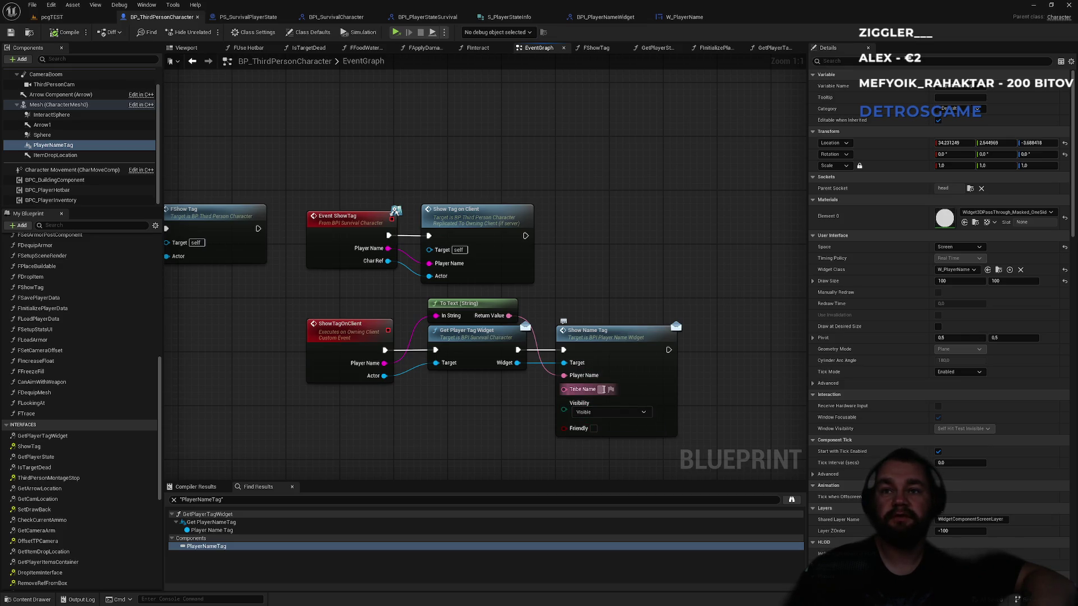
Step: Move the four ShowTagOnClient chain nodes slightly lower, then switch to PS_SurvivalPlayerState
drag(612, 303, 303, 393)
drag(352, 343, 345, 357)
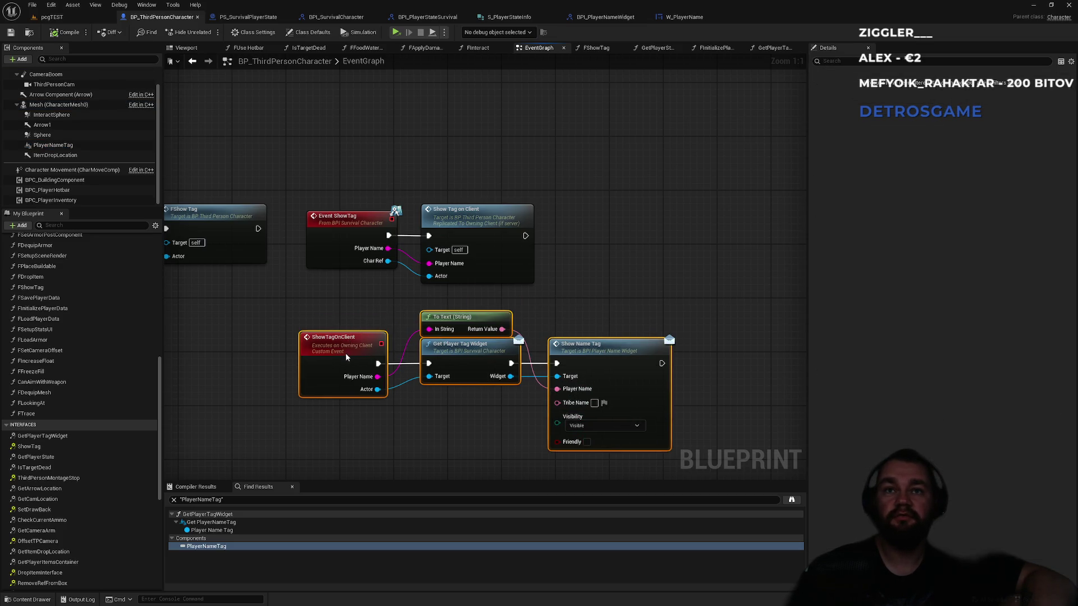
click(558, 312)
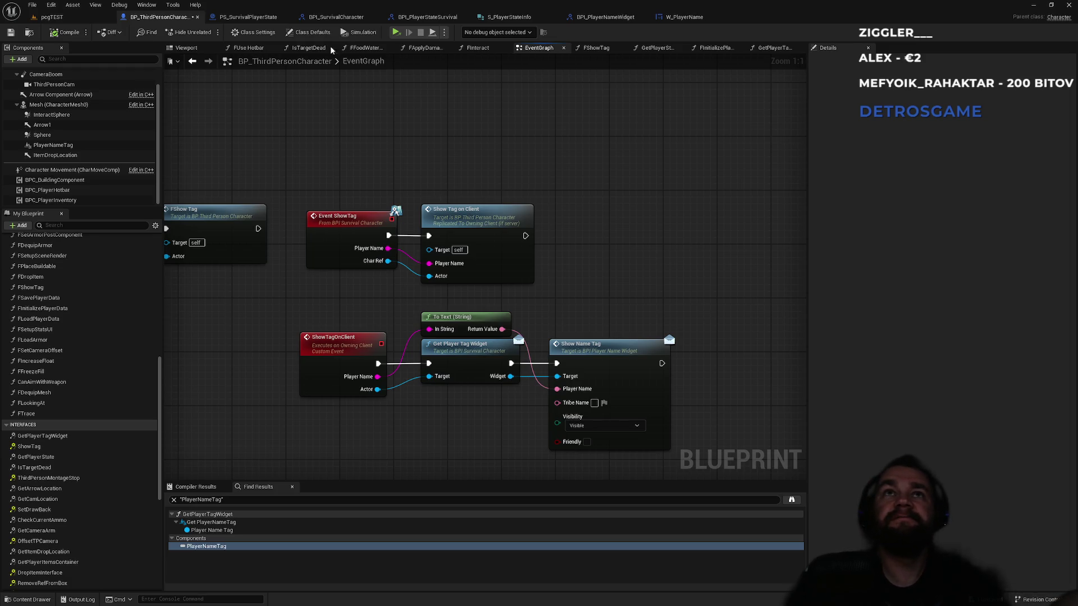
click(260, 17)
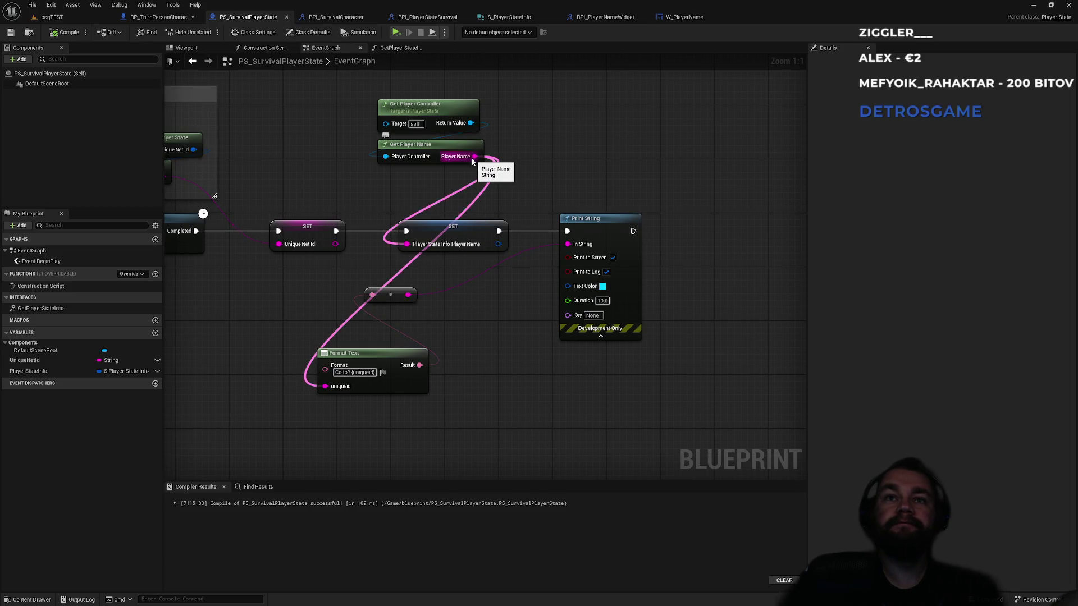
Step: Pan the PS_SurvivalPlayerState EventGraph to the Get Player Controller and Get Player Name nodes
drag(370, 203, 481, 229)
mouse_move(555, 244)
mouse_down()
mouse_move(504, 265)
mouse_move(469, 130)
mouse_move(486, 205)
mouse_move(398, 144)
mouse_move(355, 173)
mouse_move(370, 192)
mouse_up()
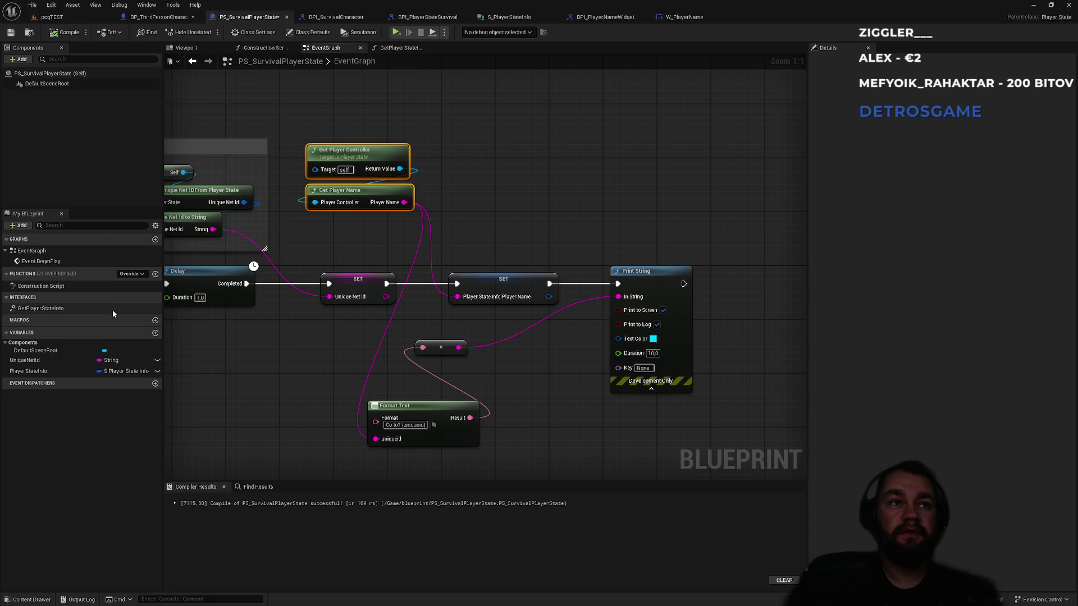
Step: Add a new InitPlayerState function to the player state blueprint
click(156, 275)
text(InitPlayerSta)
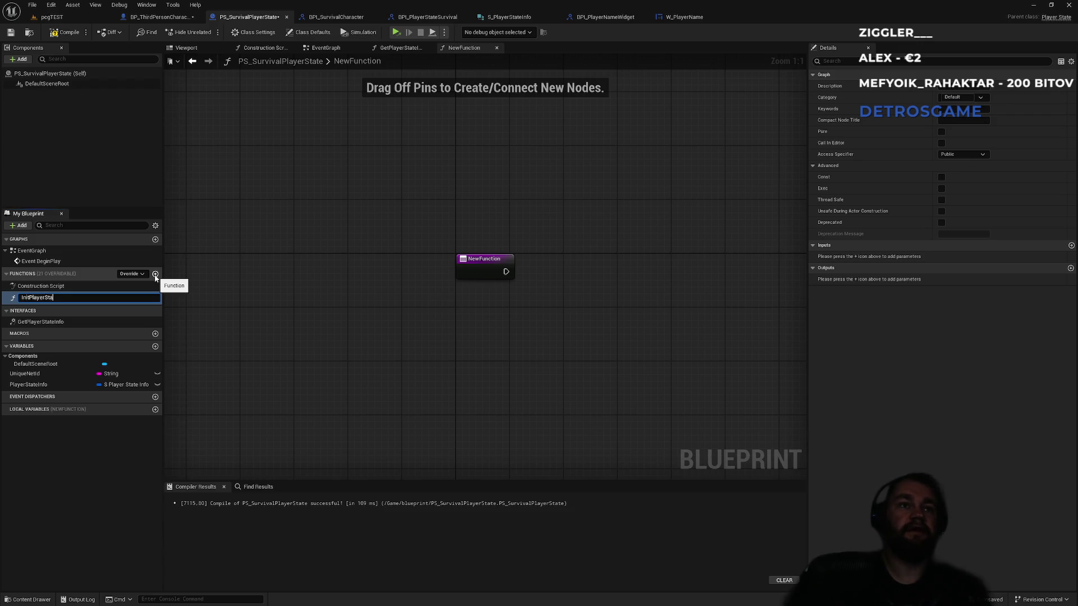
text(te)
key(Return)
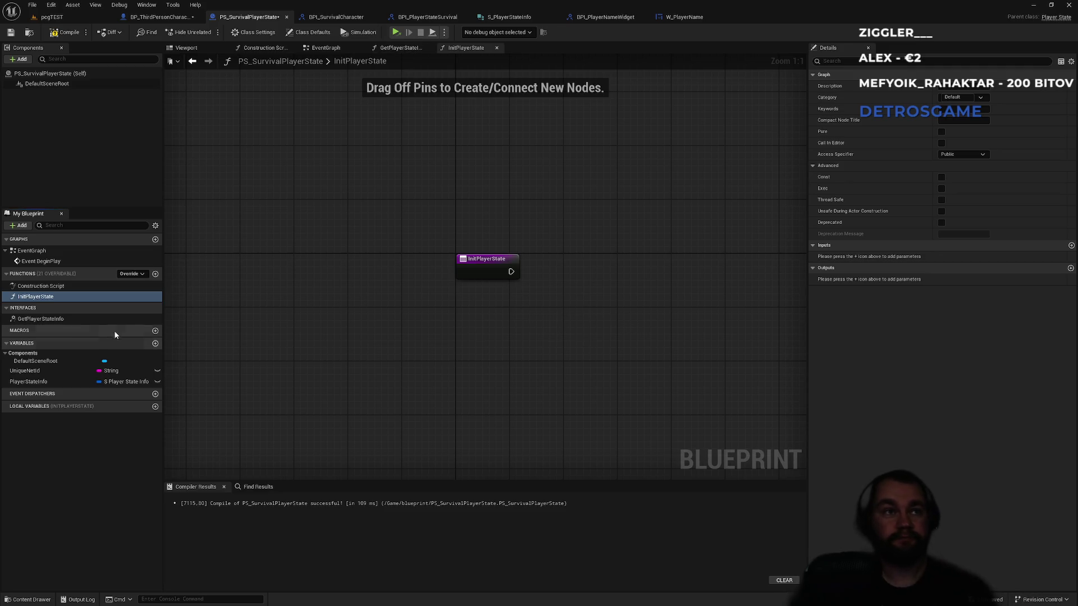
Step: Place a SET Player State Info node in InitPlayerState and split its struct pin
mouse_move(32, 386)
mouse_down()
mouse_move(384, 390)
mouse_move(587, 301)
mouse_up()
right_click(622, 308)
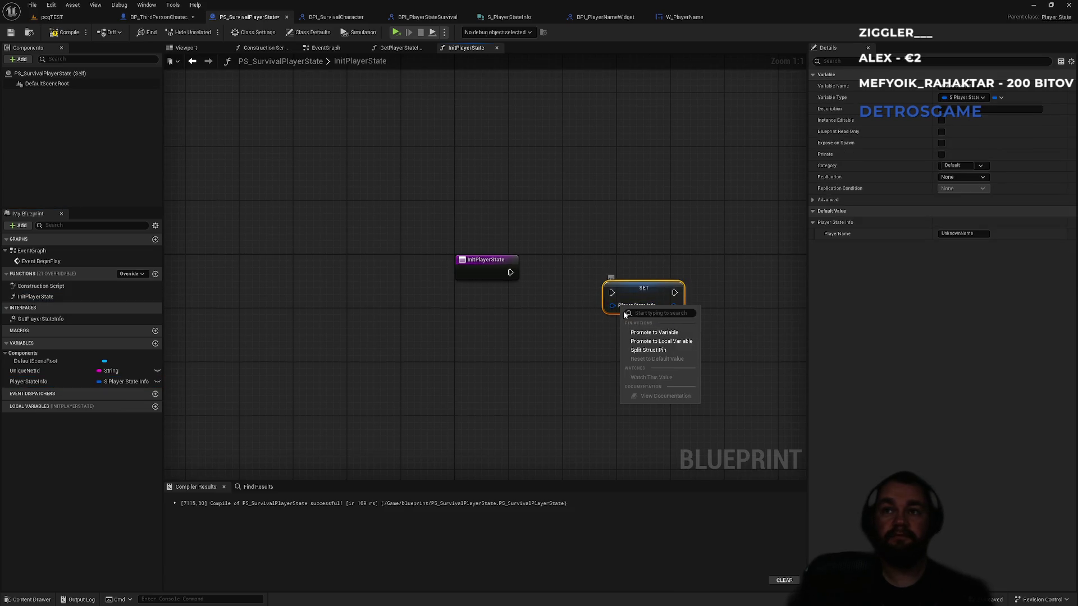
click(651, 352)
drag(645, 286, 678, 285)
click(567, 345)
Step: Copy the Get Player Controller and Get Player Name nodes from the EventGraph into InitPlayerState
click(397, 47)
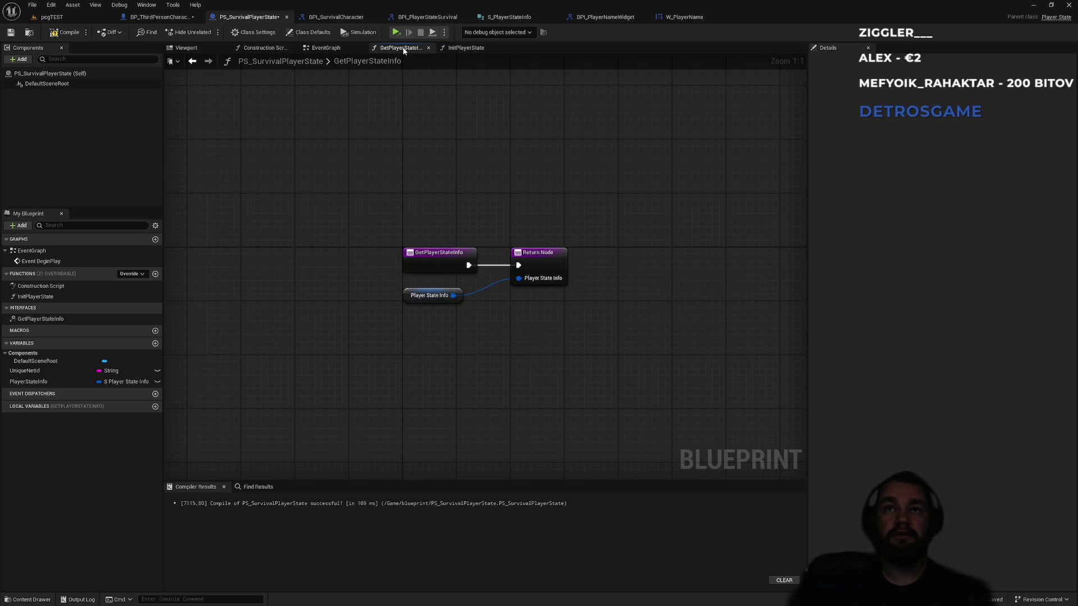
click(329, 49)
drag(426, 135, 345, 228)
click(479, 49)
key(ctrl+v)
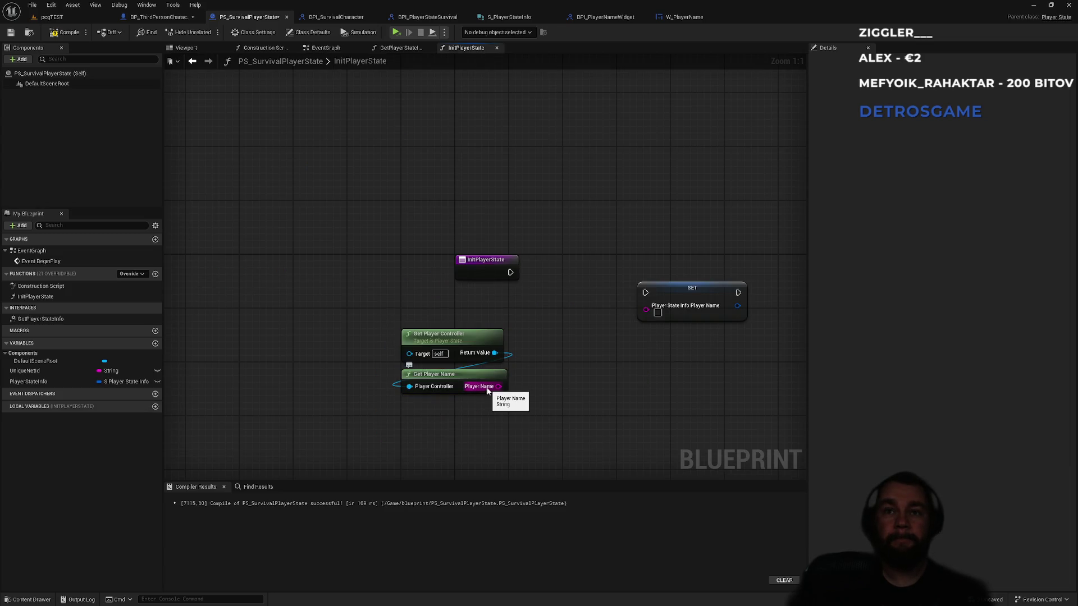
Step: Add an Is Empty check on the player name string and rearrange the nodes
drag(487, 391, 551, 374)
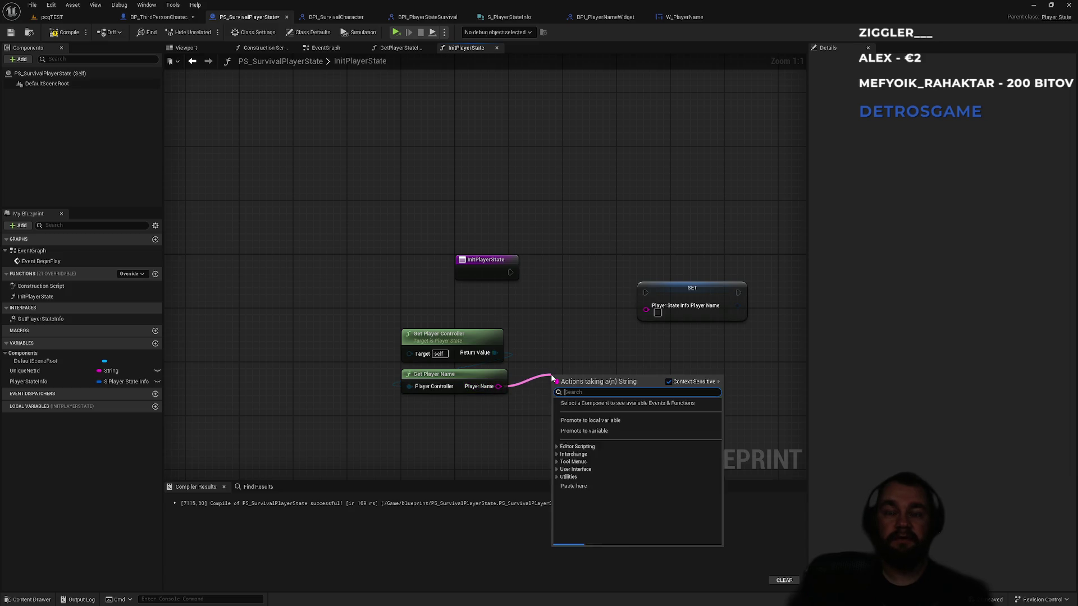
text(is empty)
key(Return)
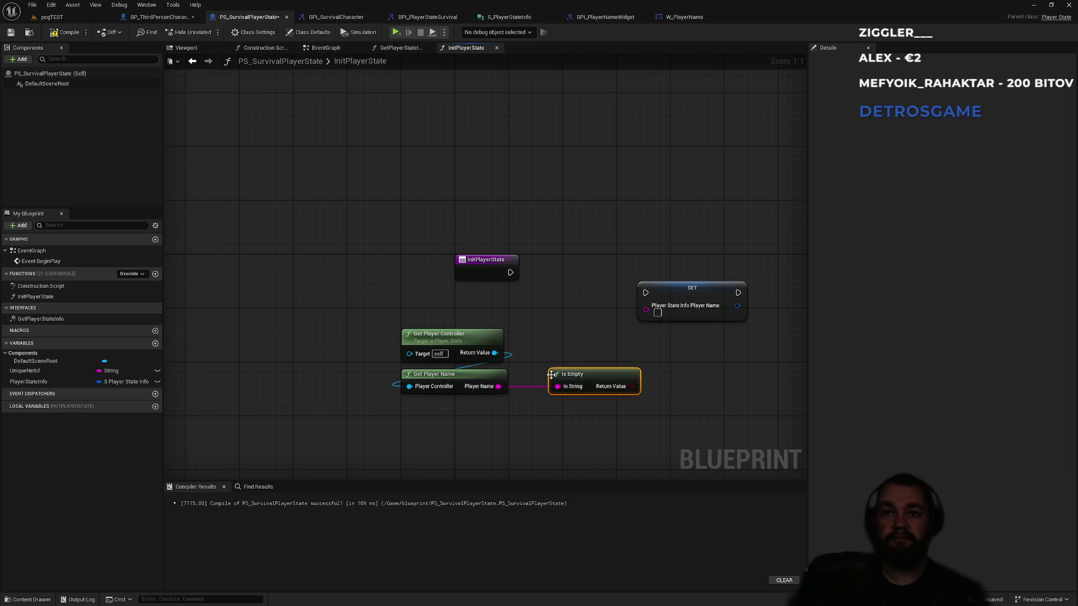
mouse_move(619, 378)
mouse_down()
mouse_move(599, 349)
mouse_move(485, 307)
mouse_up()
drag(531, 266, 685, 227)
click(587, 194)
drag(551, 255, 624, 215)
Step: Drive a Branch from Is Empty and run InitPlayerState's execution into it
mouse_move(518, 325)
mouse_down()
mouse_move(587, 314)
mouse_move(484, 238)
mouse_up()
text(branch)
key(Return)
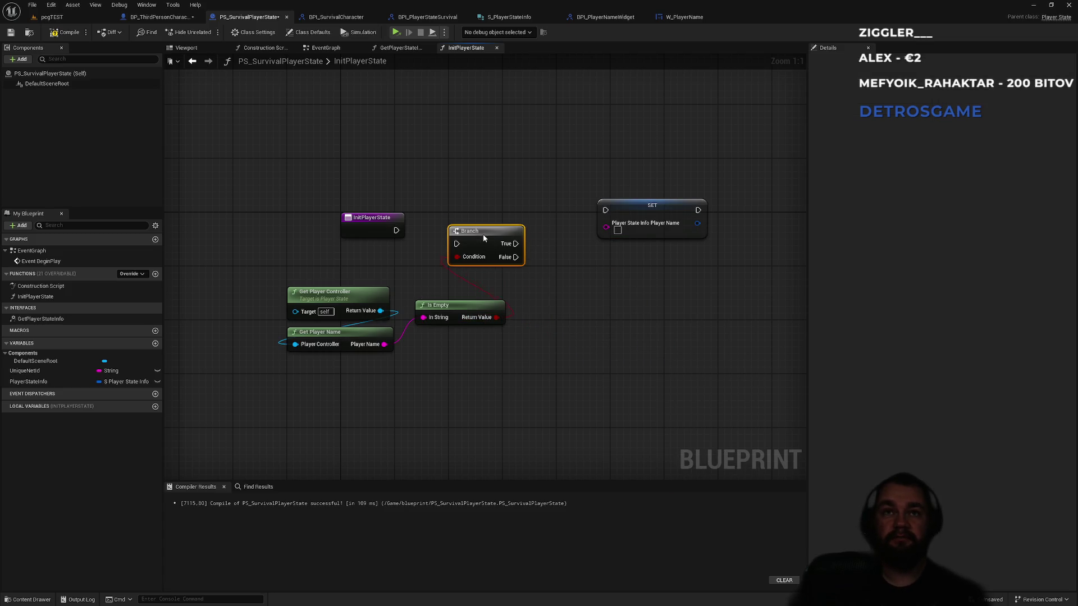
mouse_move(400, 230)
mouse_down()
mouse_move(456, 237)
mouse_move(491, 221)
mouse_up()
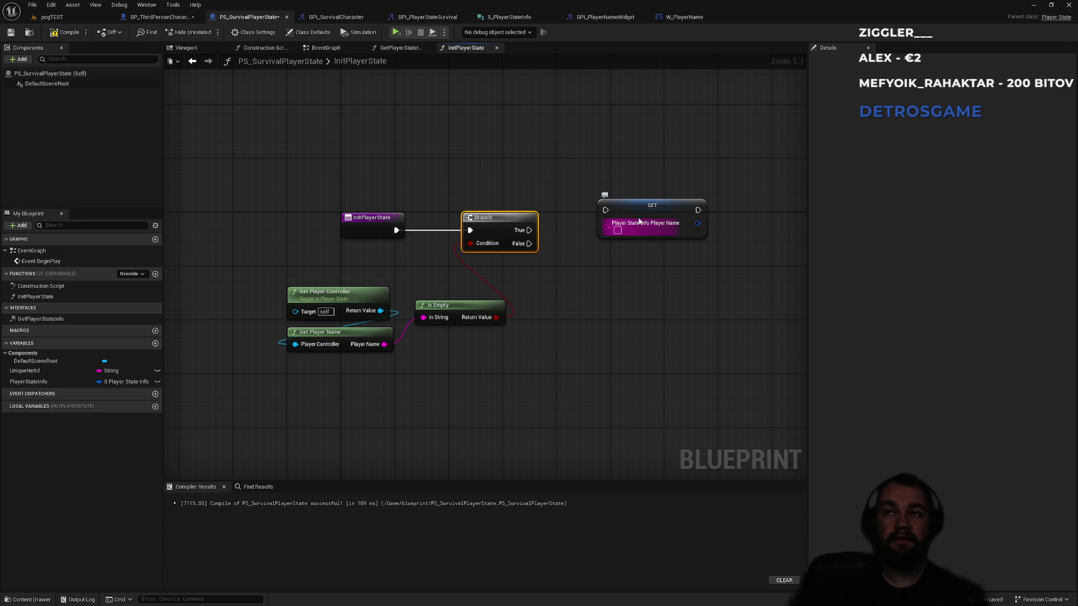
drag(642, 213, 690, 186)
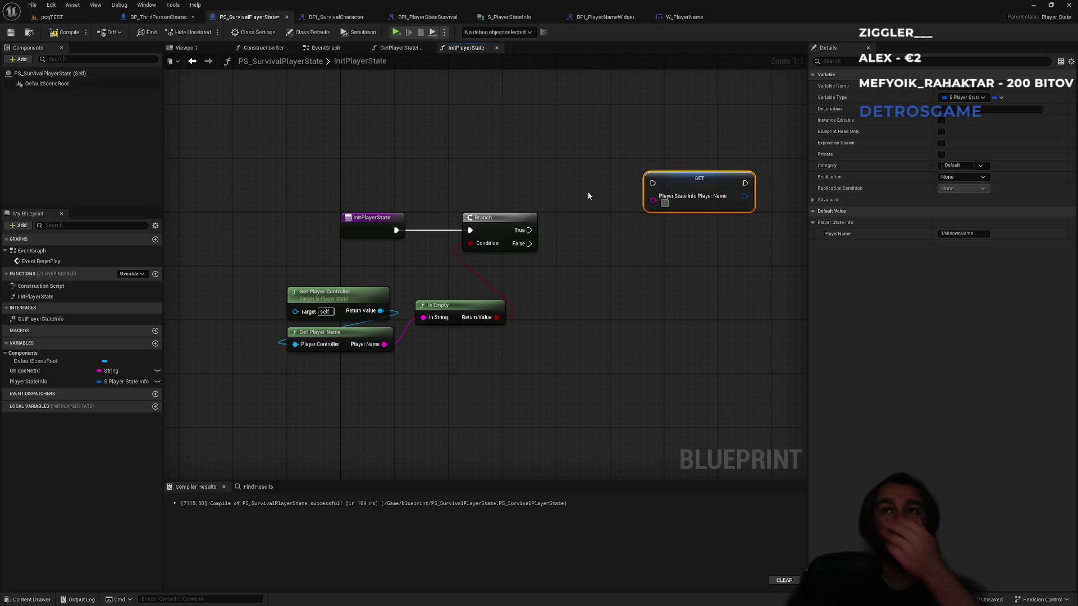
right_click(524, 179)
click(702, 222)
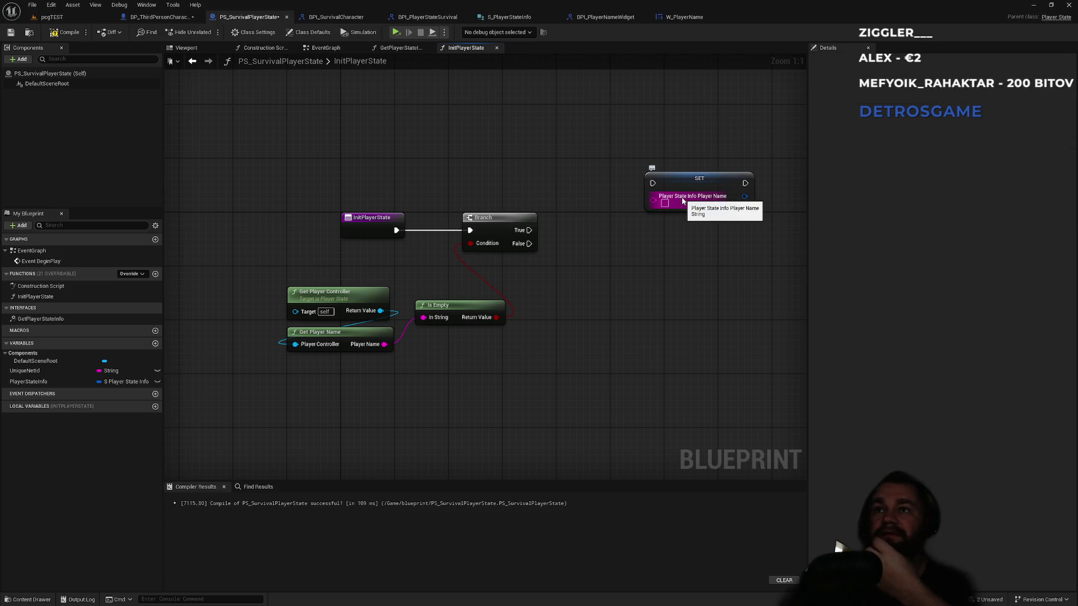
right_click(464, 164)
Step: Search unsuccessfully for a random string node, then cancel the search
text(rand)
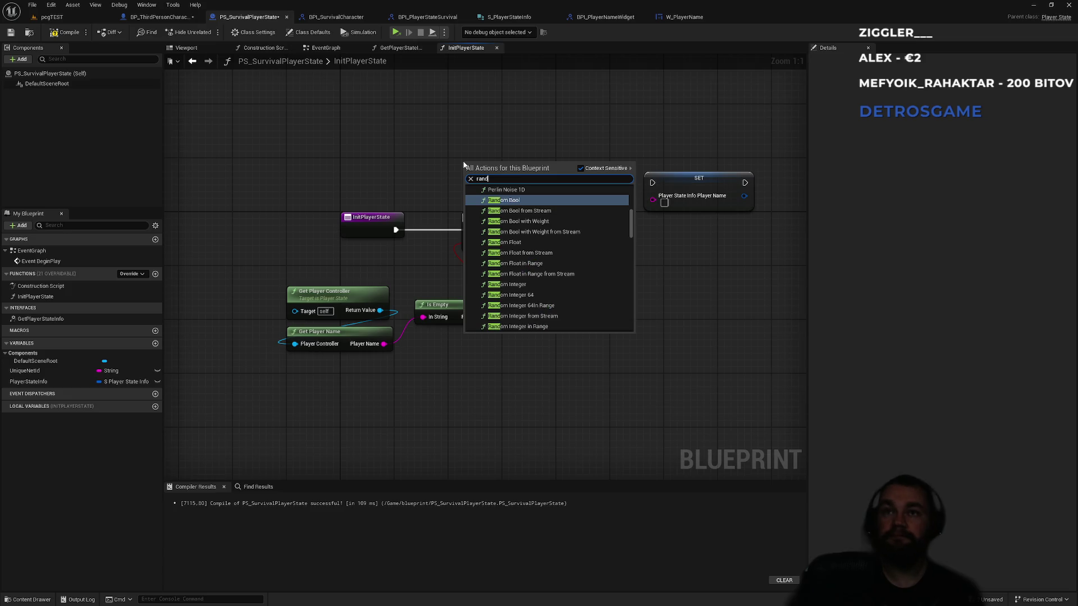
text(omstr)
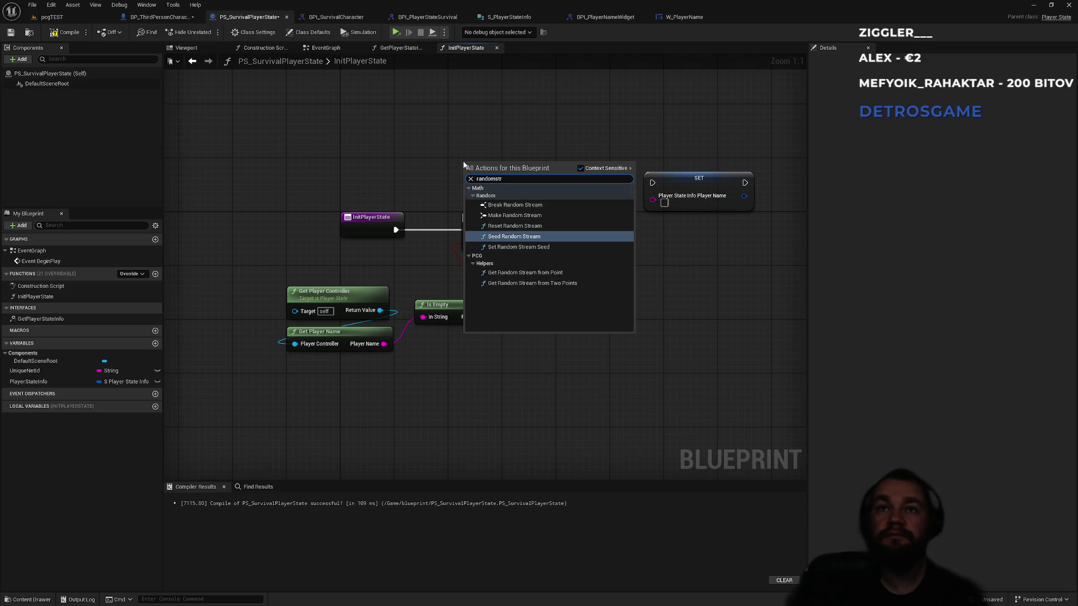
text(ngstring)
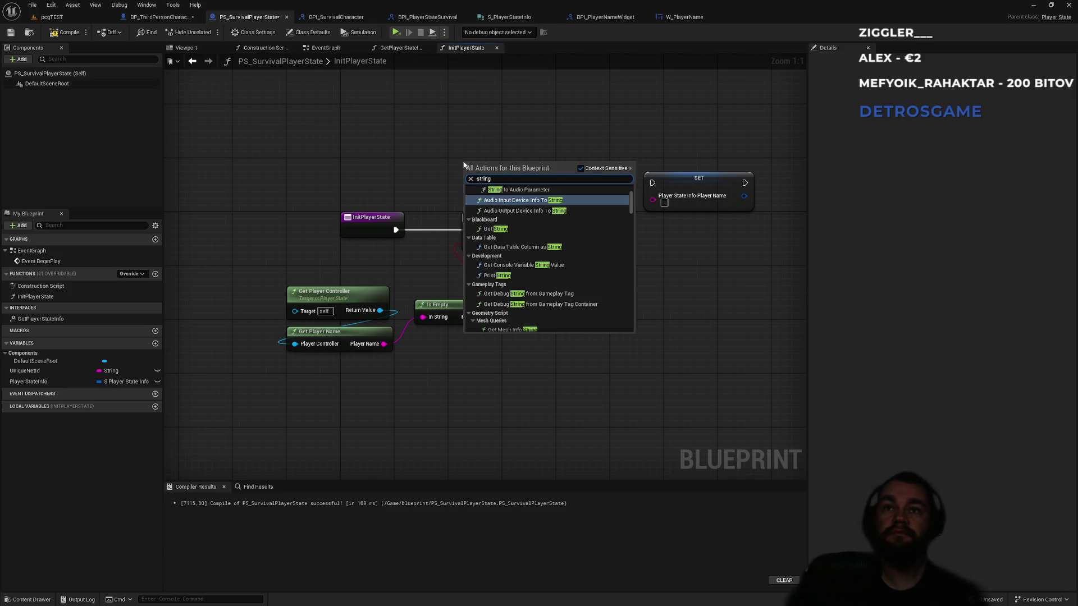
key(ctrl+a)
text(ran)
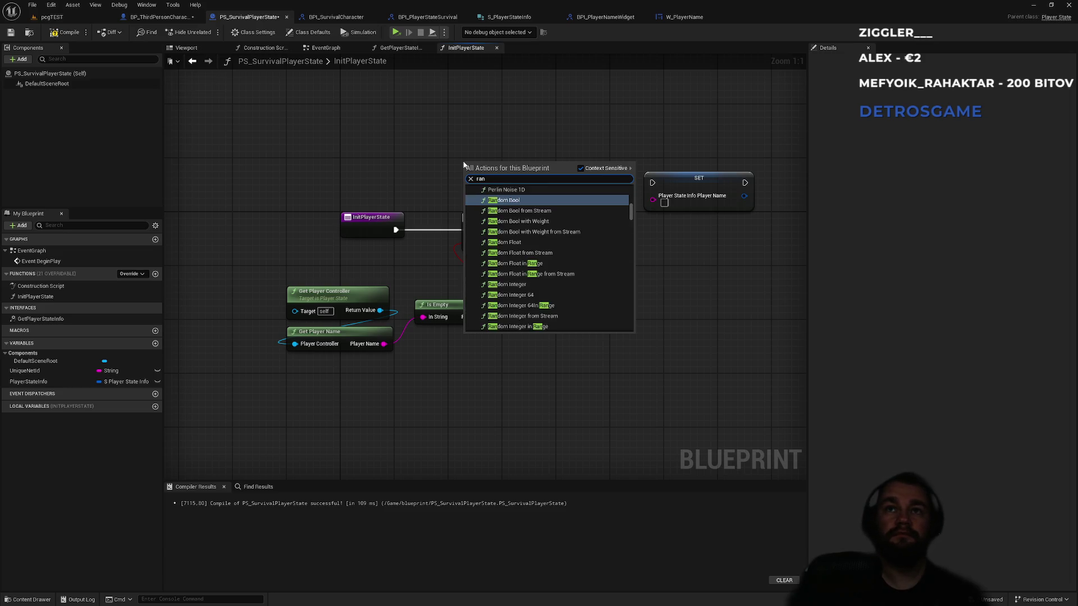
text(domStr)
key(Escape)
Step: Add a Format Text node with the pattern 'Meno {id}'
right_click(465, 164)
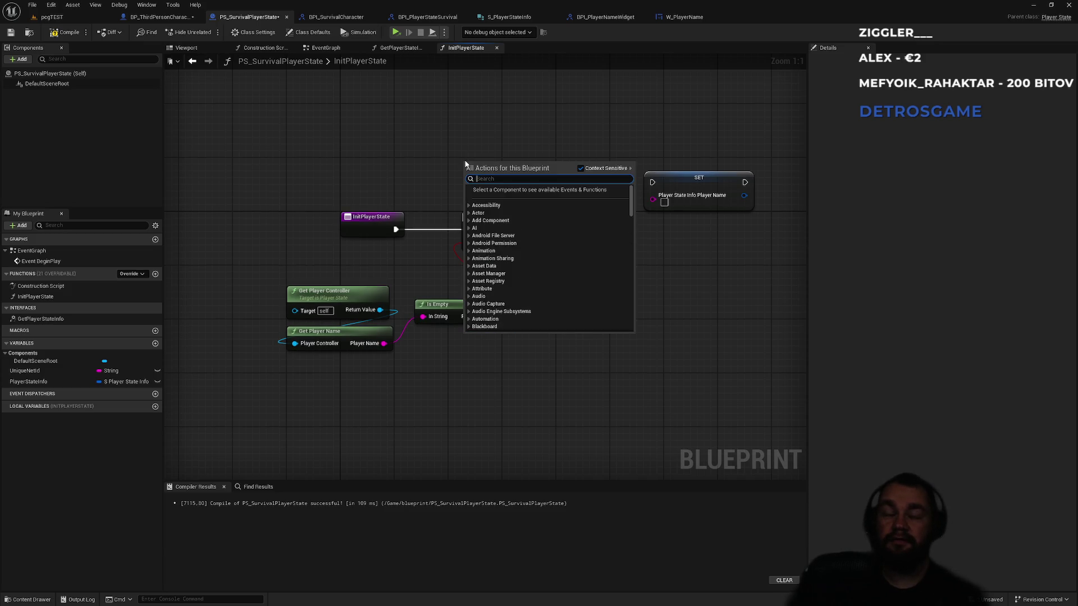
text(foér)
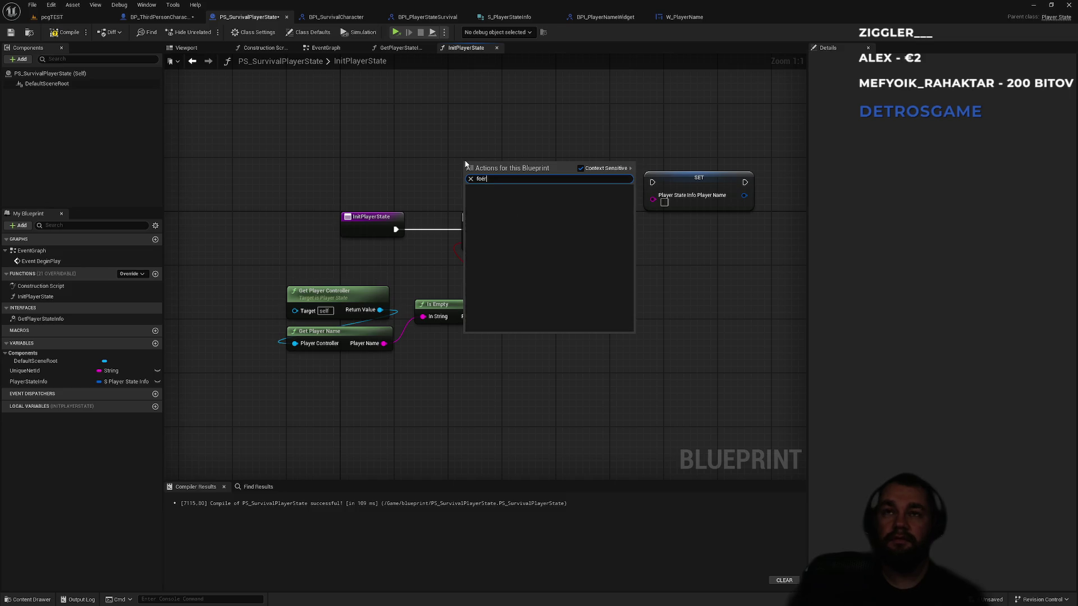
text(format text)
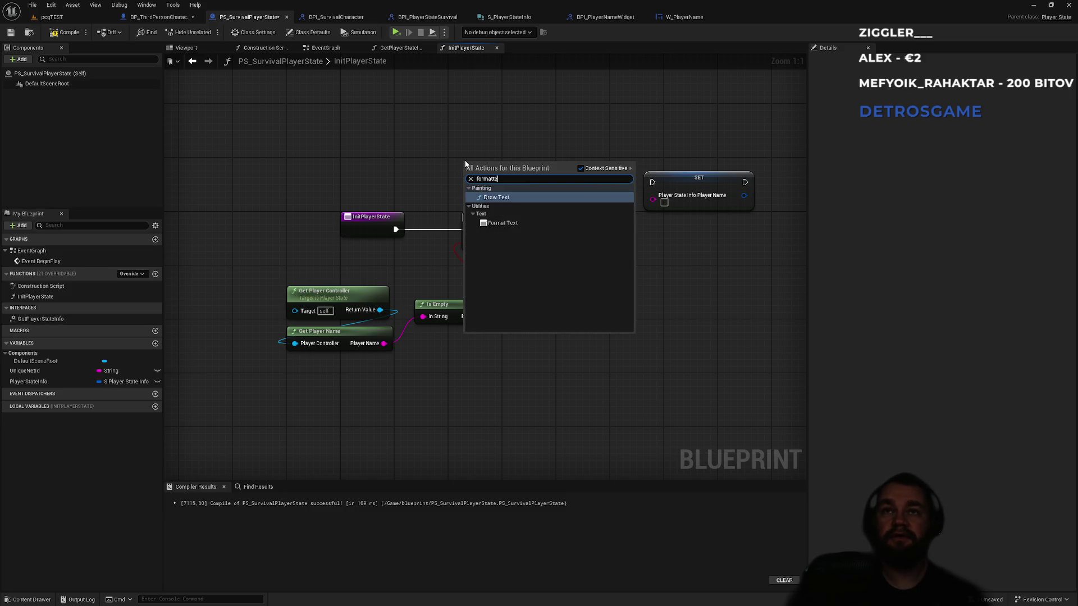
key(Return)
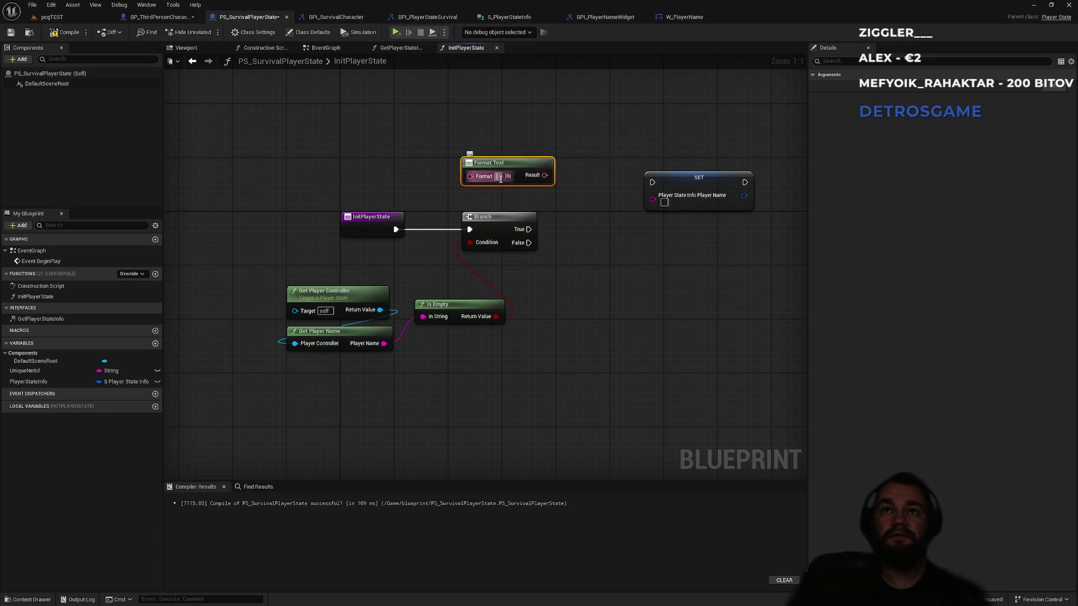
click(500, 177)
text(Meno {)
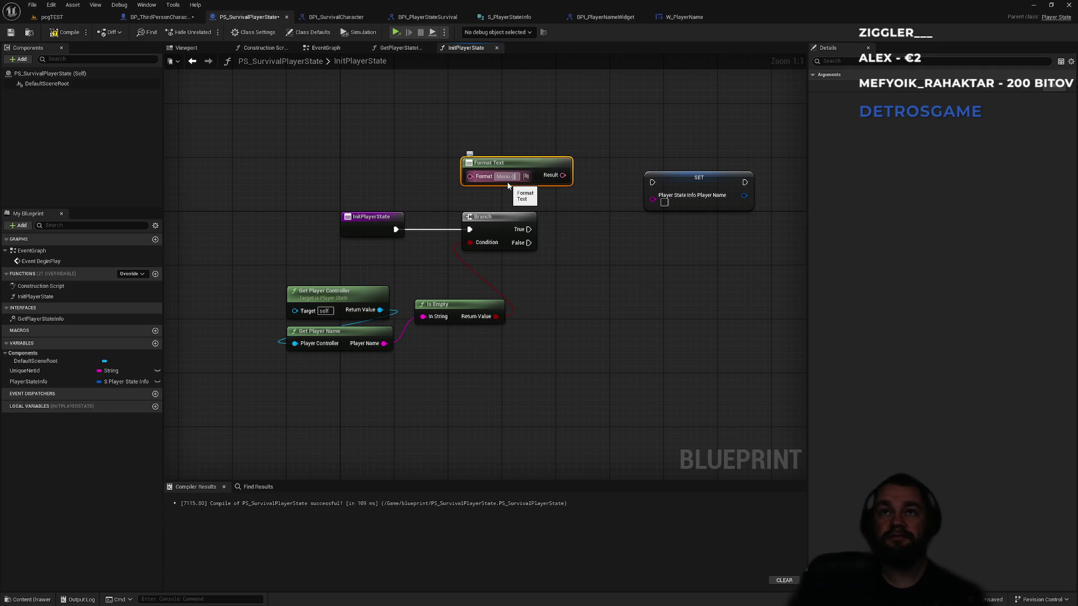
text(id)
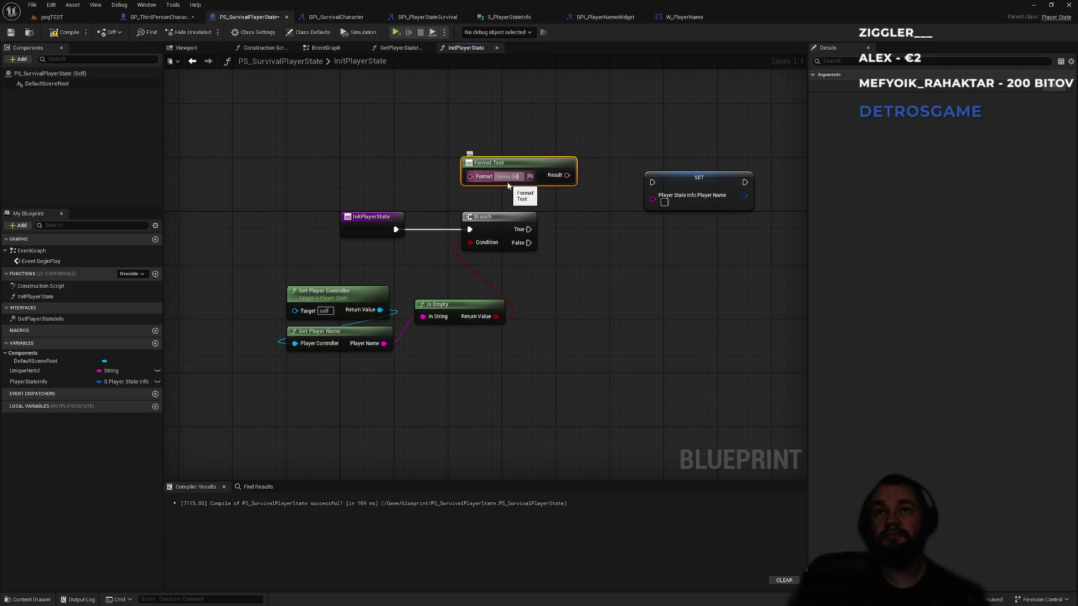
key(Return)
drag(482, 180, 549, 153)
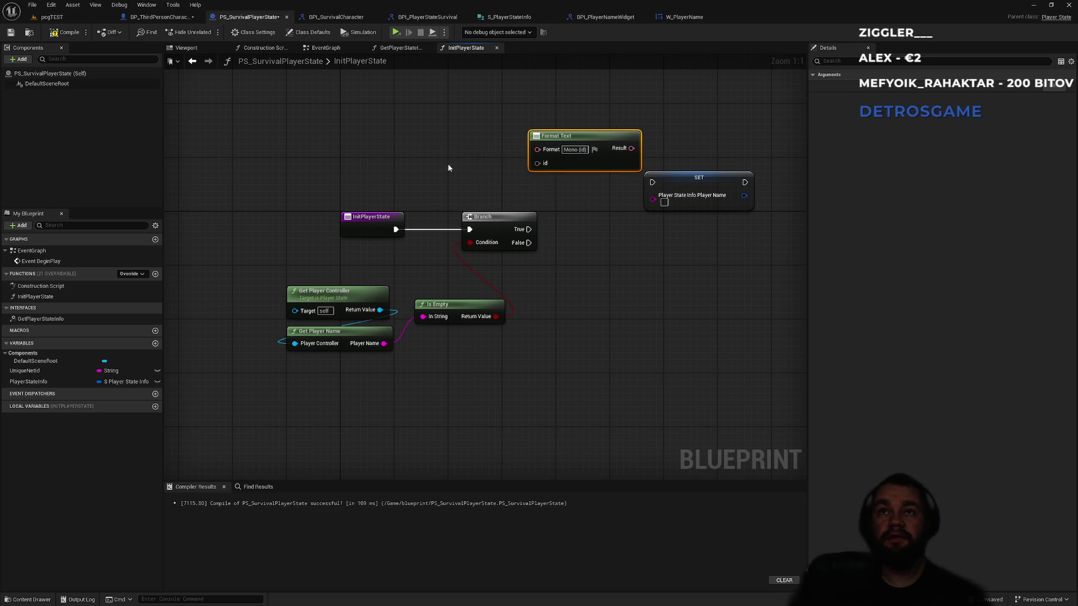
Step: Add a Random Integer node and feed it into Format Text's id input
right_click(424, 157)
text(random)
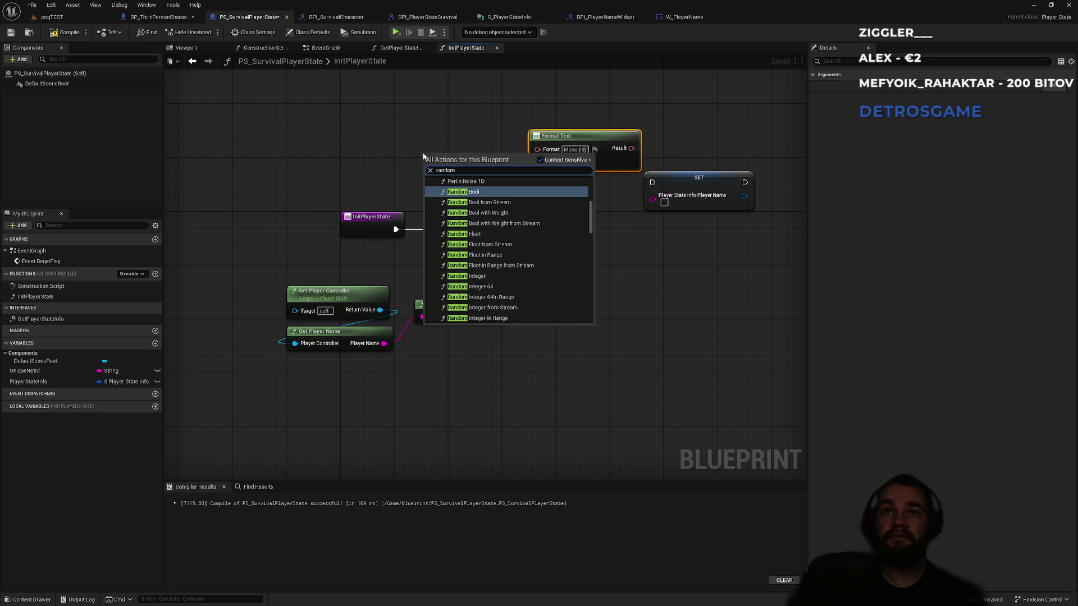
text(in)
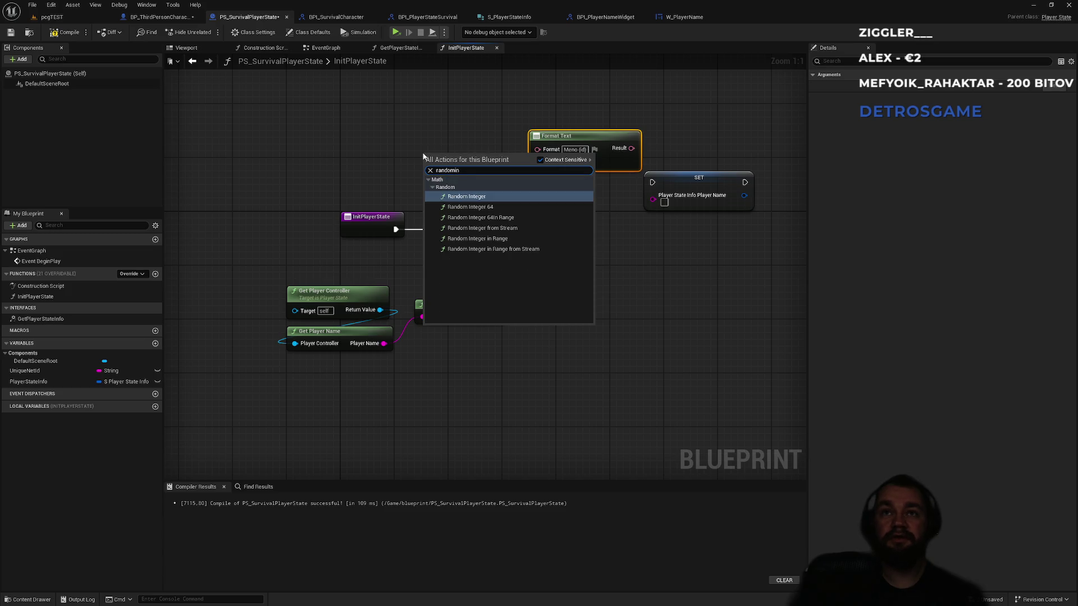
key(Return)
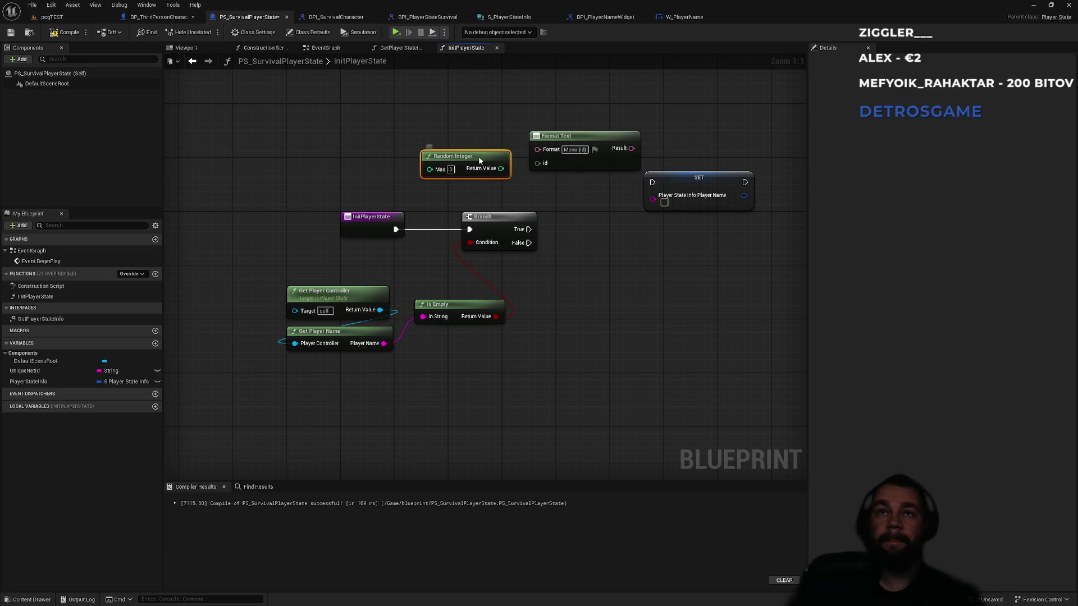
drag(488, 171, 537, 163)
Step: Wire Format Text's Result into SET's Player Name via a reroute knot and arrange the nodes
mouse_move(631, 148)
mouse_down()
mouse_move(642, 169)
mouse_move(627, 187)
mouse_move(653, 196)
mouse_move(624, 116)
mouse_move(615, 218)
mouse_move(614, 144)
mouse_move(597, 226)
mouse_up()
mouse_move(605, 165)
mouse_down()
mouse_move(573, 196)
mouse_move(624, 208)
mouse_up()
drag(682, 188, 711, 195)
mouse_move(576, 184)
mouse_down()
mouse_move(610, 216)
mouse_move(595, 149)
mouse_move(608, 151)
mouse_up()
click(494, 116)
drag(492, 160, 512, 142)
click(548, 103)
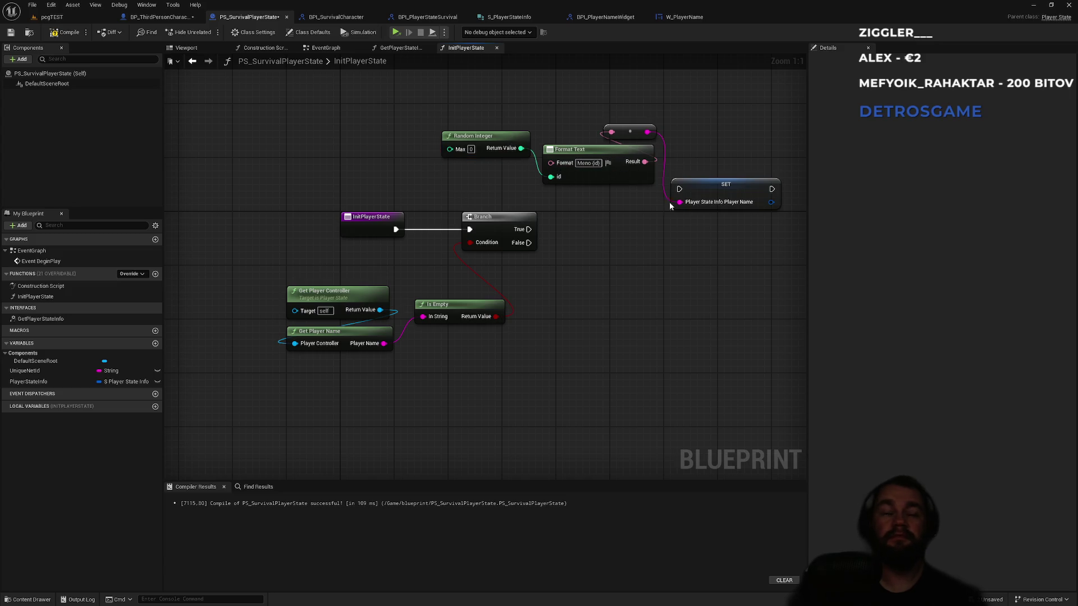
Step: Connect the Branch's True output to the SET node's execution input
drag(680, 189, 529, 229)
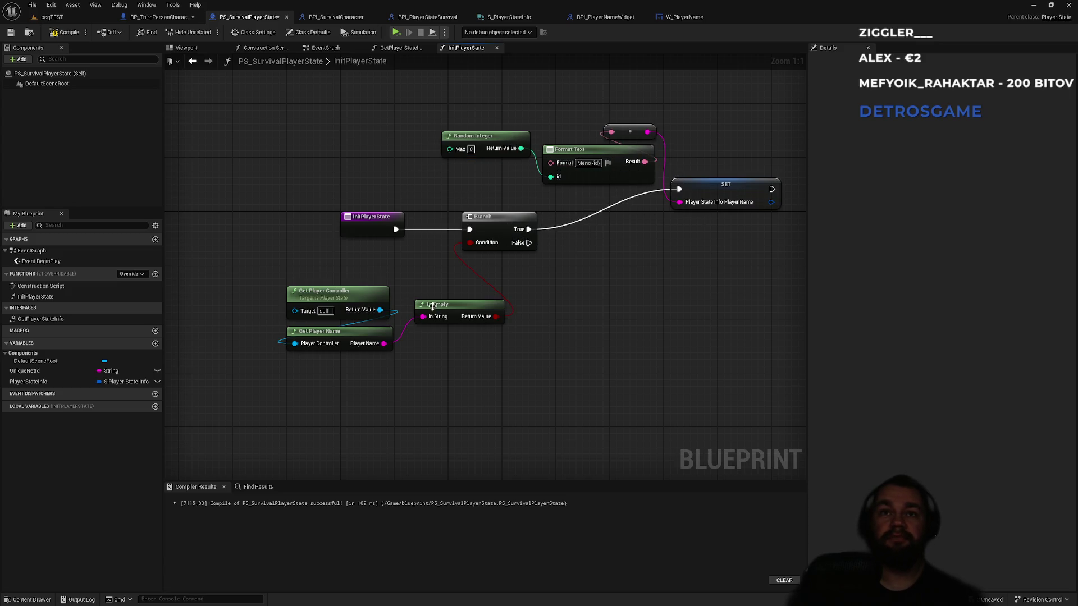
mouse_move(298, 276)
mouse_down()
mouse_move(474, 393)
mouse_move(253, 243)
mouse_move(291, 280)
mouse_up()
click(755, 302)
drag(677, 159, 437, 198)
click(611, 271)
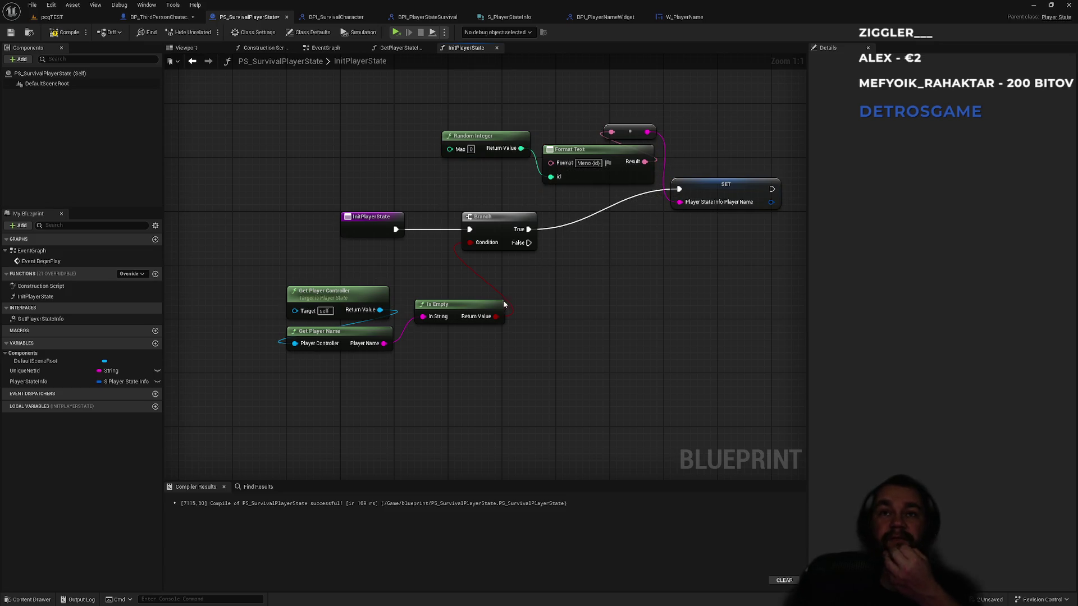
click(400, 48)
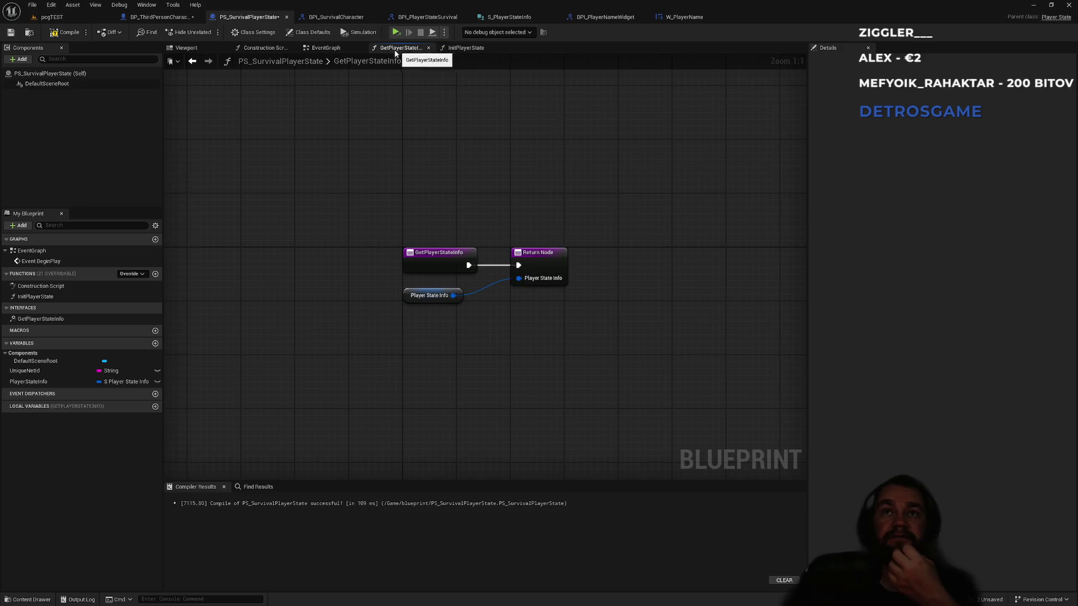
Step: Duplicate the SET node, run Branch False into it, and feed it Get Player Name
click(337, 48)
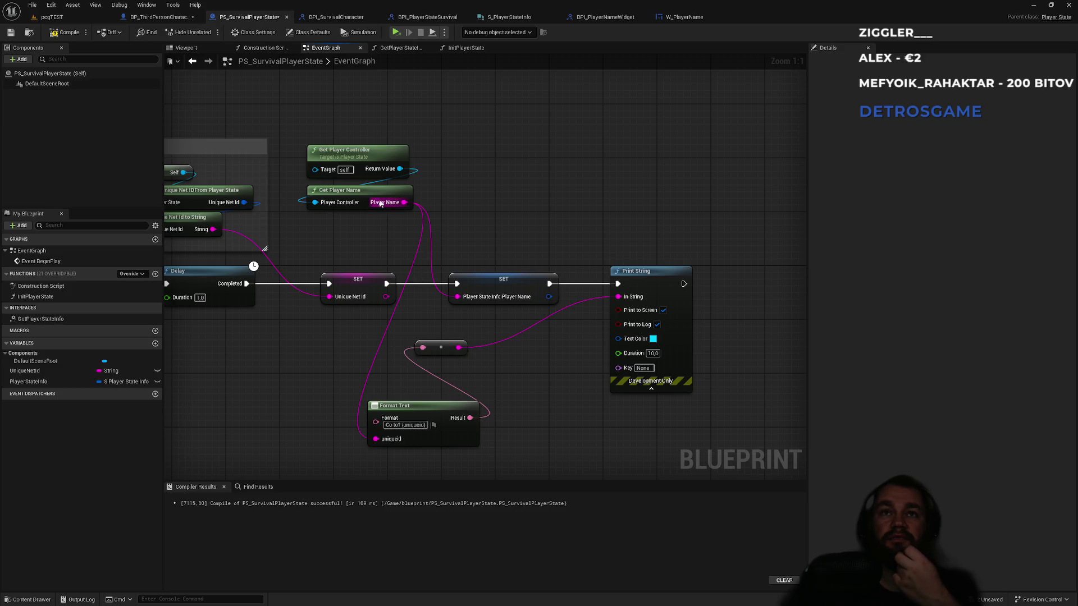
click(463, 50)
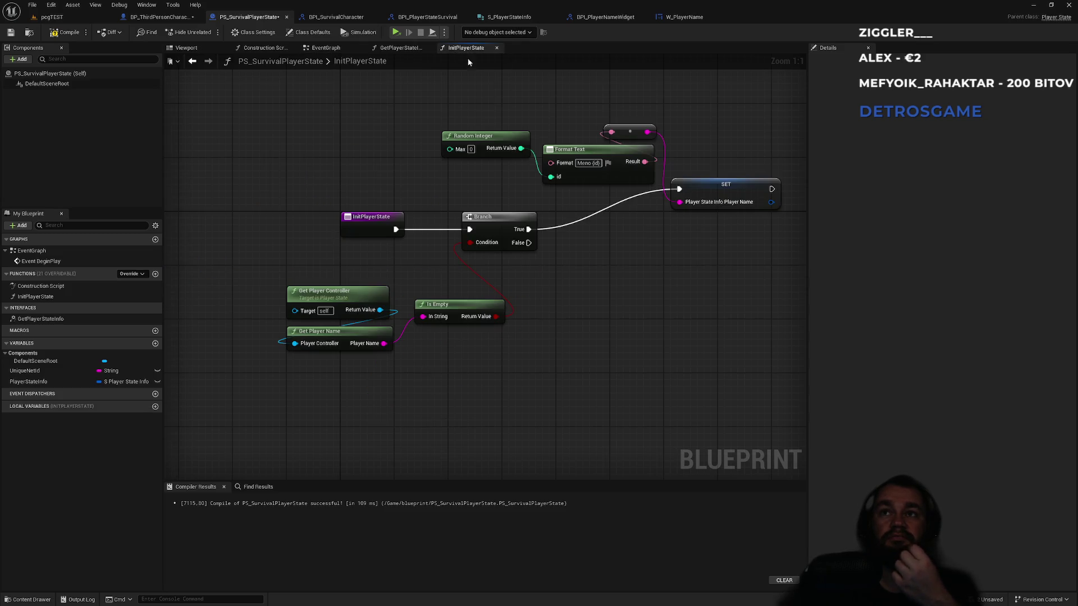
click(736, 196)
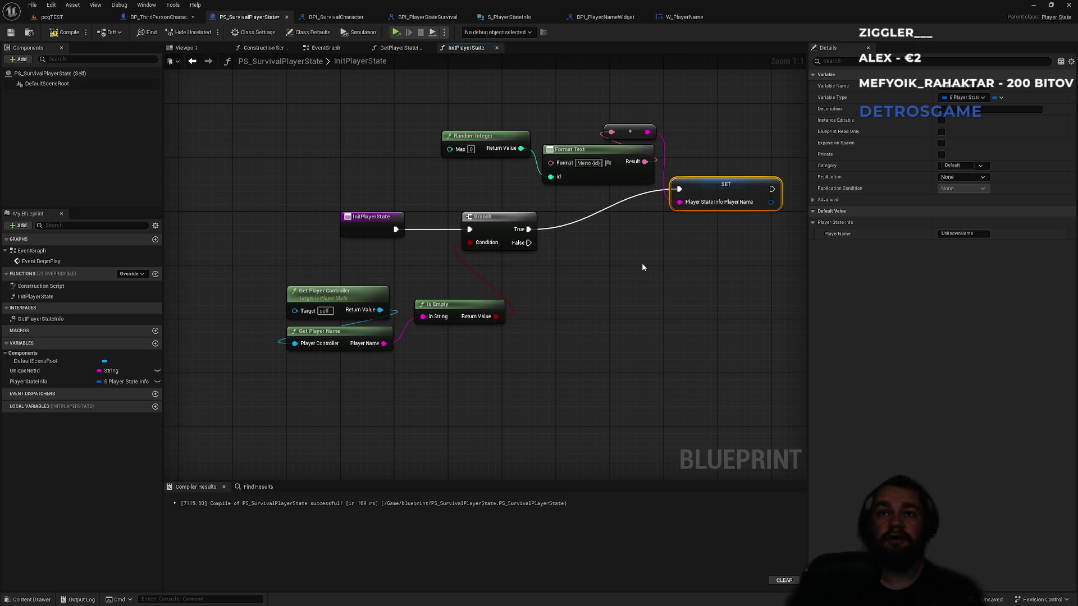
key(ctrl+c)
key(ctrl+v)
mouse_move(528, 243)
mouse_down()
mouse_move(646, 284)
mouse_move(638, 270)
mouse_move(671, 275)
mouse_up()
mouse_move(384, 344)
mouse_down()
mouse_move(481, 356)
mouse_move(674, 273)
mouse_up()
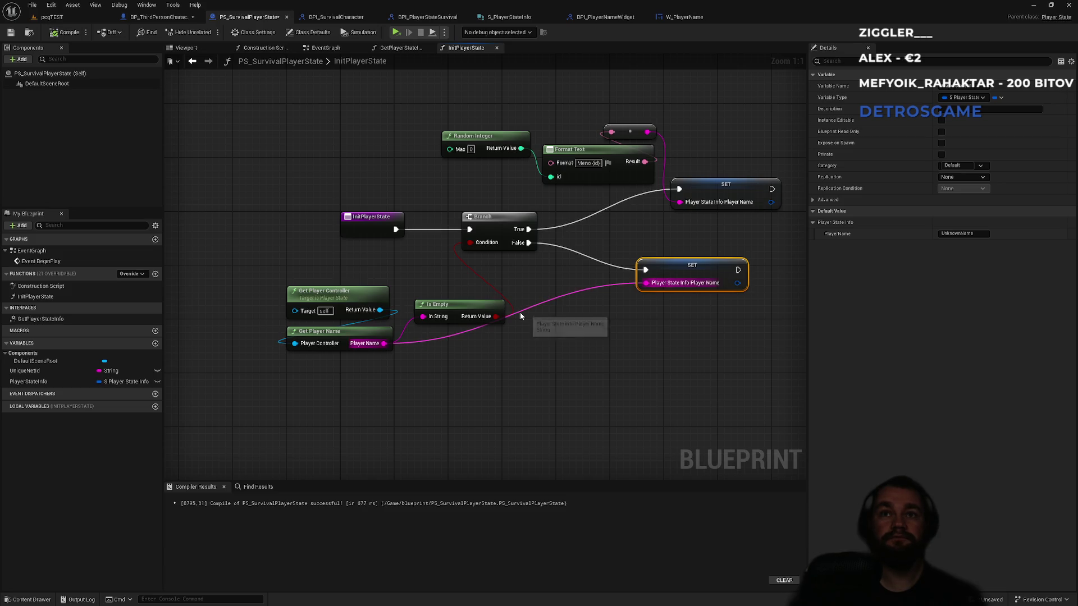
Step: Tidy the Is Empty, Branch and player-name lookup nodes in InitPlayerState
drag(447, 308, 436, 295)
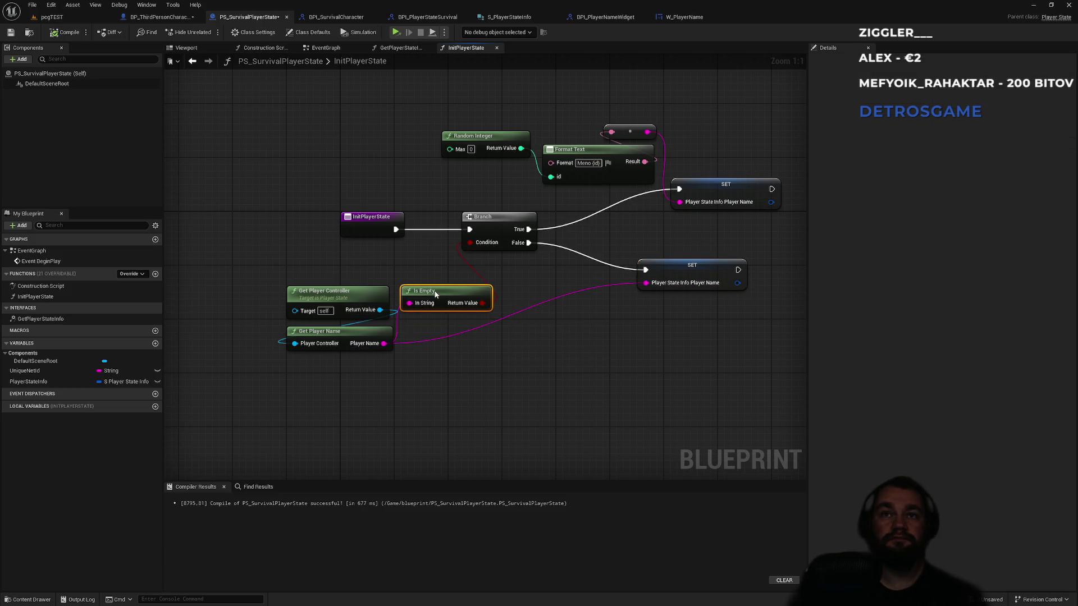
drag(485, 213, 525, 214)
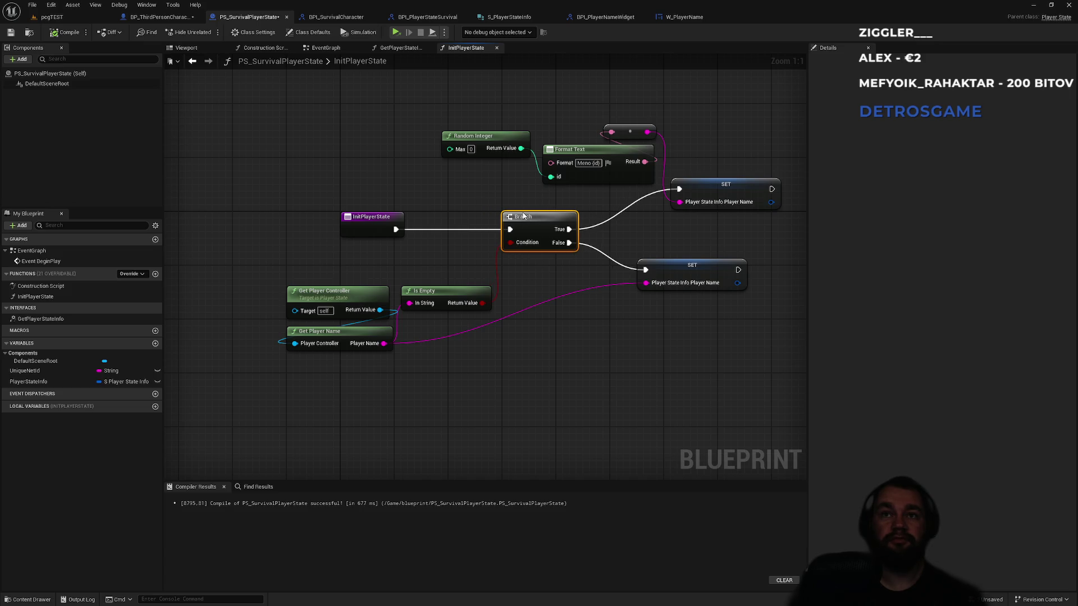
mouse_move(249, 288)
mouse_down()
mouse_move(396, 351)
mouse_move(284, 308)
mouse_move(426, 337)
mouse_up()
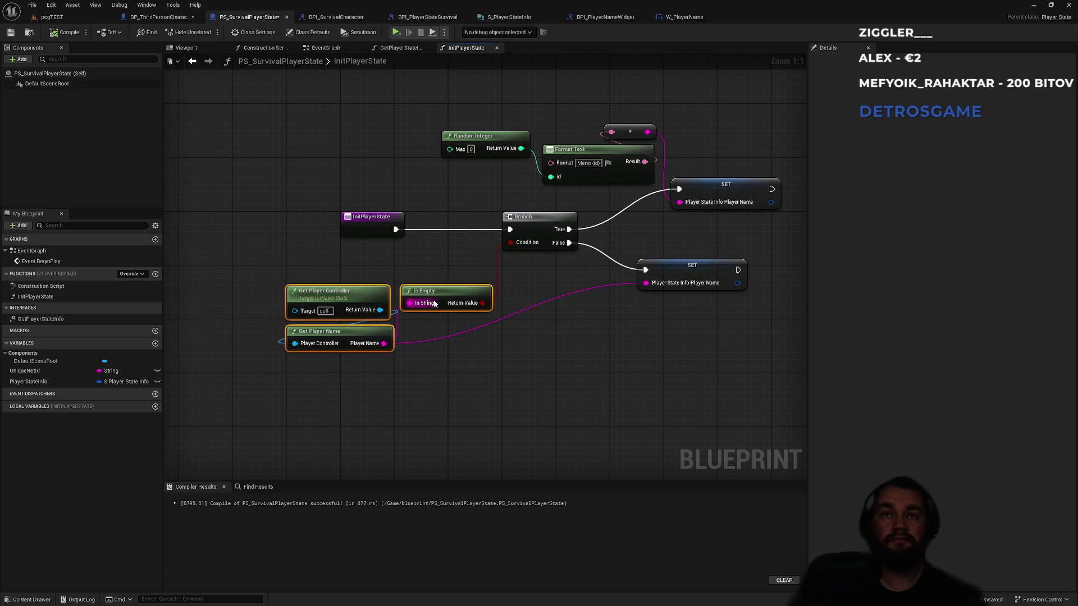
drag(437, 293, 424, 293)
click(440, 262)
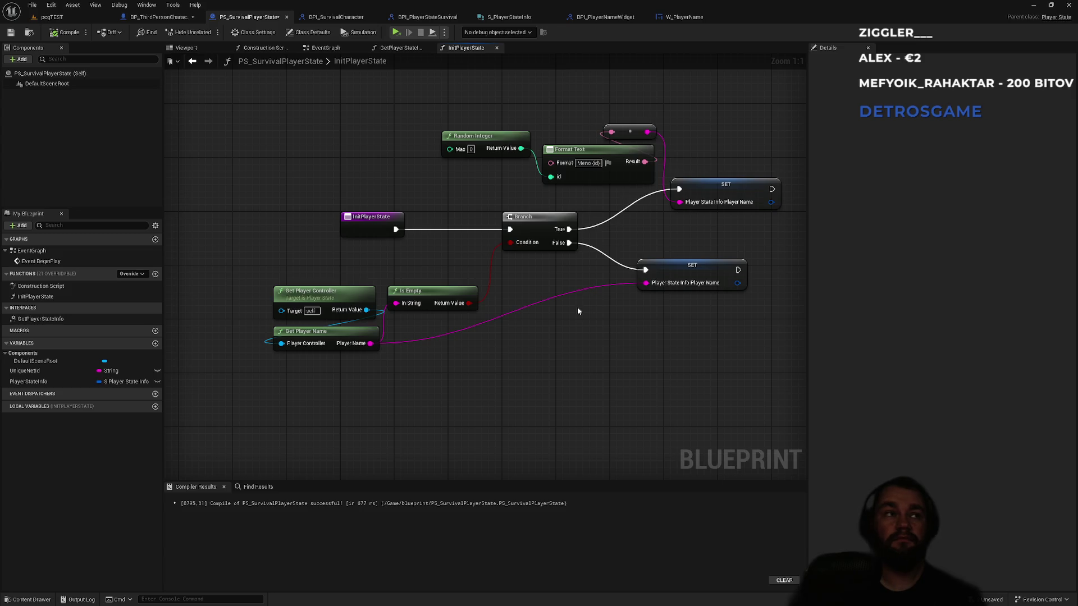
Step: Compile and save the player state blueprint, then return to its EventGraph
key(F7)
key(ctrl+shift+s)
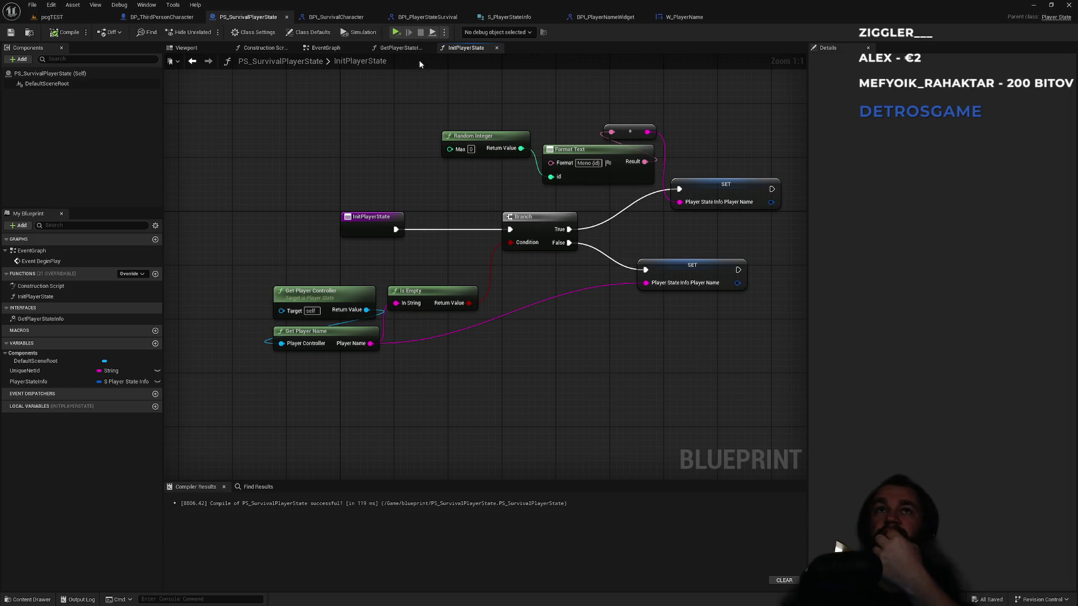
click(399, 47)
click(461, 49)
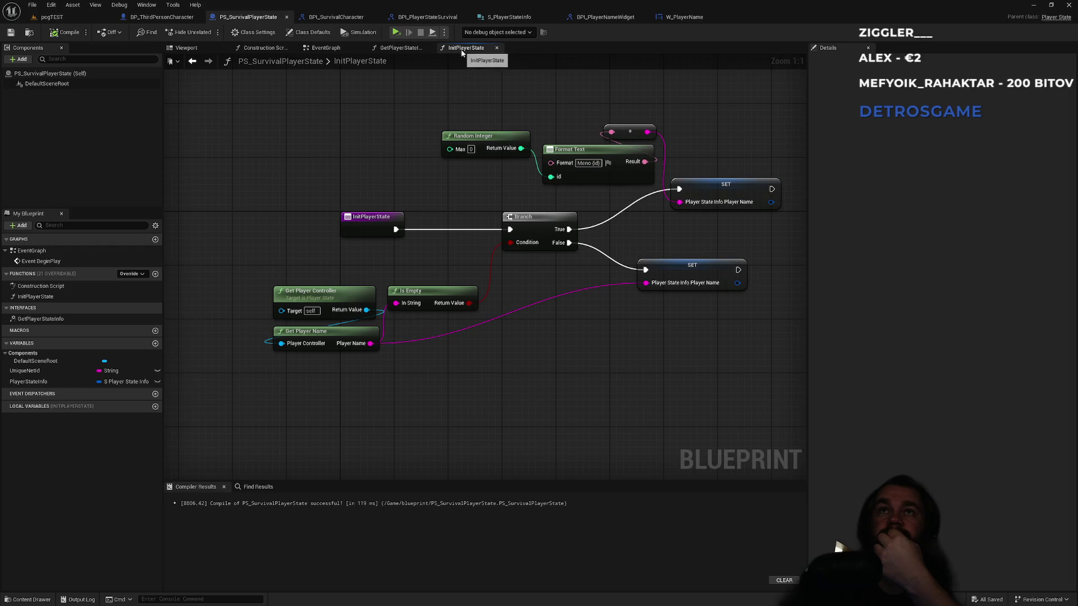
click(334, 49)
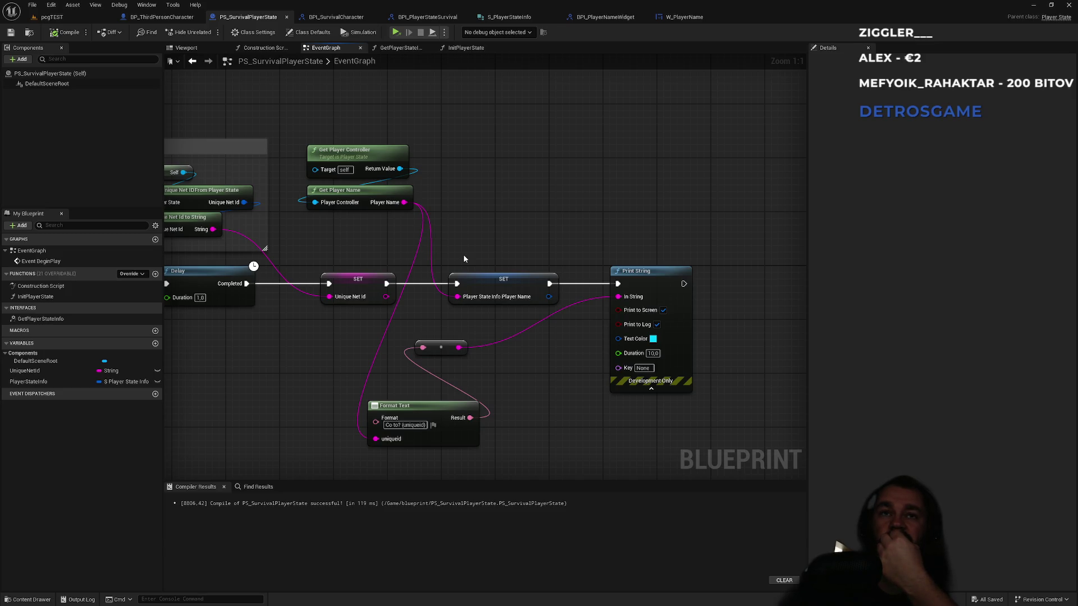
Step: Delete the second SET, Print String, Format Text, reroute and player-name nodes from the EventGraph
drag(463, 258, 680, 321)
key(Delete)
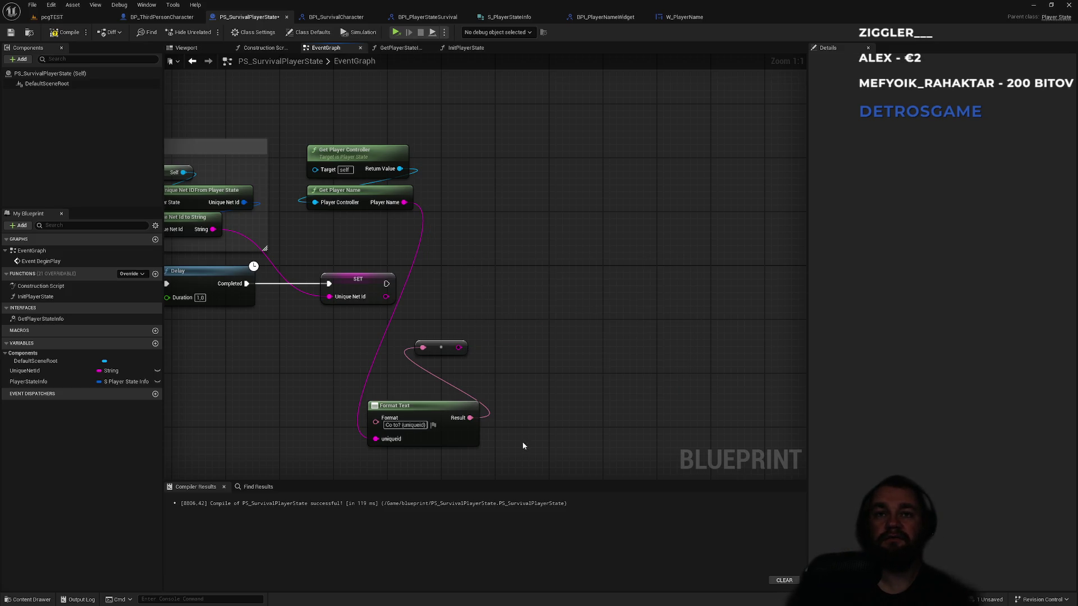
drag(482, 381, 457, 305)
key(Delete)
drag(430, 158, 306, 212)
key(Delete)
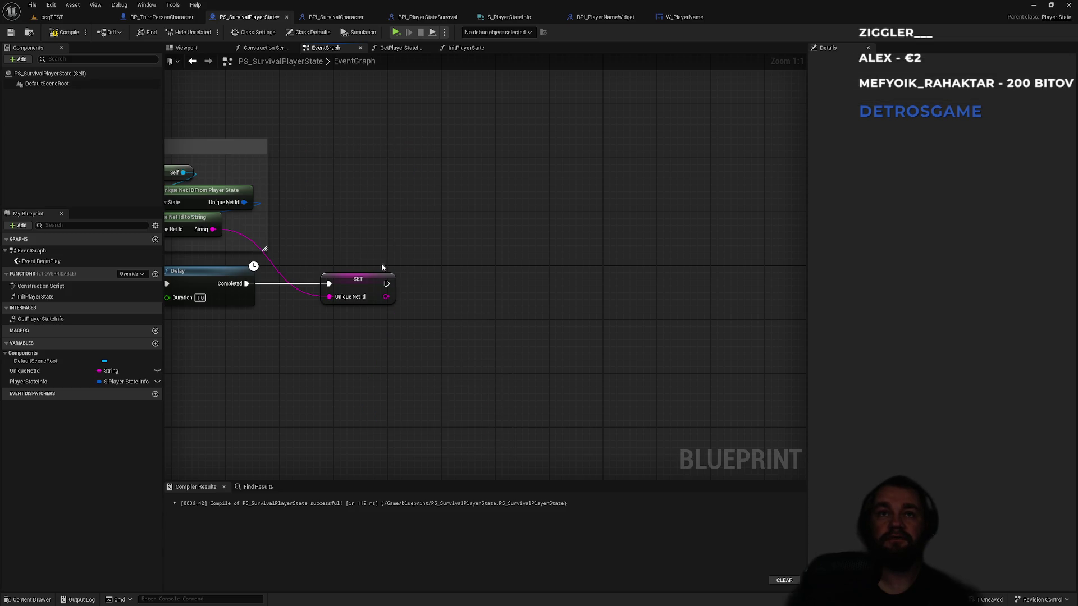
Step: Call Init Player State after the Unique Net Id SET, then compile and save
drag(386, 283, 460, 284)
text(init)
key(Return)
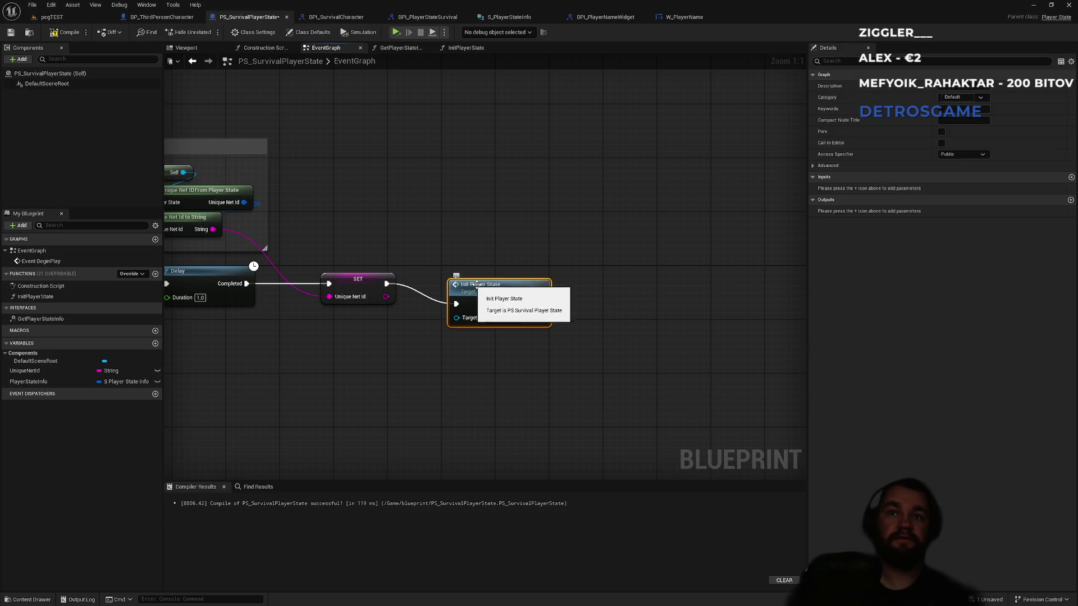
drag(476, 287, 456, 268)
click(456, 261)
click(67, 35)
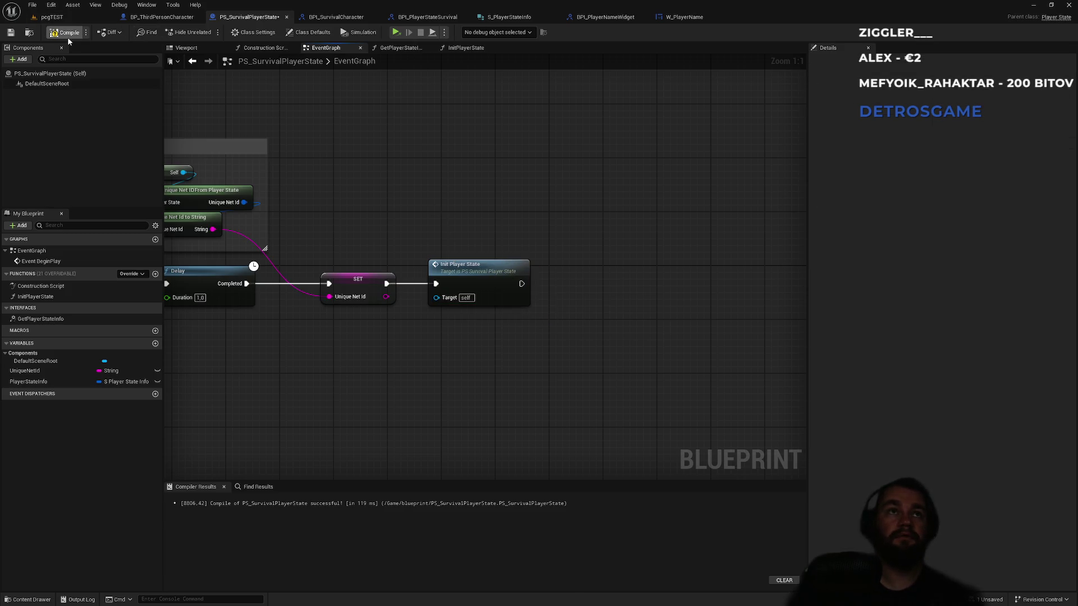
key(ctrl+s)
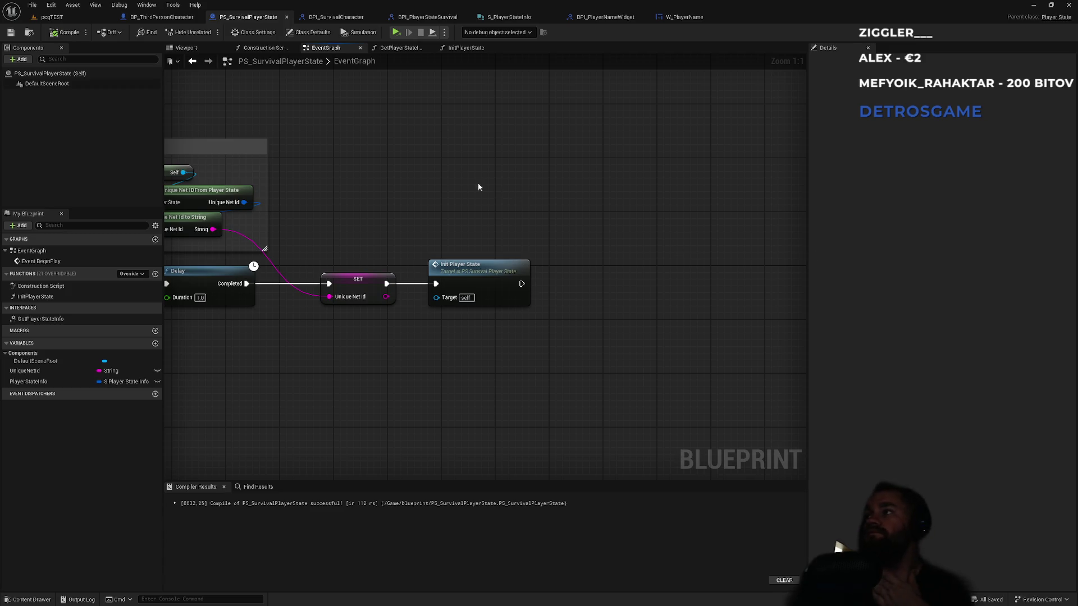
Step: Bring BP_ThirdPersonCharacter's ShowTag nodes into view and nudge the To Text (String) node up
click(163, 17)
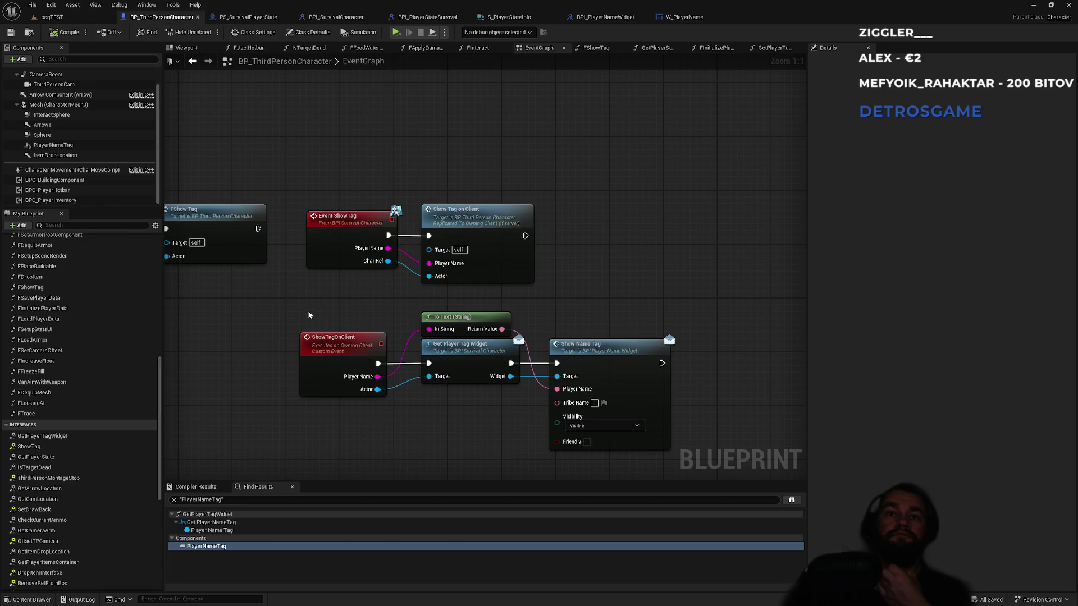
drag(490, 288, 167, 272)
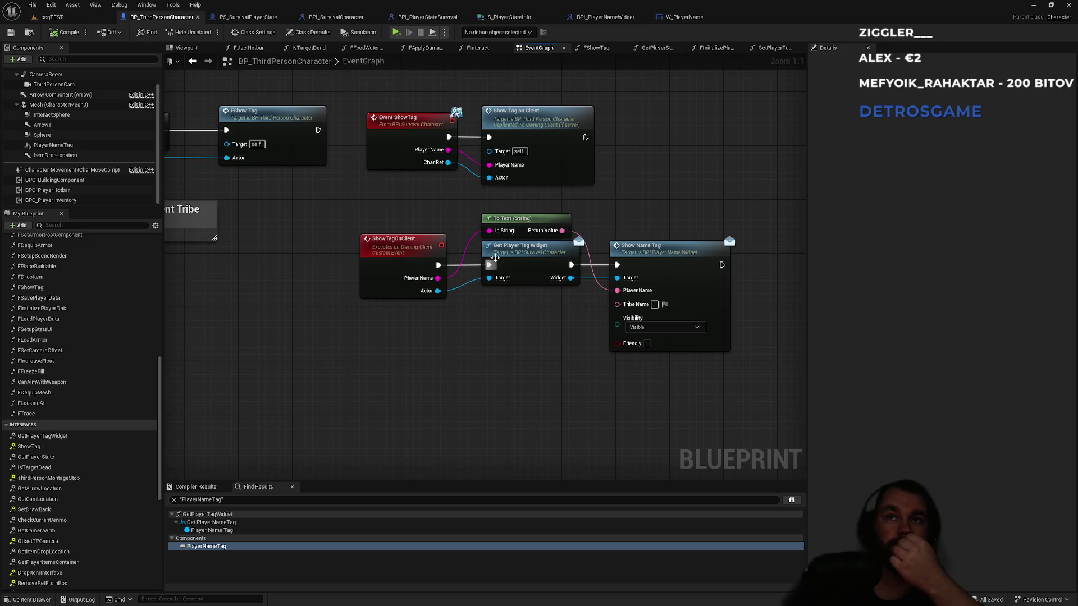
drag(518, 226, 518, 220)
click(607, 213)
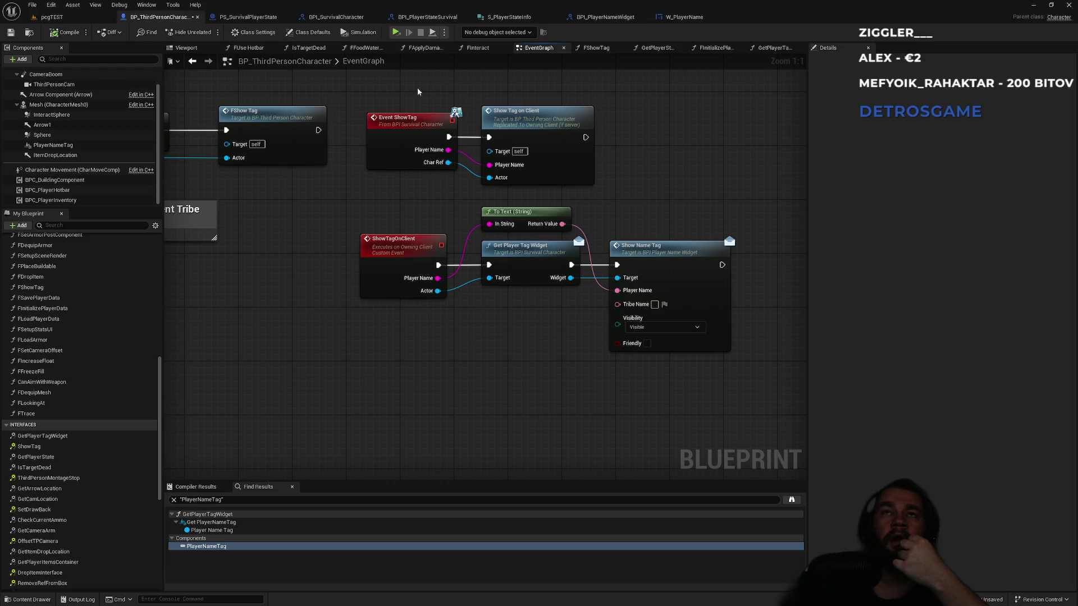
Step: Look through the PS_SurvivalPlayerState, BPI_PlayerNameWidget and W_PlayerName tabs, ending on W_PlayerName
click(248, 17)
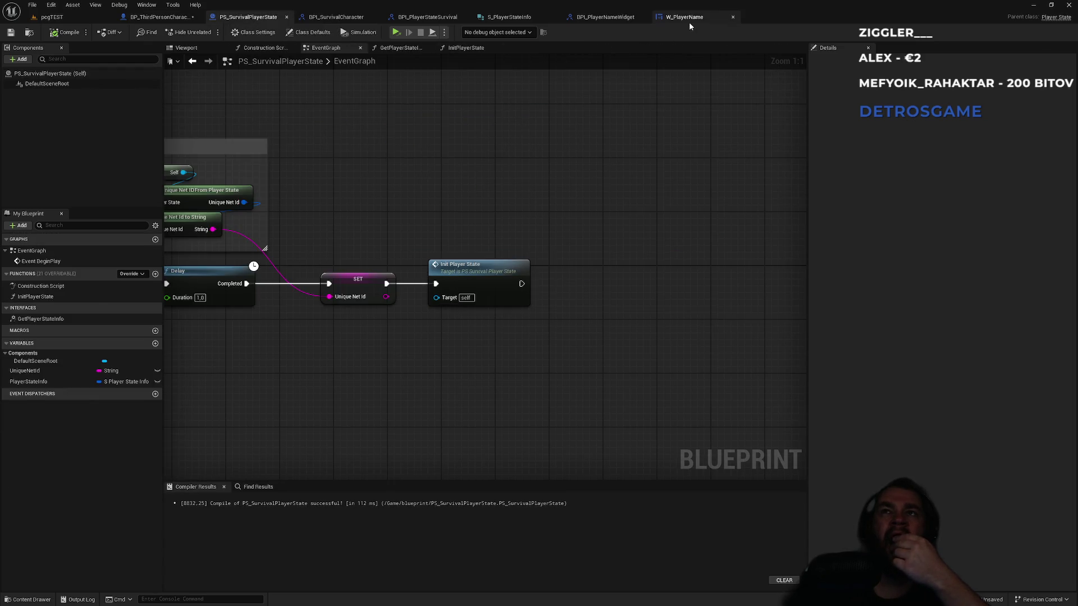
click(689, 21)
click(587, 20)
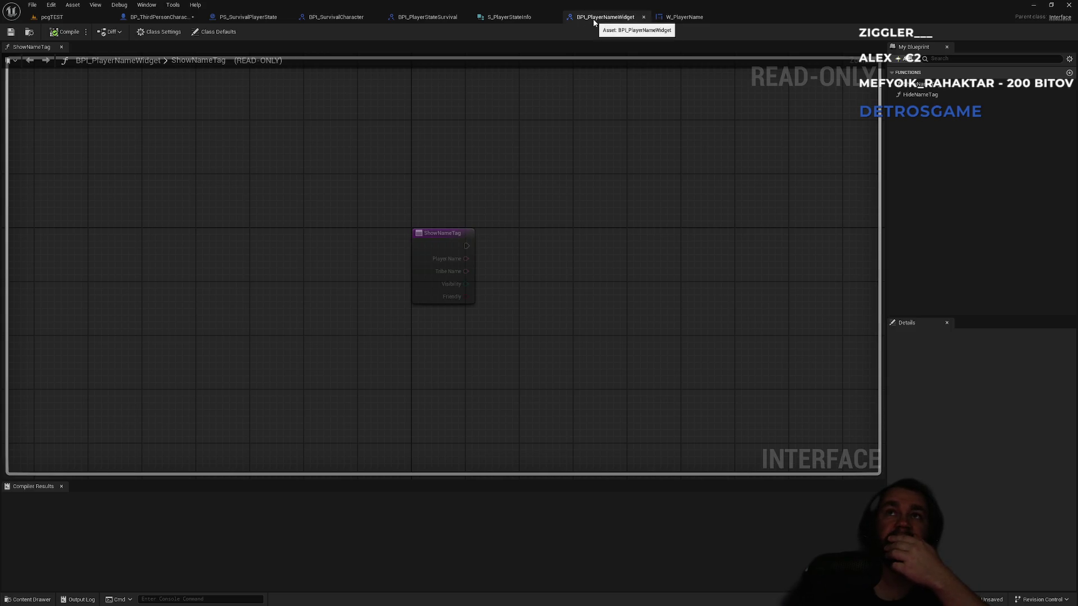
click(680, 16)
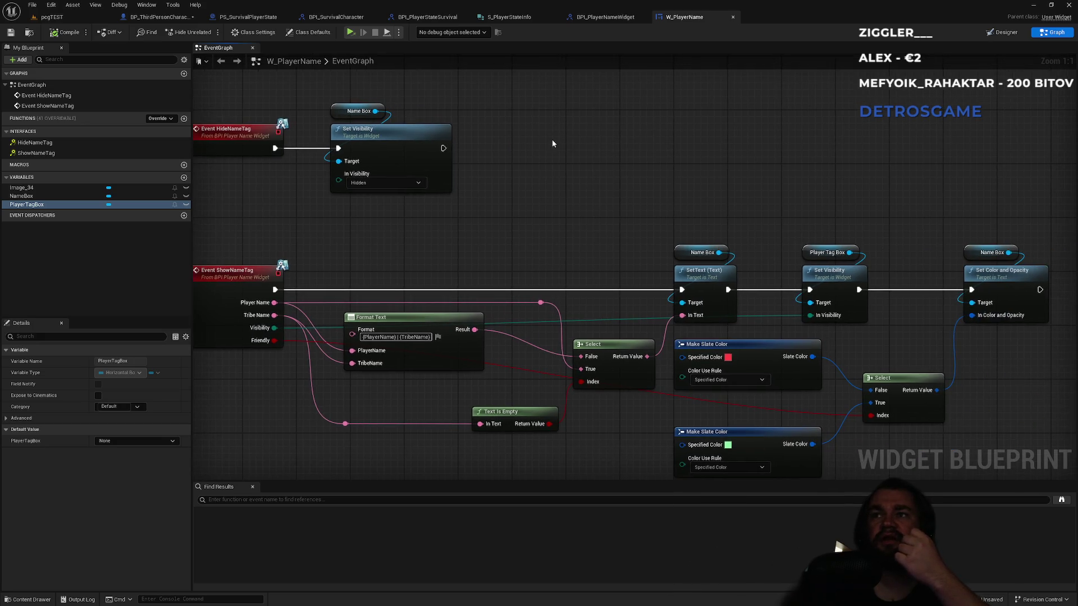
Step: Review W_PlayerName's Name Box and Set Visibility nodes, then switch to the S_PlayerStateInfo structure
drag(371, 98, 493, 189)
click(492, 267)
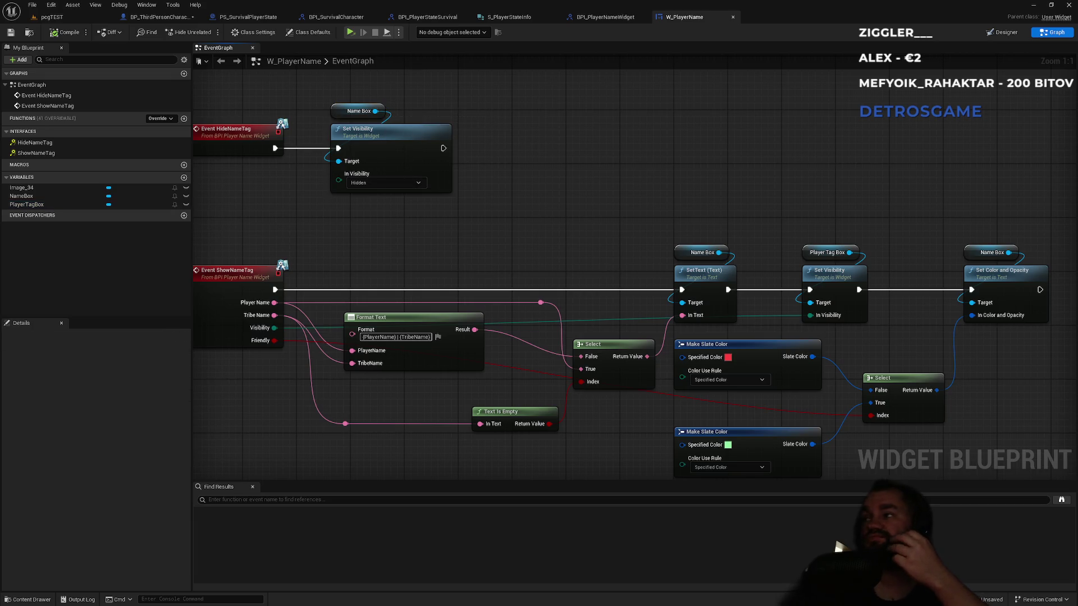
mouse_move(633, 199)
mouse_down()
mouse_move(561, 193)
mouse_move(688, 228)
mouse_move(558, 224)
mouse_move(652, 224)
mouse_move(583, 31)
mouse_up()
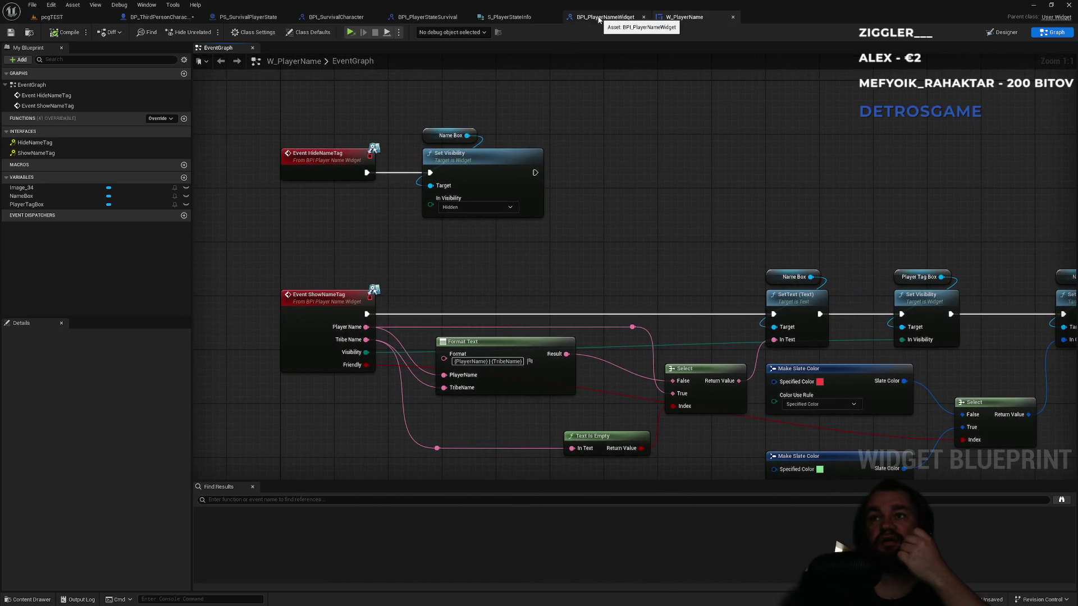
drag(695, 215, 595, 194)
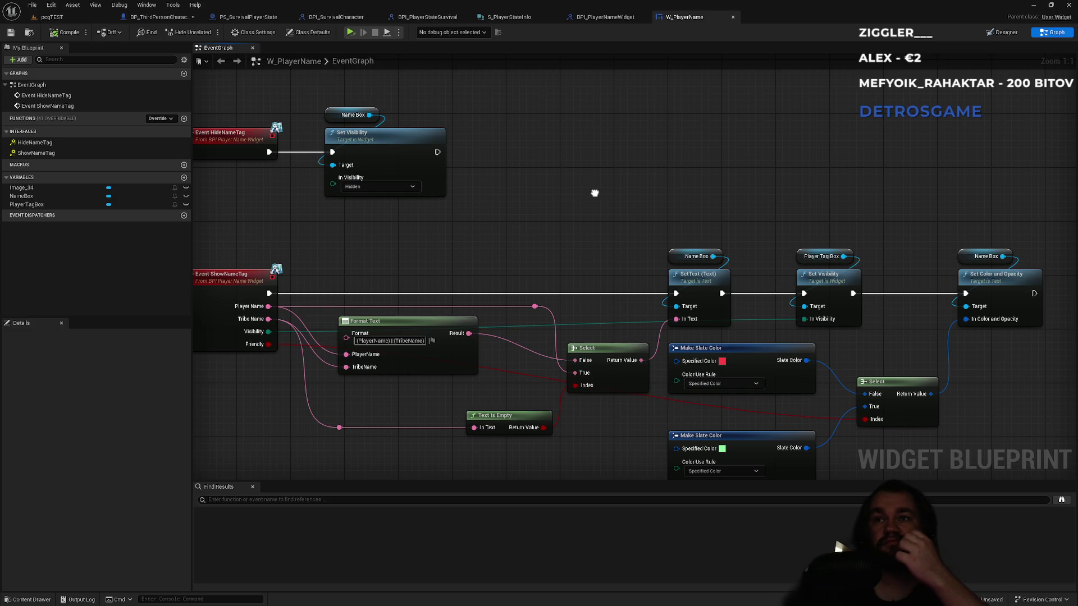
drag(595, 193, 607, 198)
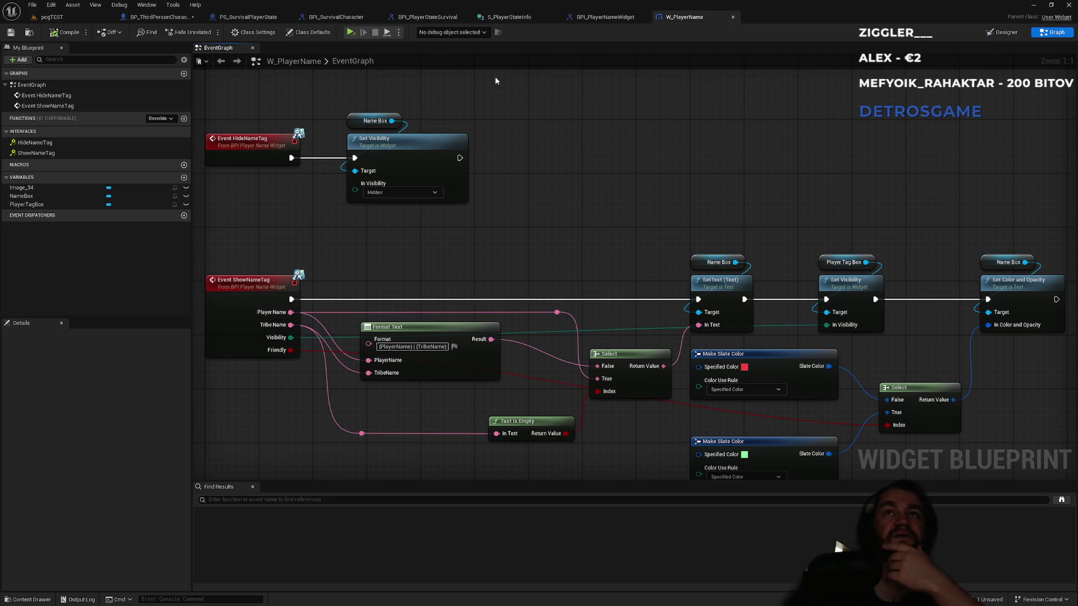
click(512, 18)
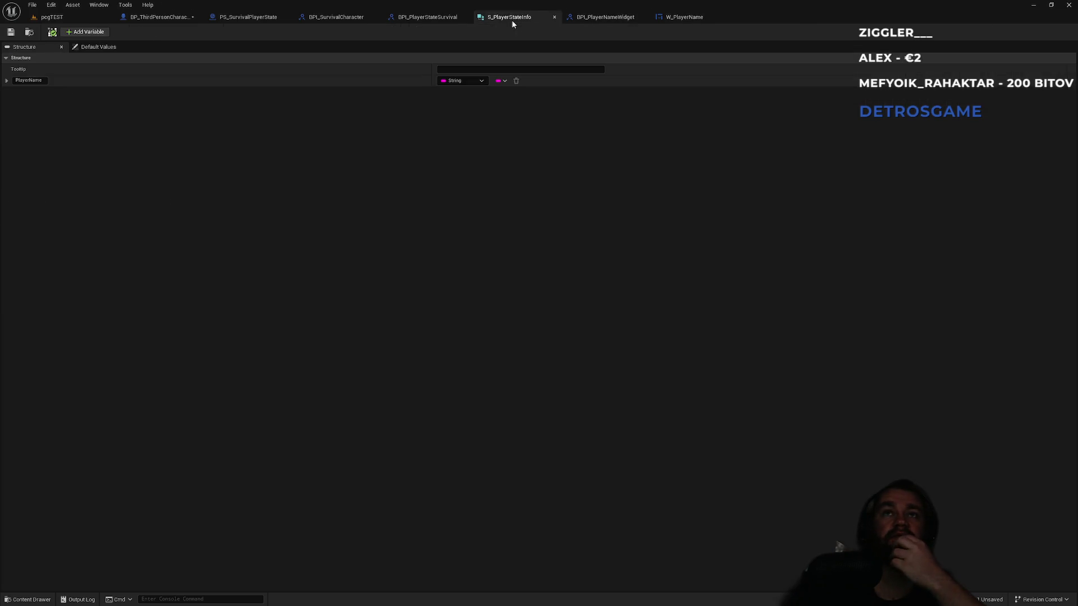
Step: Browse the BPI_PlayerStateSurvival, BPI_SurvivalCharacter and PS_SurvivalPlayerState tabs before reopening BP_ThirdPersonCharacter
click(443, 19)
click(337, 16)
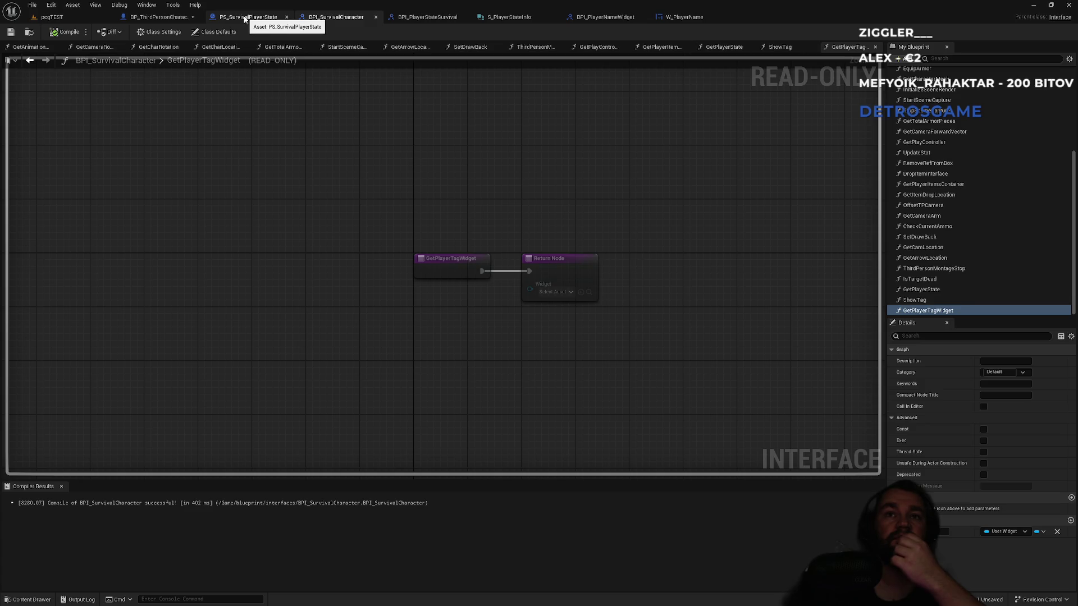
click(246, 18)
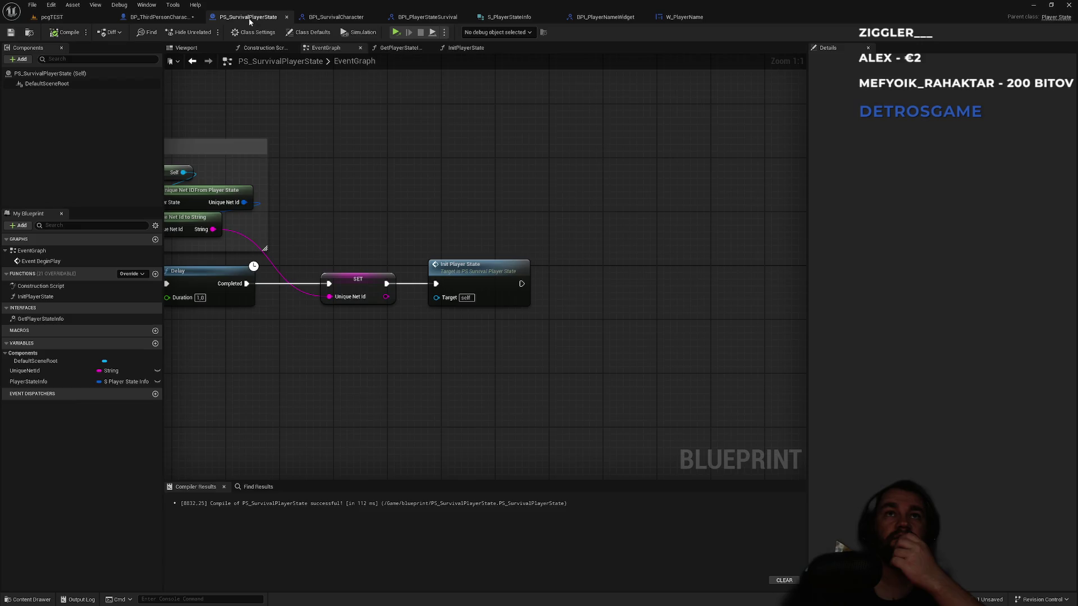
click(330, 19)
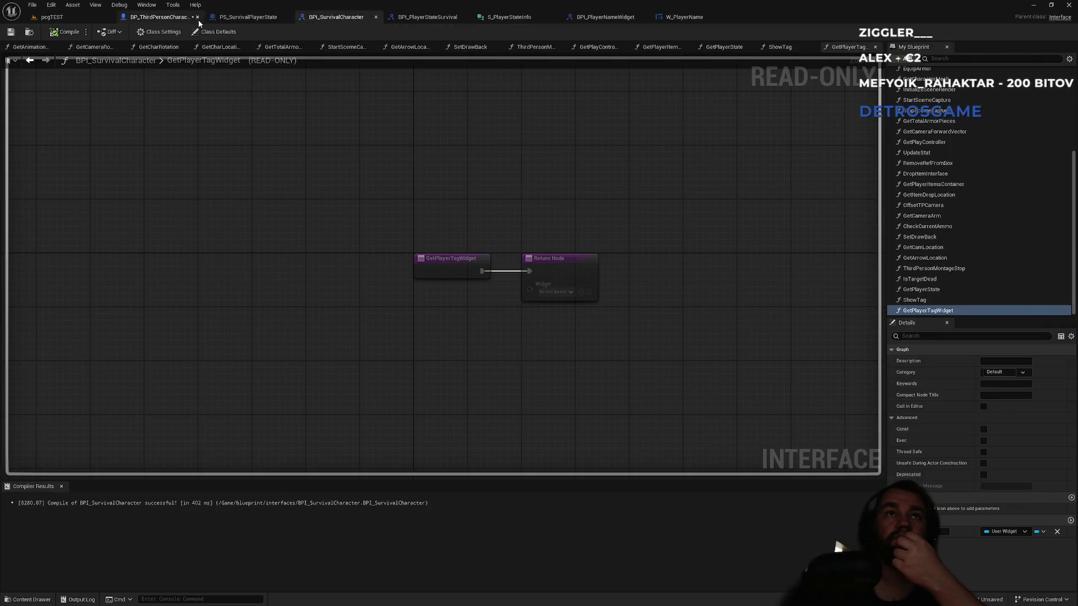
click(168, 22)
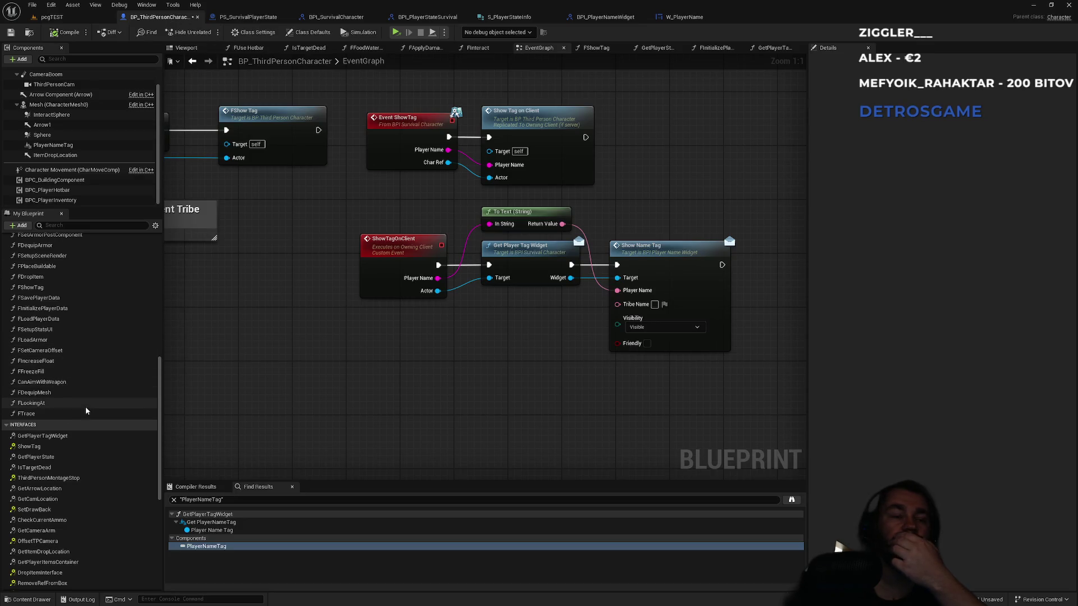
Step: Check the GetPlayerTagWidget function, then pan the EventGraph to the sphere overlap events
scroll(85, 406, down, 5)
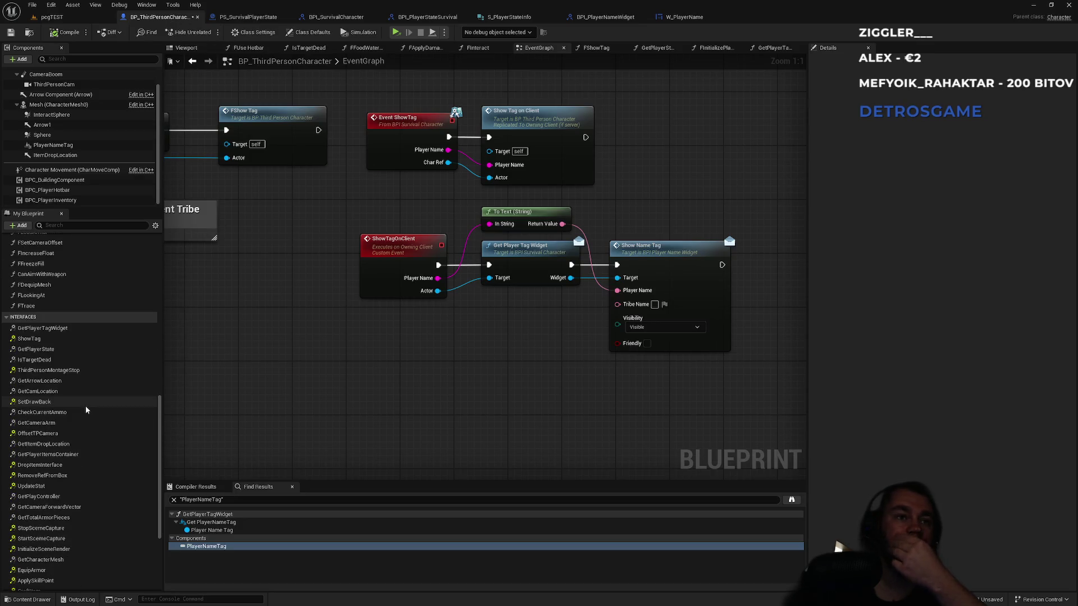
double_click(53, 329)
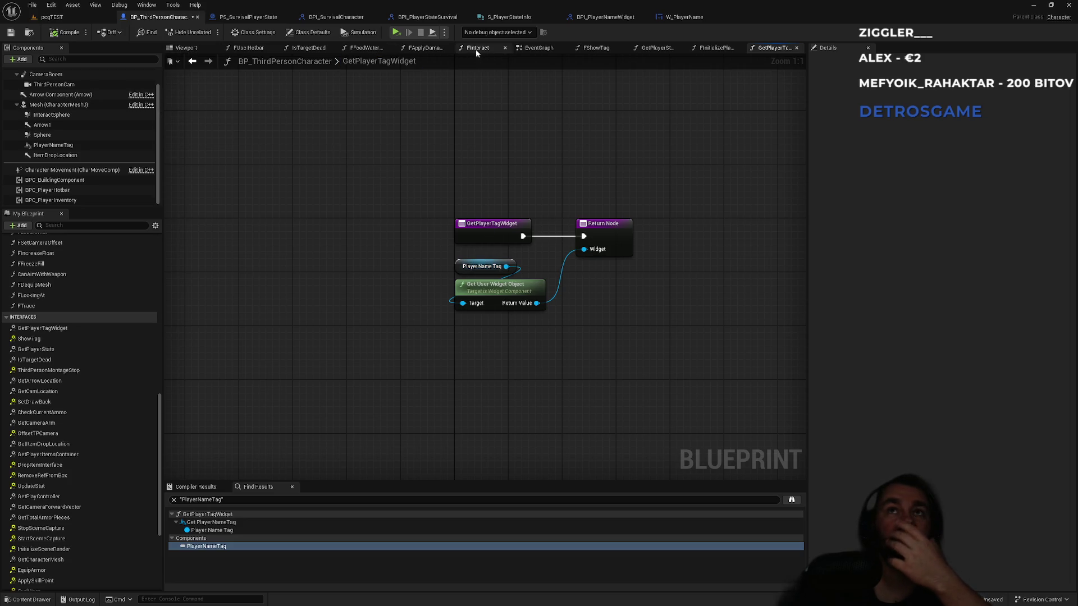
click(523, 49)
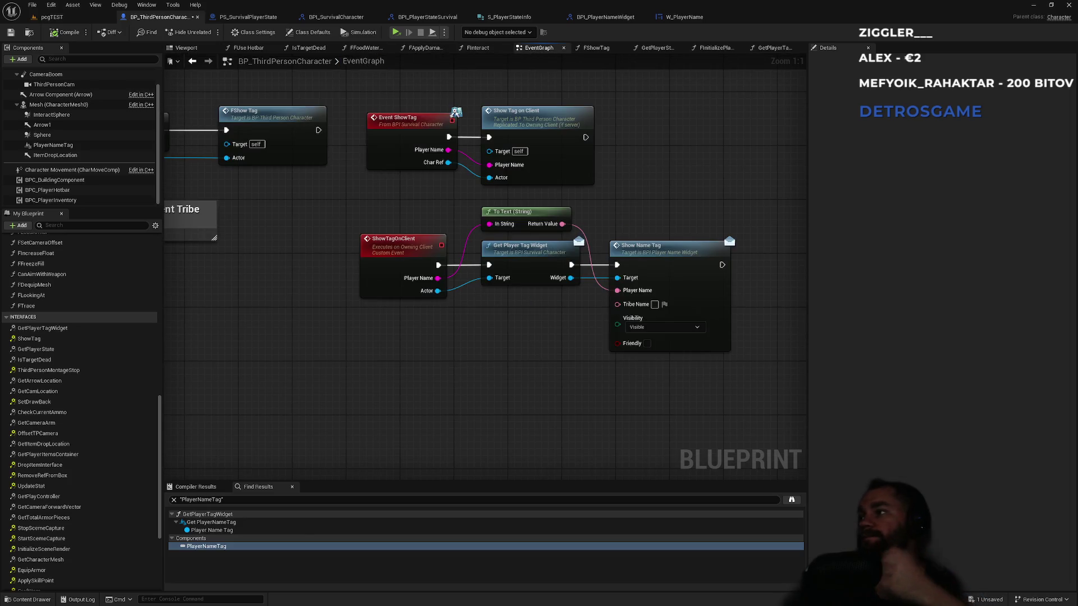
mouse_move(385, 358)
mouse_down()
mouse_move(656, 351)
mouse_move(510, 310)
mouse_up()
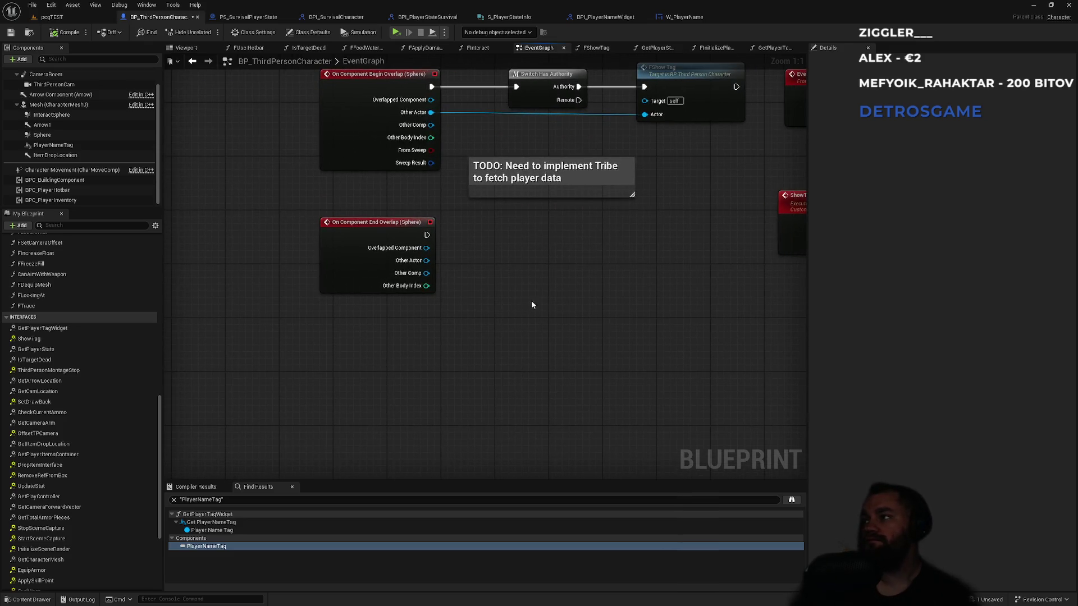
Step: Paste a Switch Has Authority node beside On Component End Overlap (Sphere) and wire the event into it
click(547, 78)
click(474, 265)
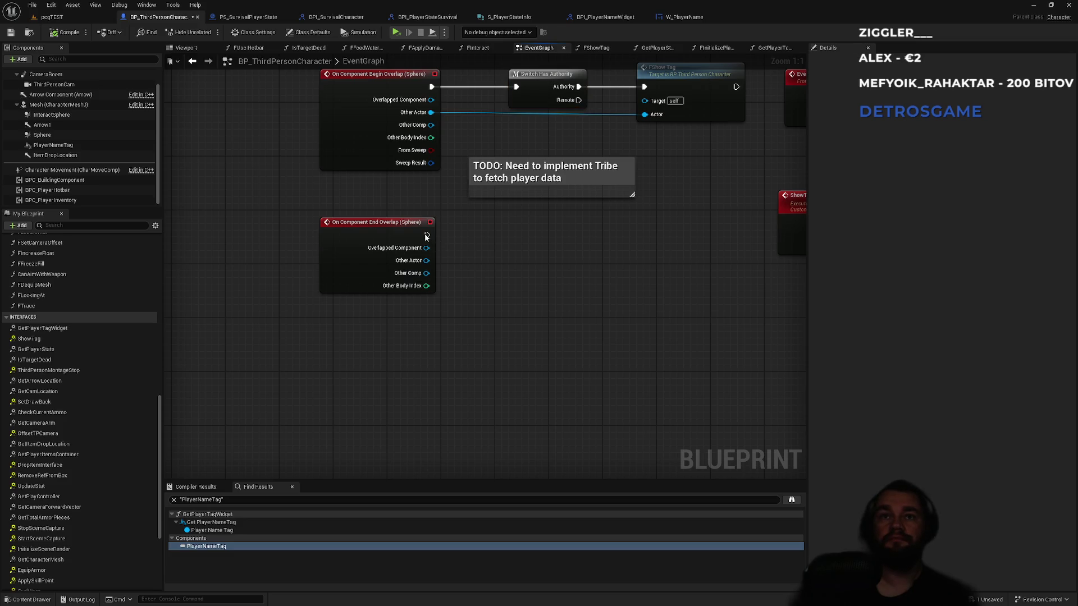
key(ctrl+v)
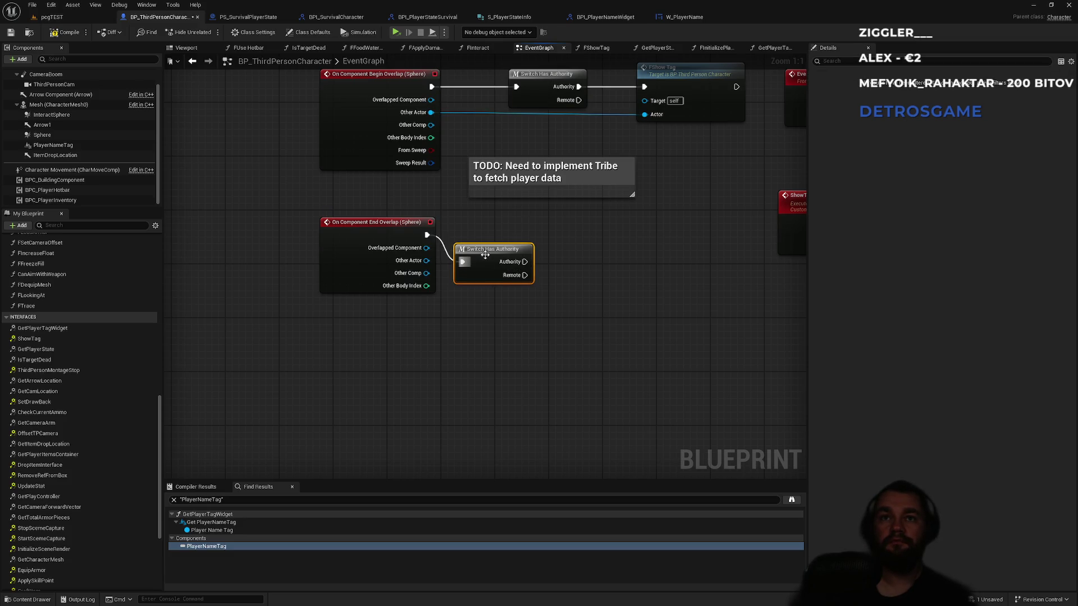
drag(427, 235, 476, 258)
drag(498, 258, 498, 234)
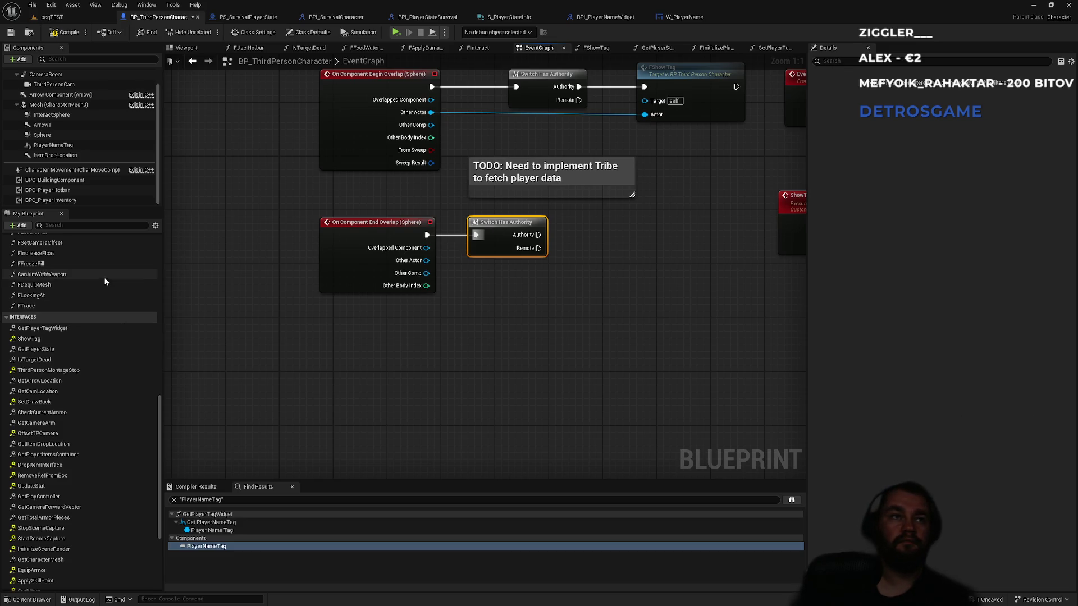
click(490, 318)
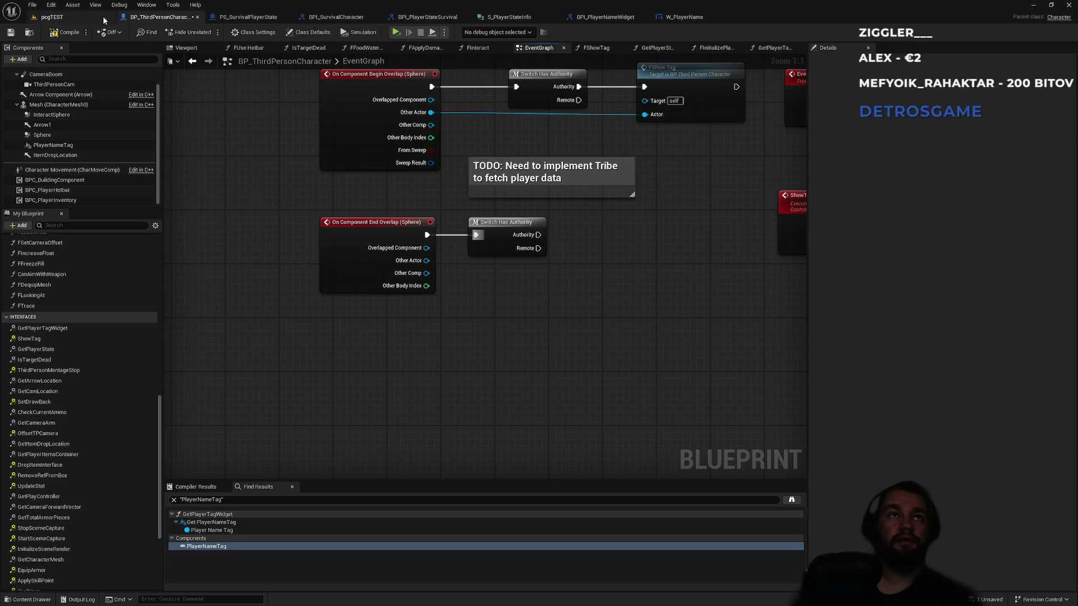
drag(272, 202, 312, 311)
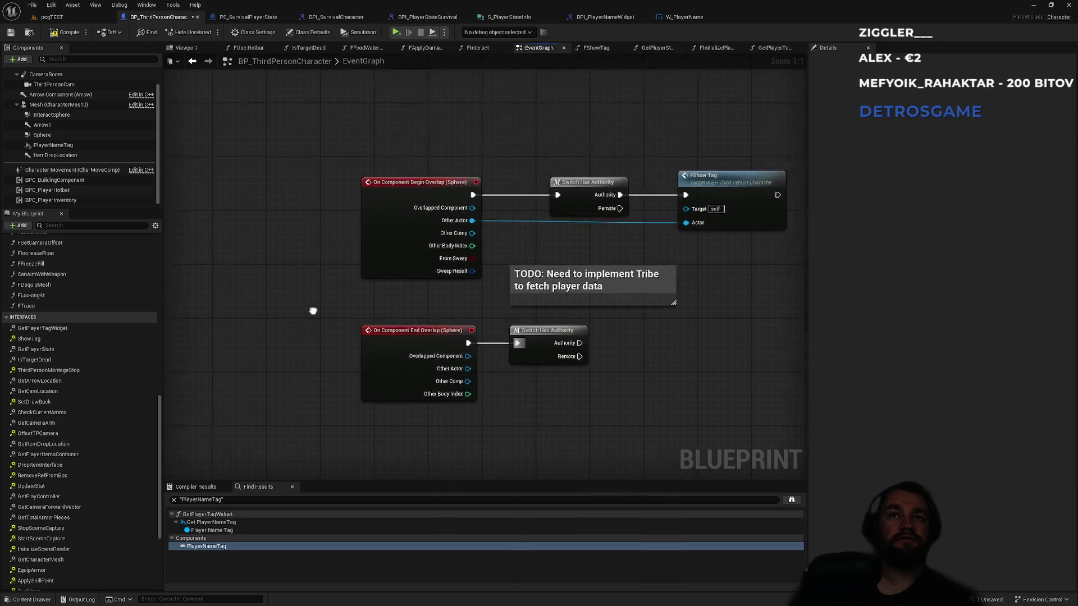
scroll(313, 311, down, 10)
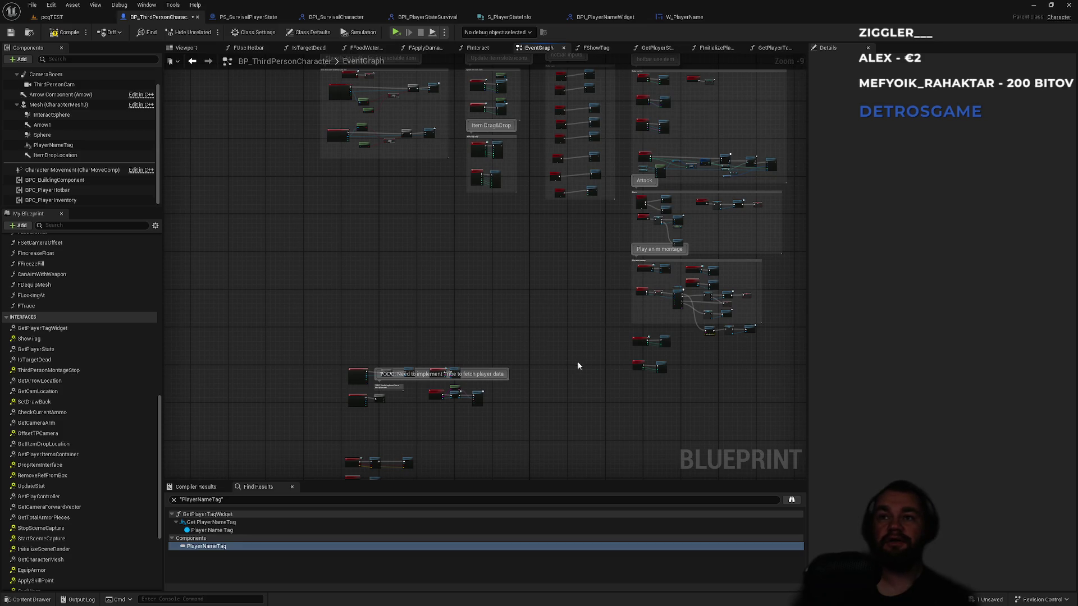
scroll(568, 223, up, 10)
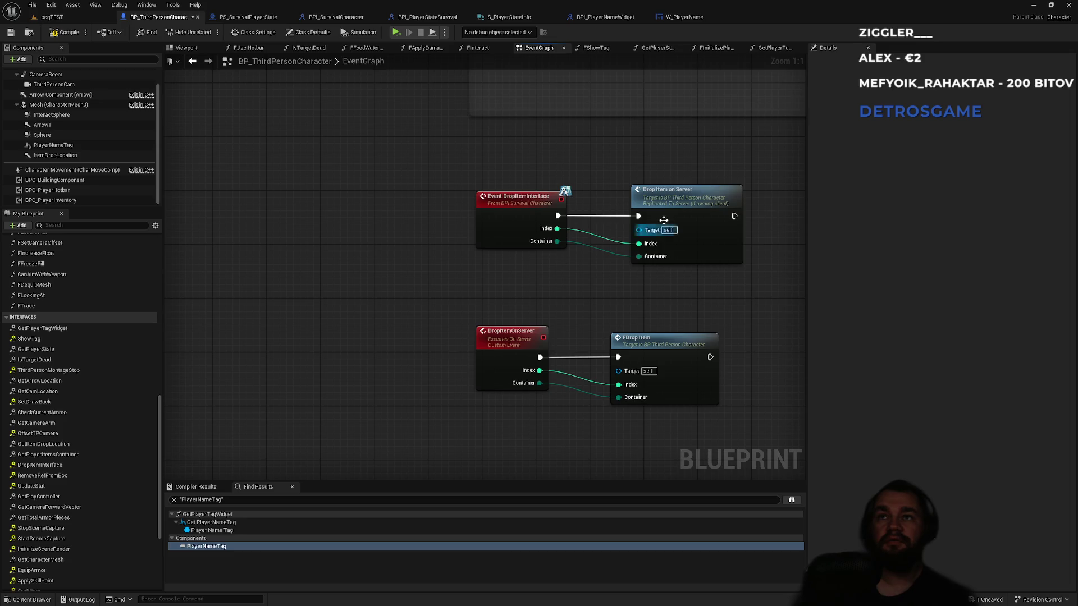
scroll(683, 306, down, 5)
drag(683, 306, 356, 296)
scroll(390, 302, down, 2)
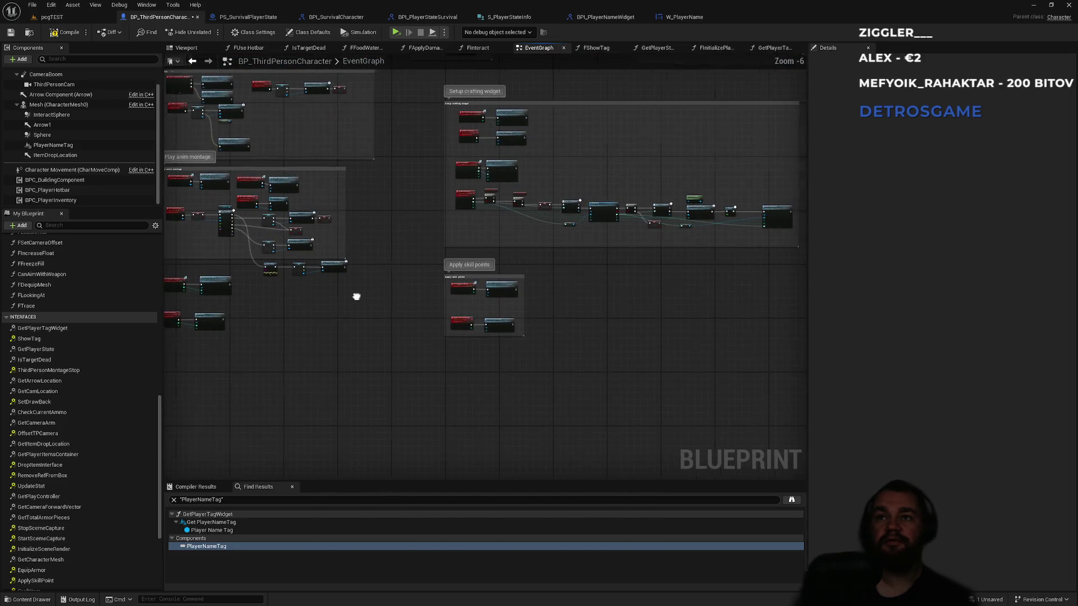
scroll(396, 212, up, 3)
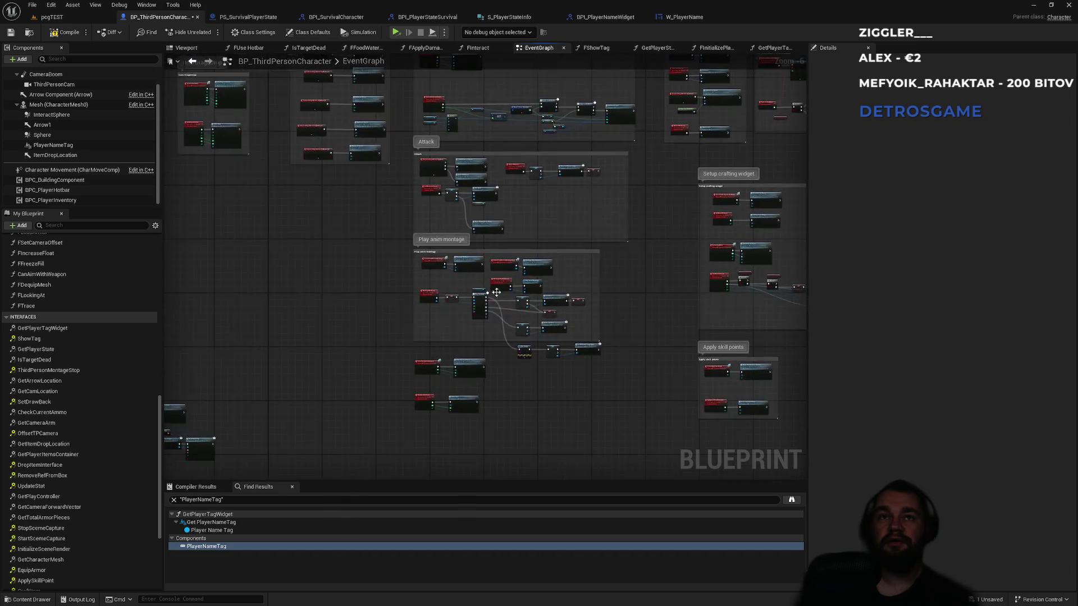
scroll(460, 215, down, 4)
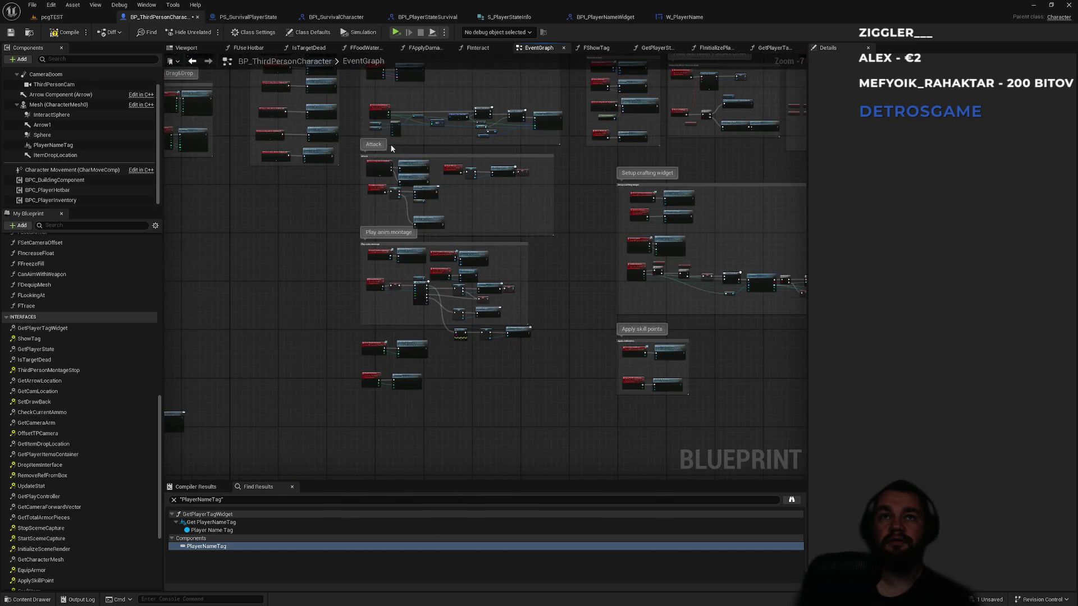
scroll(392, 148, up, 2)
scroll(375, 154, down, 3)
scroll(556, 190, up, 2)
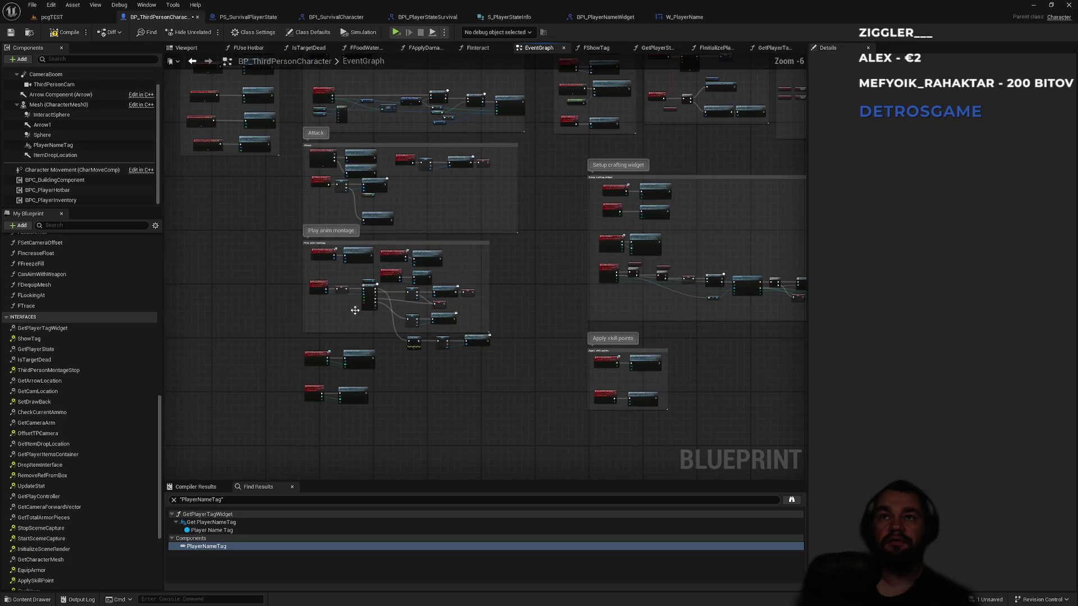
scroll(252, 376, up, 4)
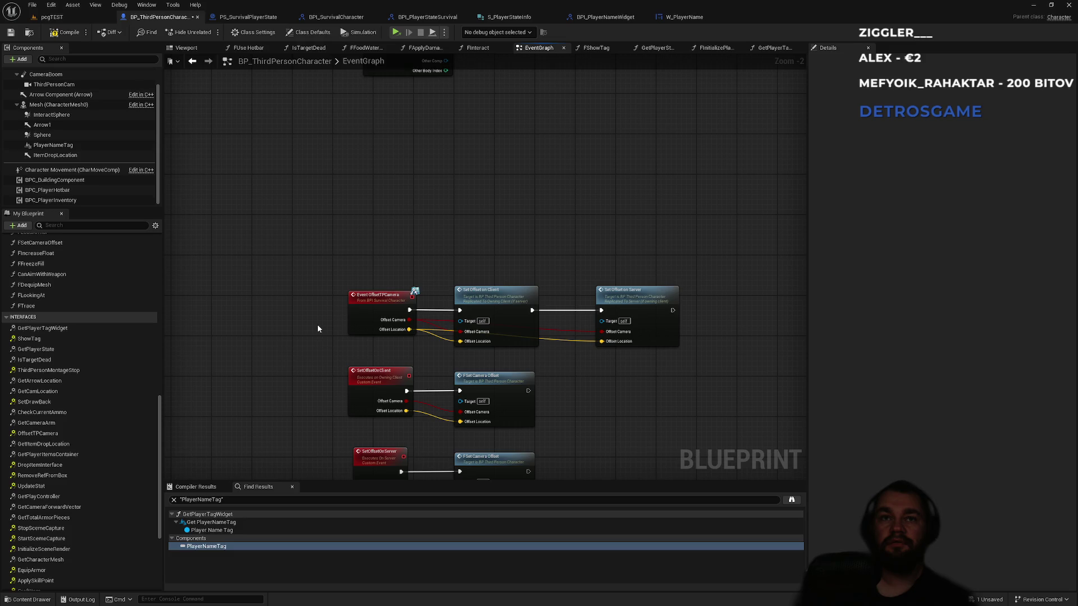
scroll(317, 325, down, 1)
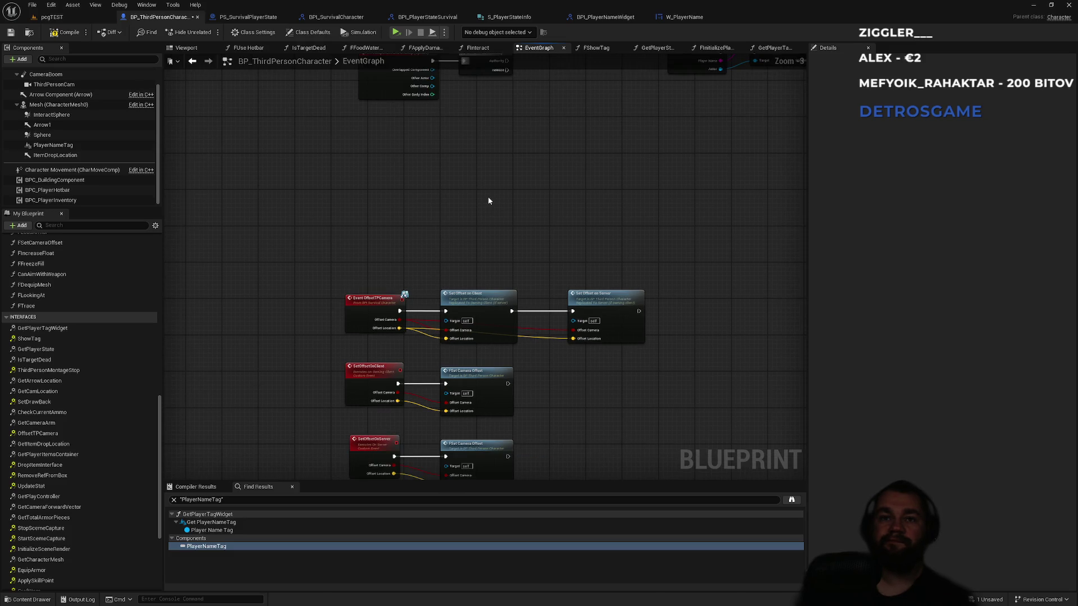
scroll(489, 219, down, 4)
drag(525, 212, 378, 384)
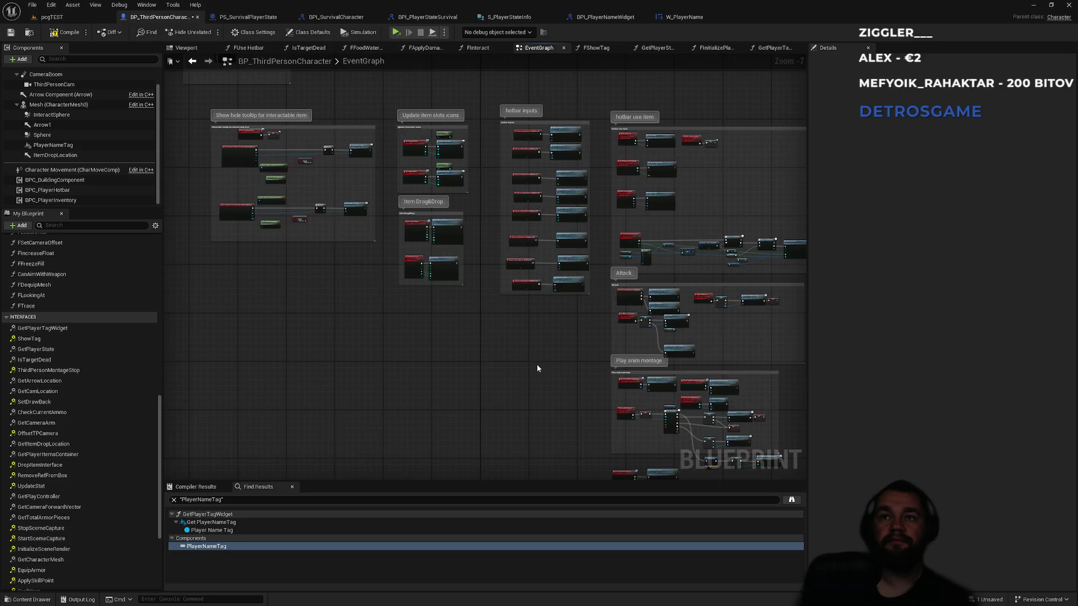
scroll(522, 388, up, 5)
scroll(485, 264, down, 3)
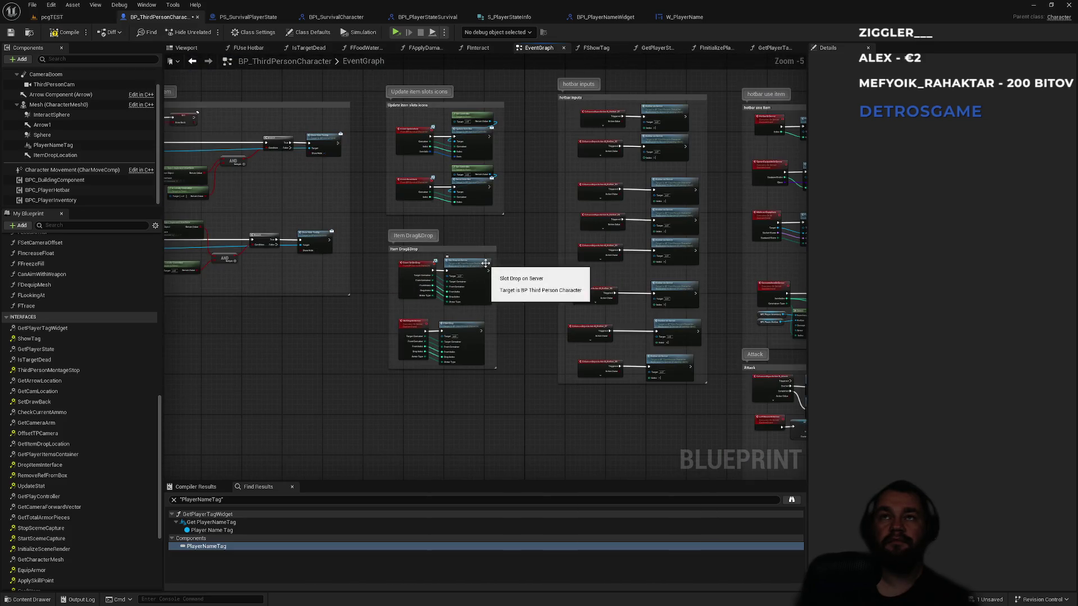
drag(539, 292, 276, 320)
scroll(387, 369, down, 3)
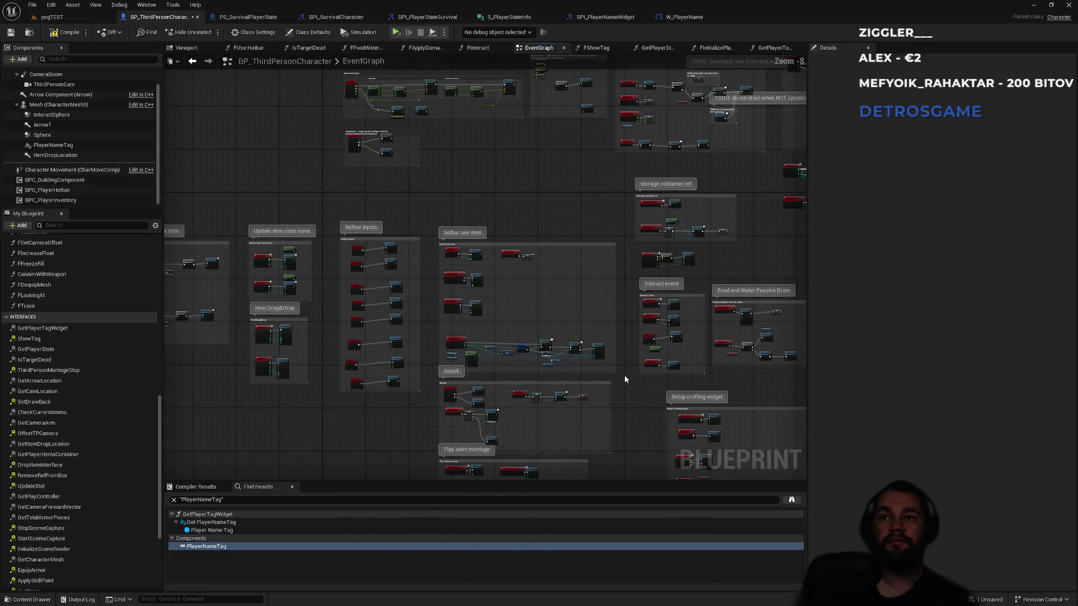
drag(413, 322, 226, 270)
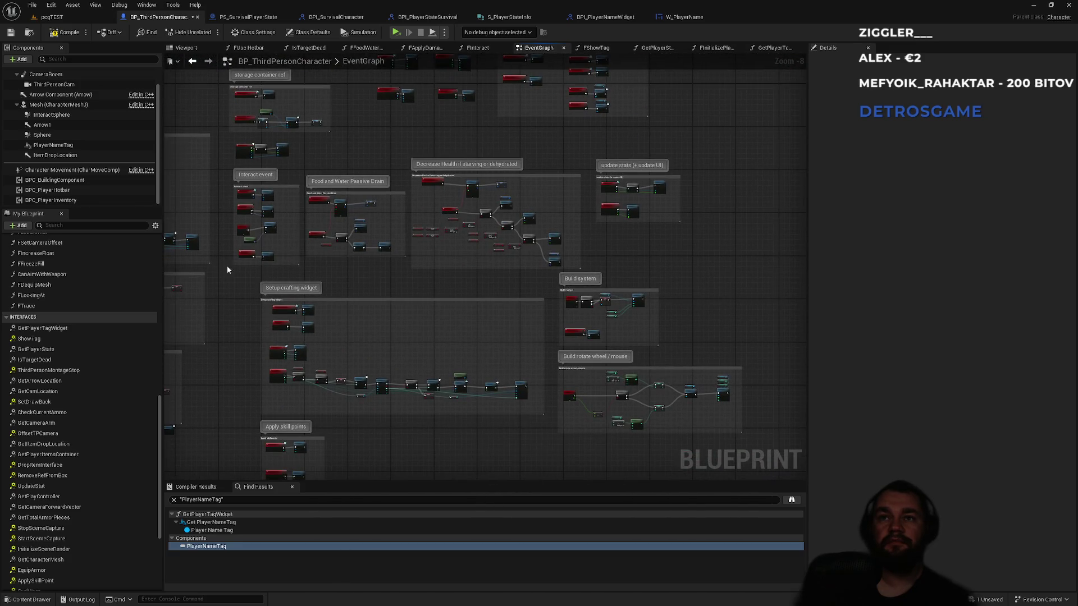
mouse_move(369, 304)
mouse_down()
mouse_move(421, 238)
mouse_move(451, 254)
mouse_move(416, 224)
mouse_move(391, 285)
mouse_up()
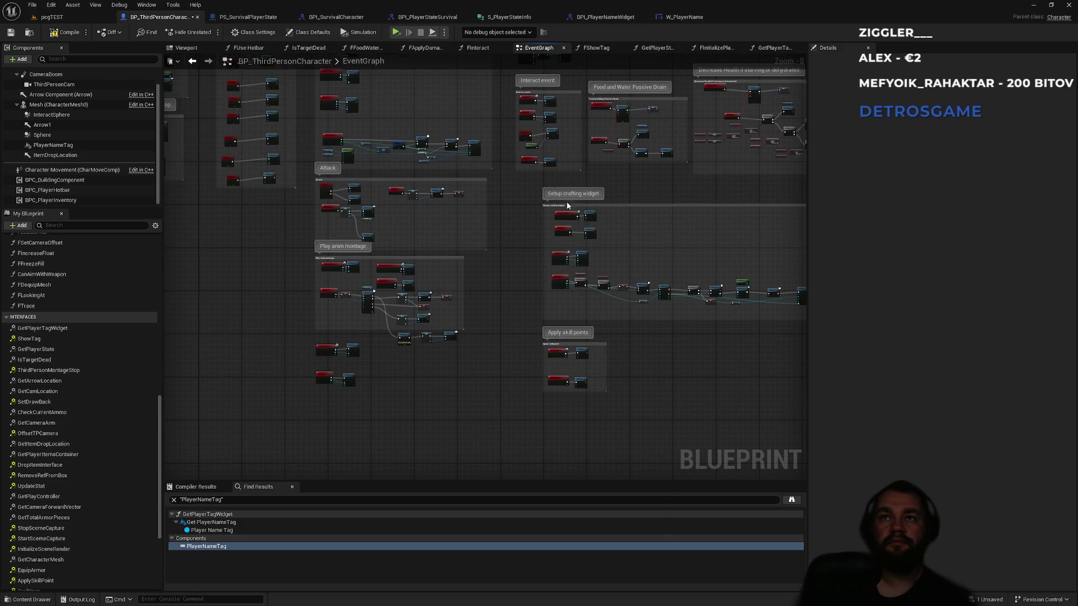
drag(567, 205, 381, 349)
scroll(610, 288, up, 2)
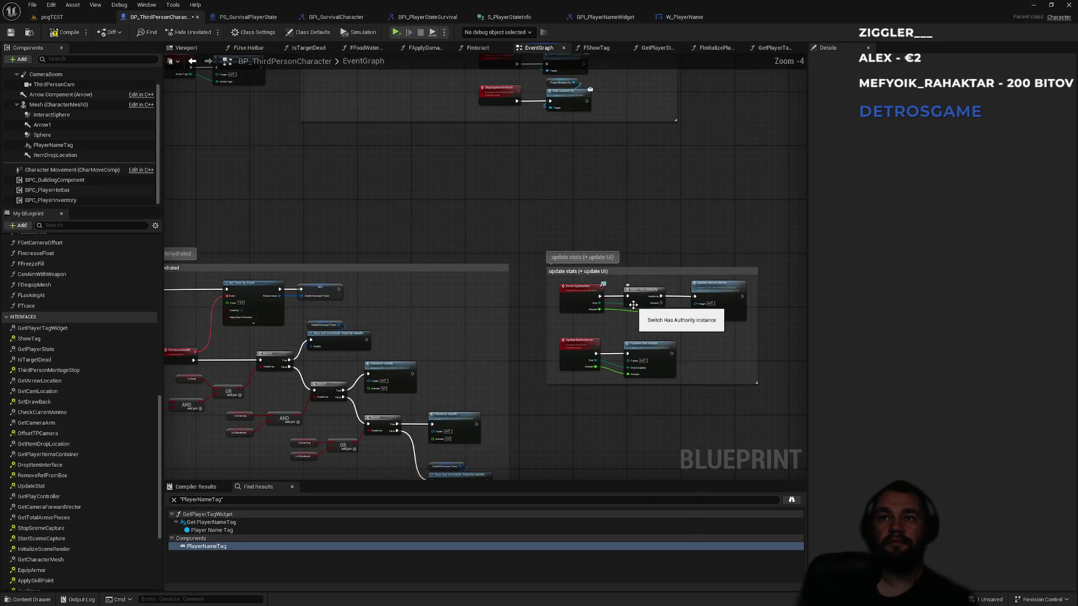
scroll(513, 258, down, 2)
drag(492, 232, 536, 296)
scroll(473, 280, up, 5)
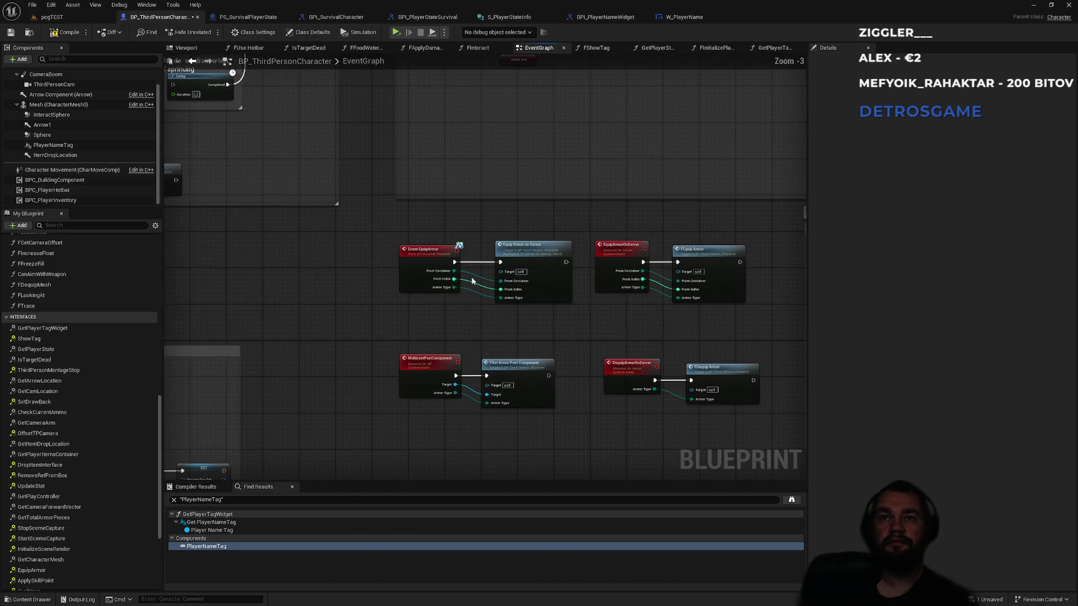
scroll(456, 295, down, 6)
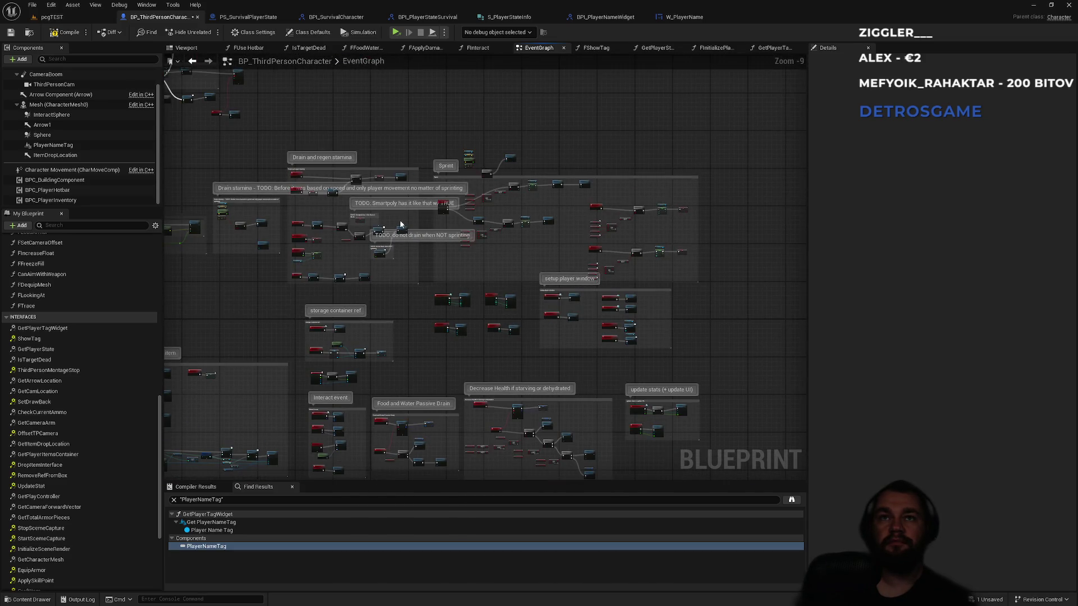
scroll(385, 268, up, 10)
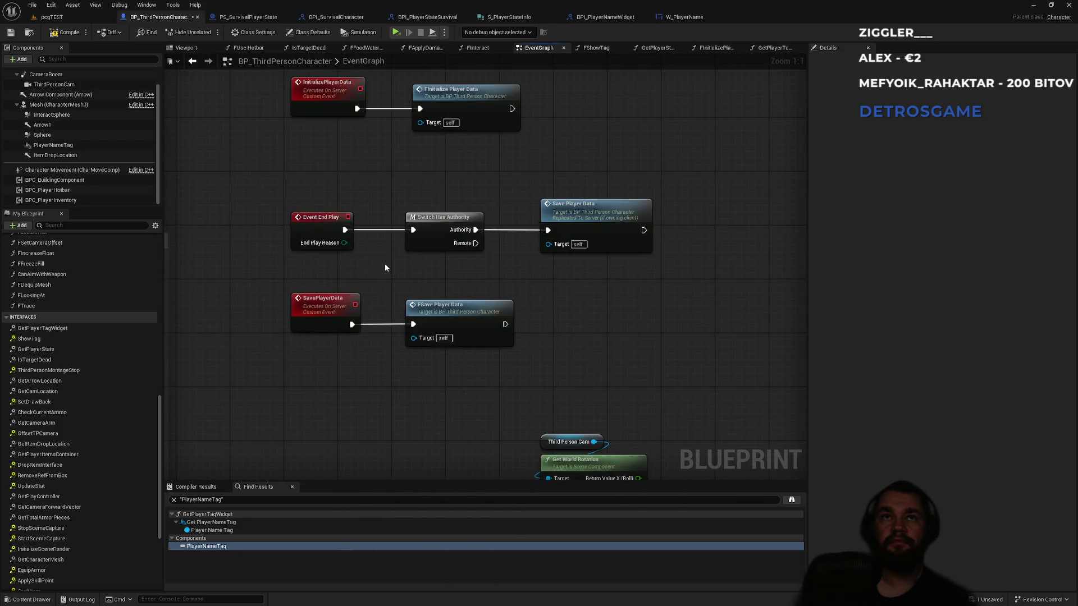
scroll(351, 366, down, 5)
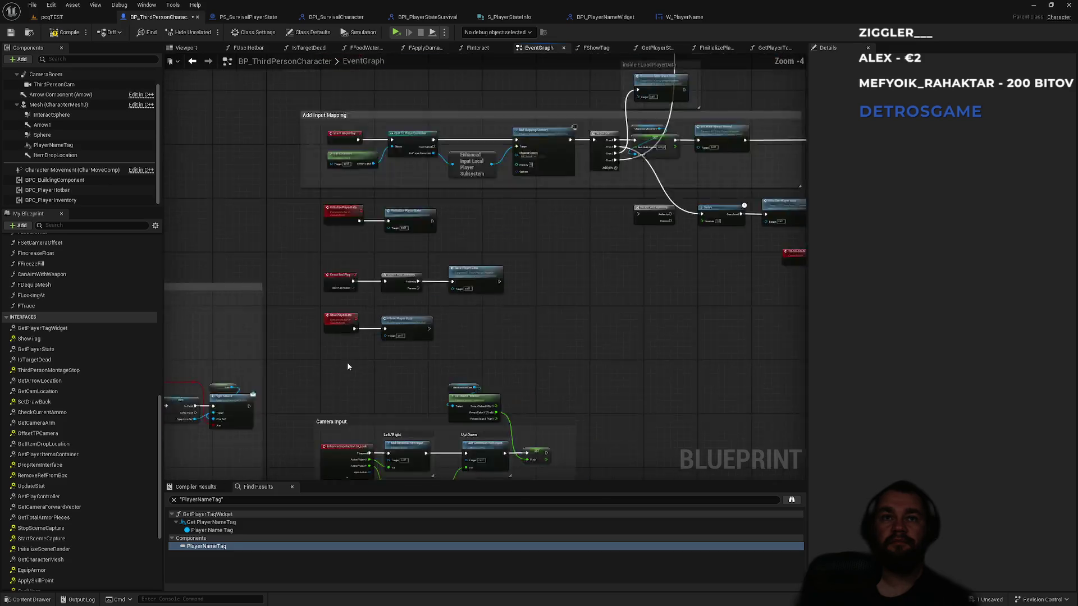
scroll(528, 292, up, 4)
scroll(527, 293, down, 2)
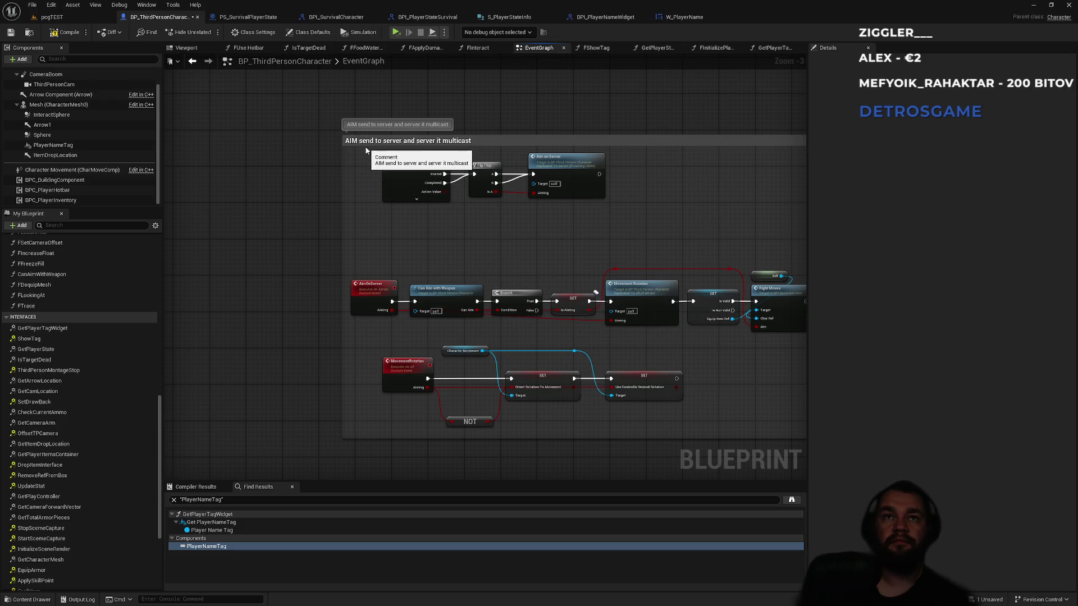
scroll(364, 147, up, 3)
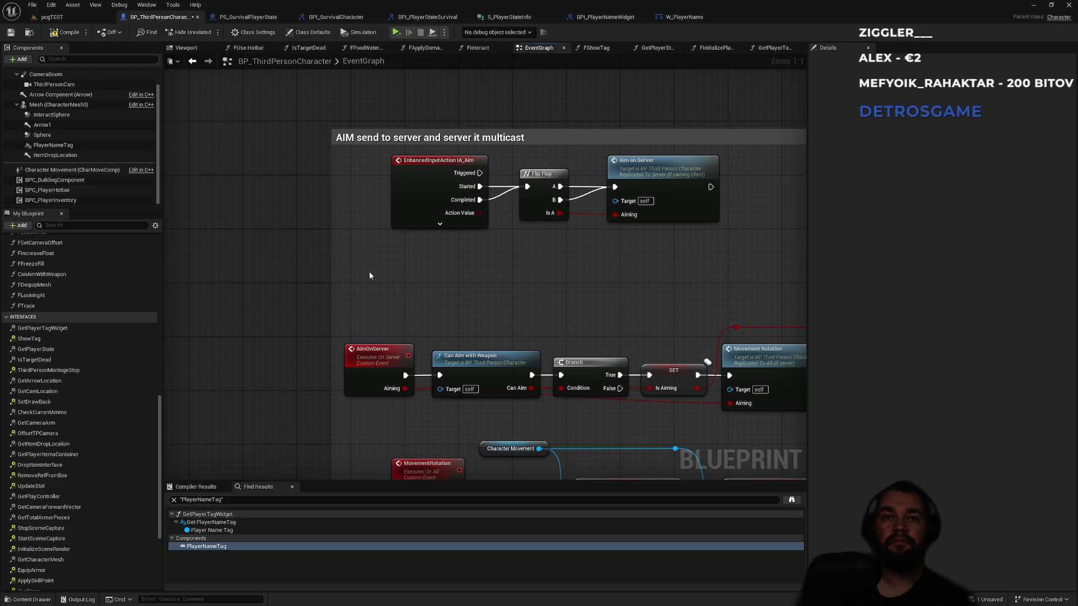
scroll(351, 196, down, 5)
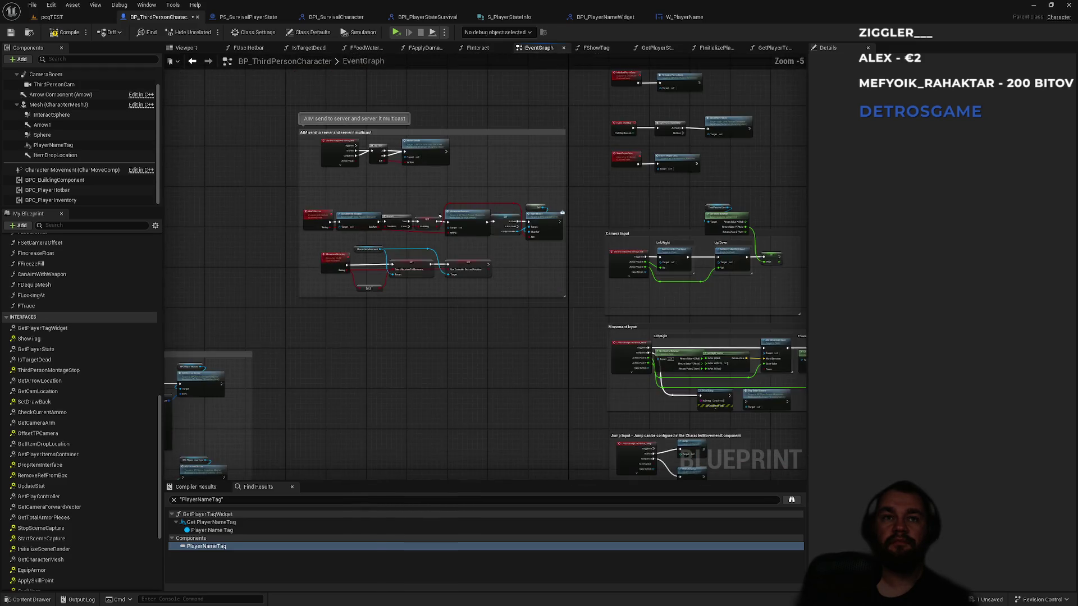
scroll(473, 207, up, 4)
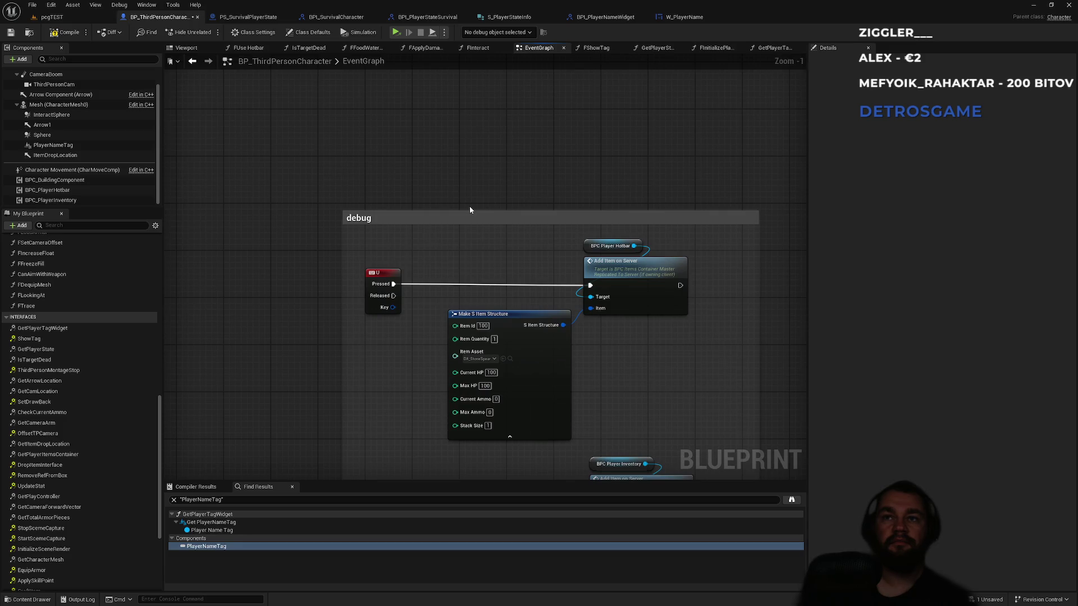
scroll(488, 203, down, 5)
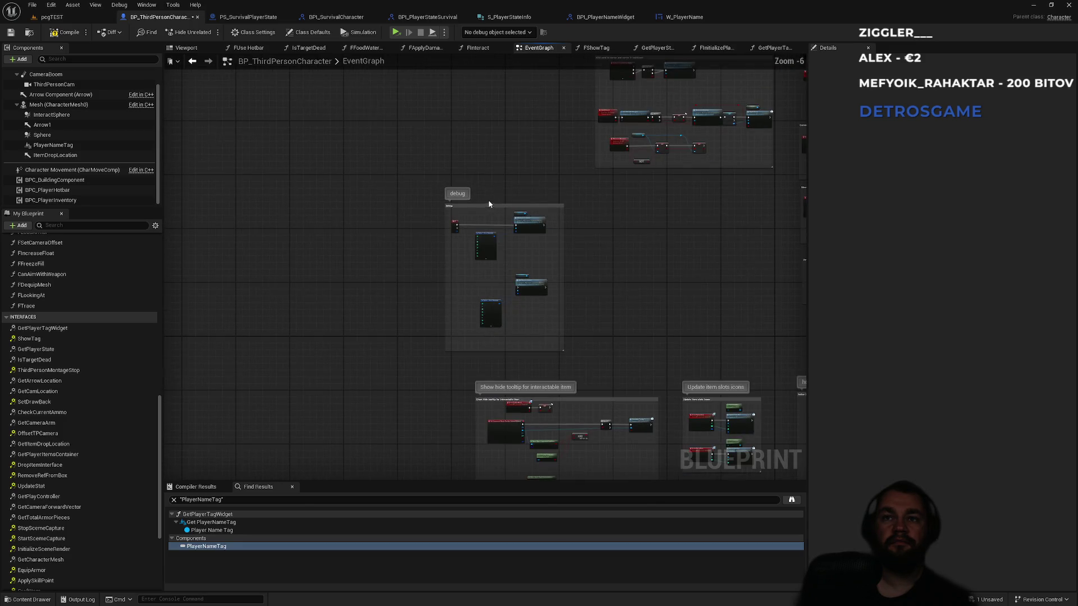
scroll(510, 144, up, 3)
scroll(443, 180, up, 2)
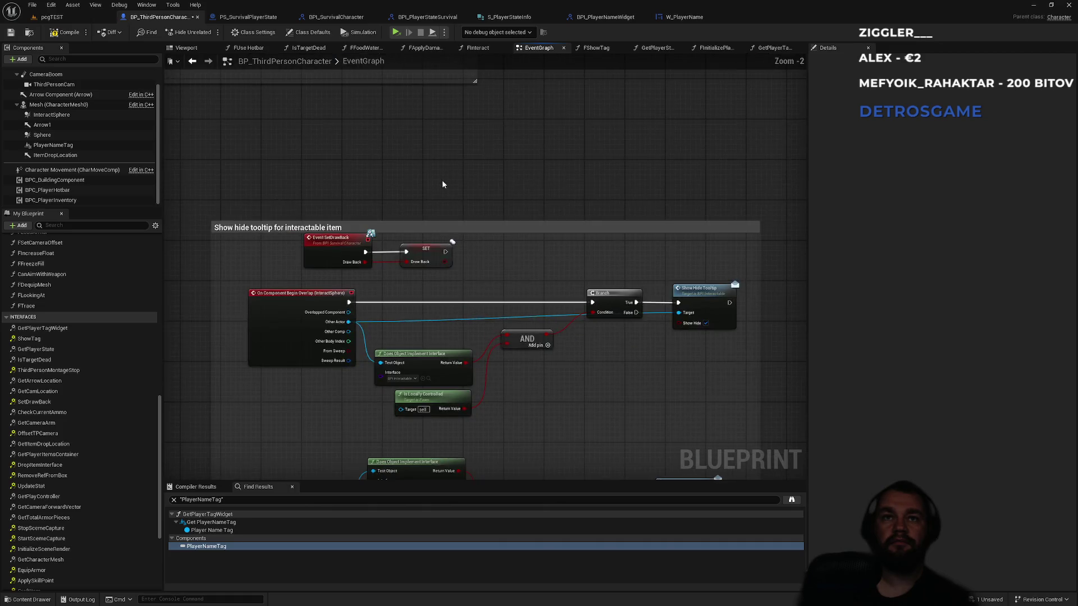
scroll(486, 291, down, 5)
scroll(476, 150, up, 6)
scroll(538, 202, down, 7)
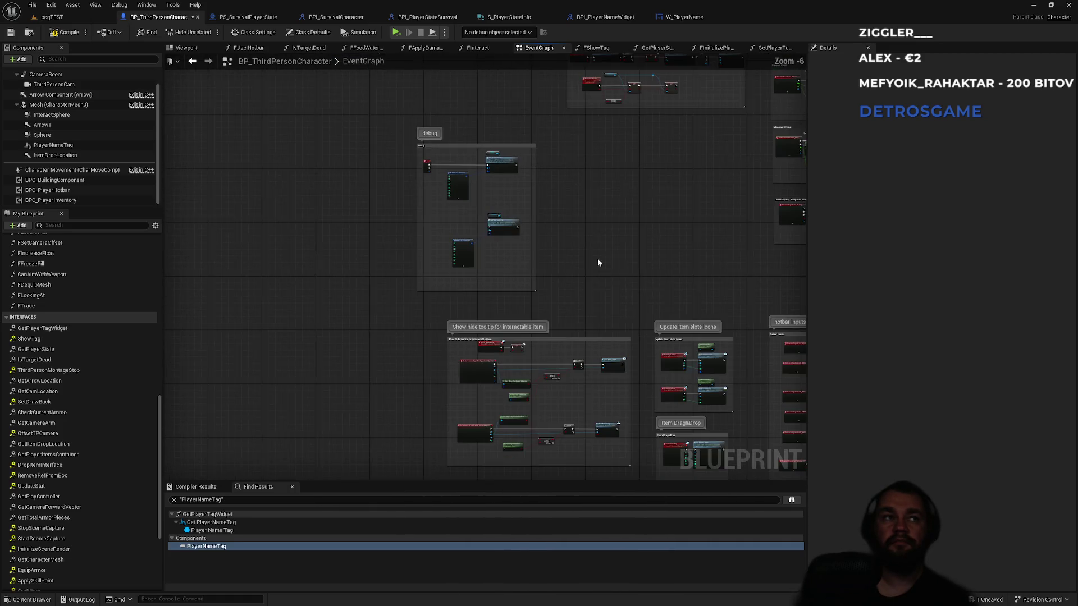
scroll(513, 112, up, 3)
scroll(510, 171, down, 1)
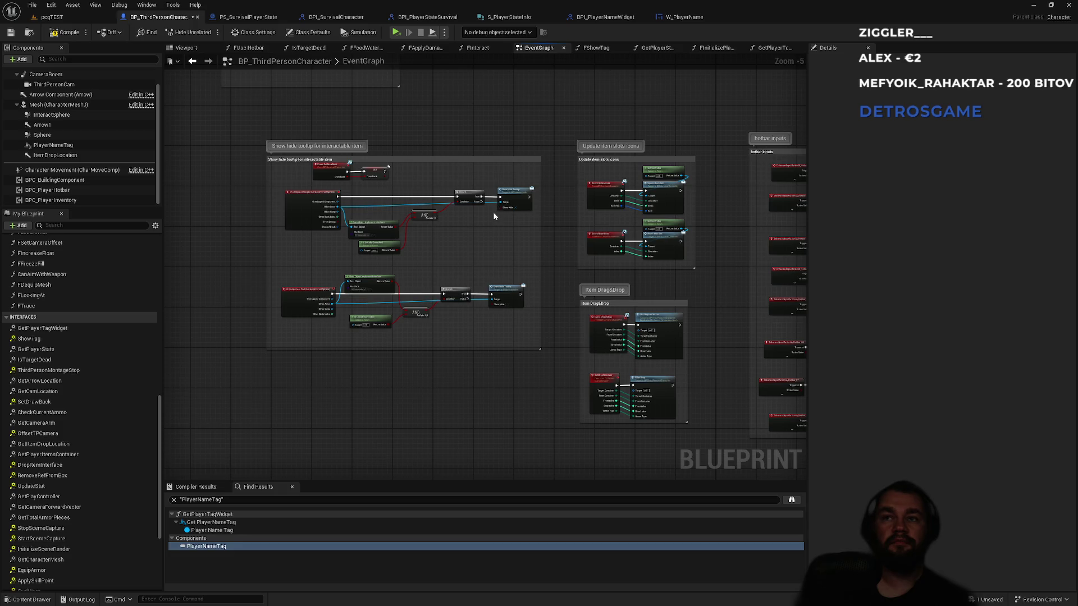
scroll(286, 175, up, 4)
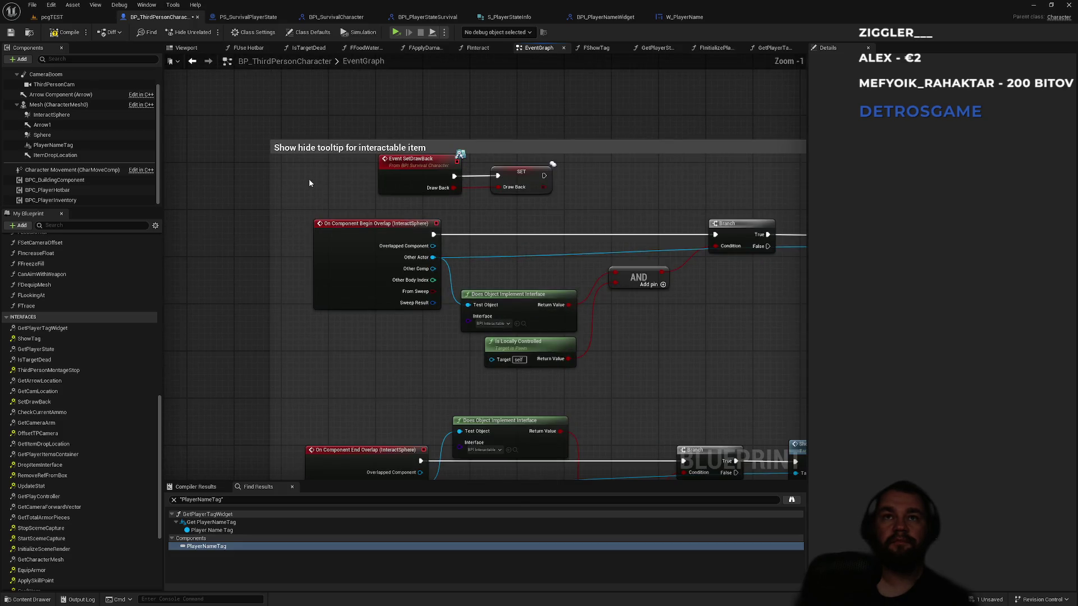
scroll(336, 194, up, 1)
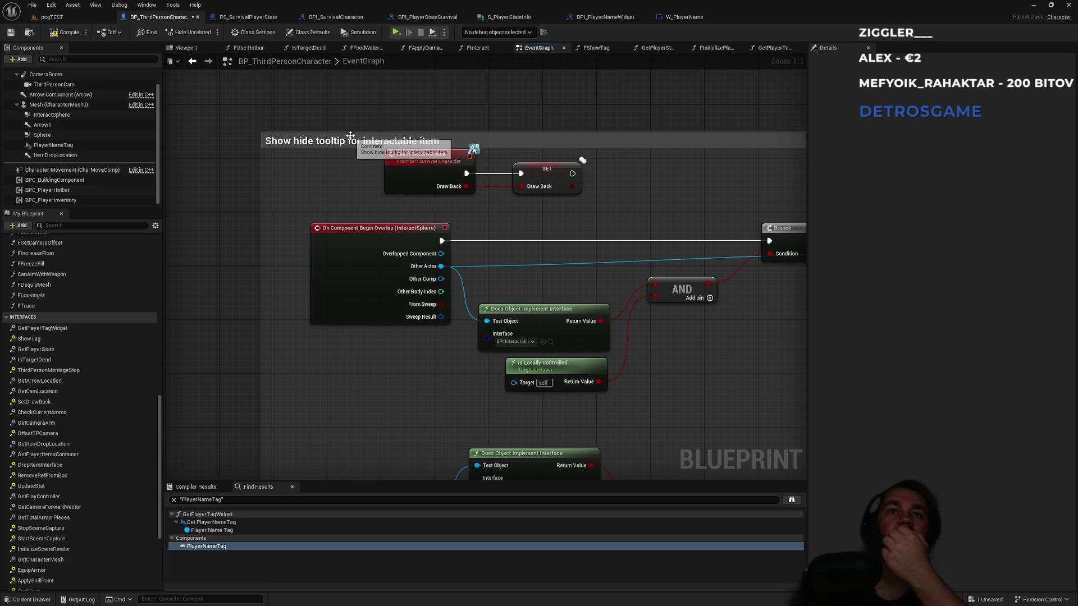
drag(355, 239, 268, 175)
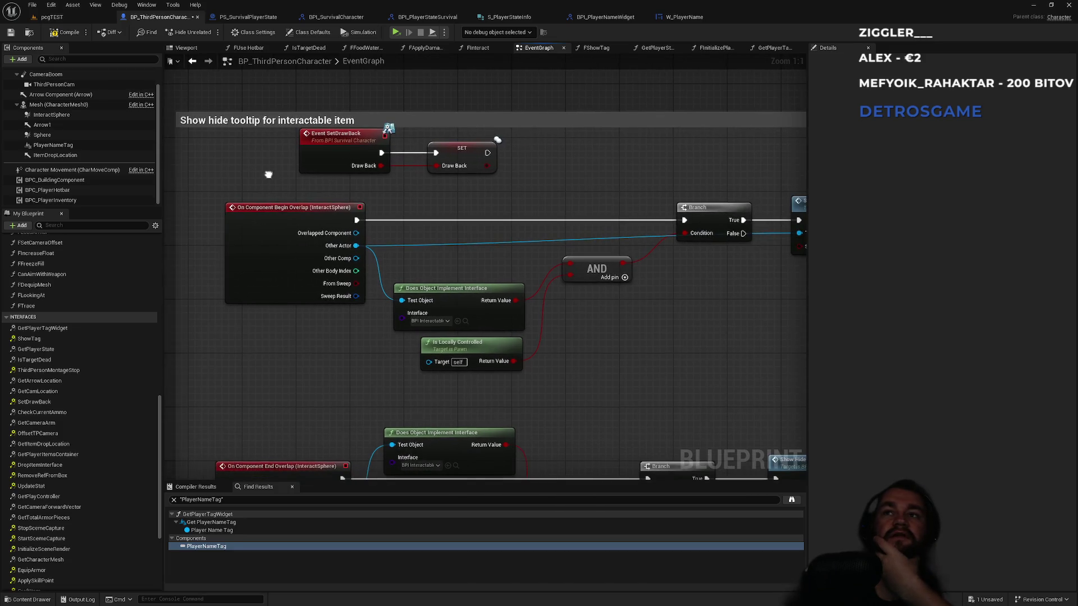
mouse_move(507, 215)
mouse_down()
mouse_move(319, 190)
mouse_move(411, 190)
mouse_move(501, 91)
mouse_move(347, 175)
mouse_up()
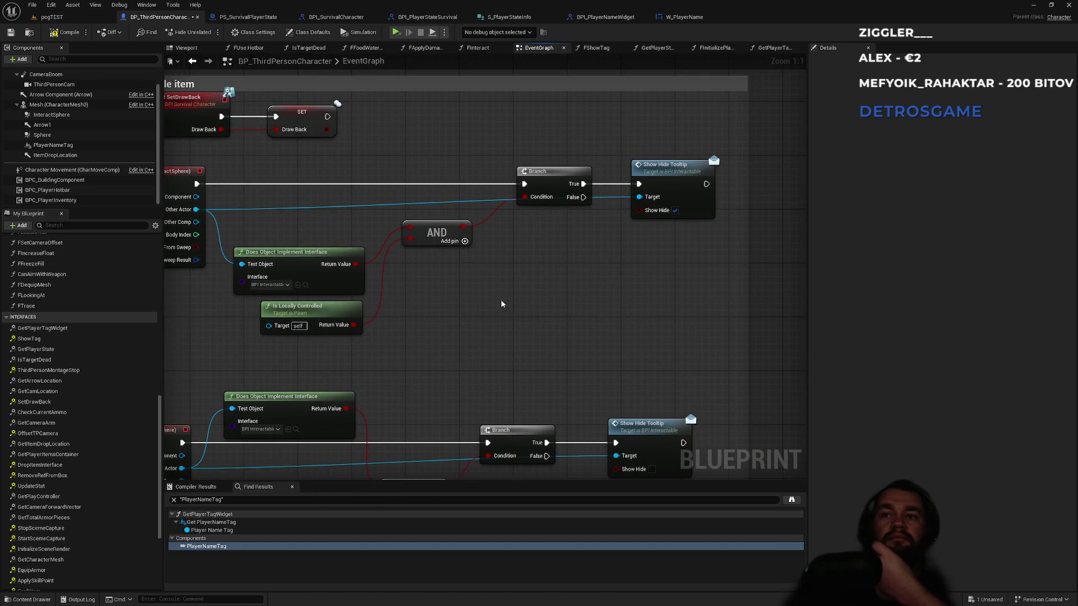
drag(502, 304, 543, 187)
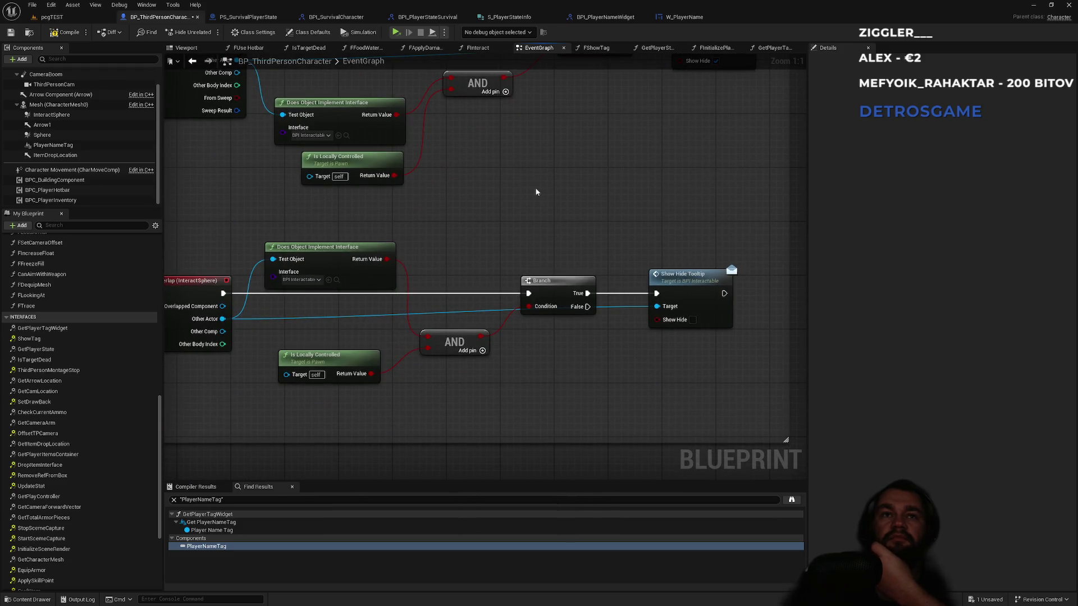
drag(500, 182, 541, 198)
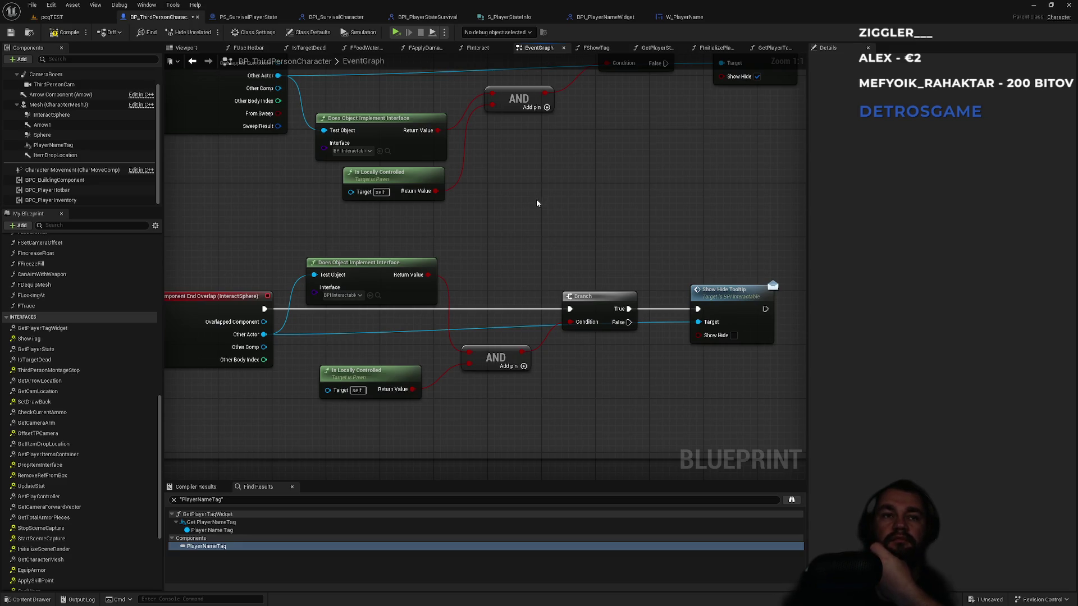
drag(533, 204, 447, 269)
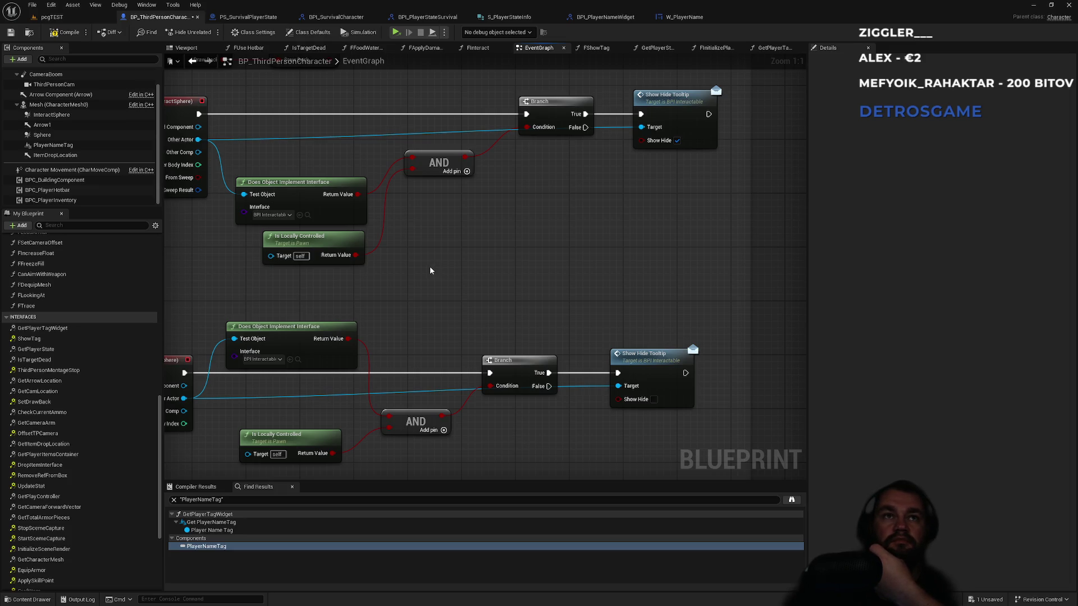
drag(431, 268, 473, 276)
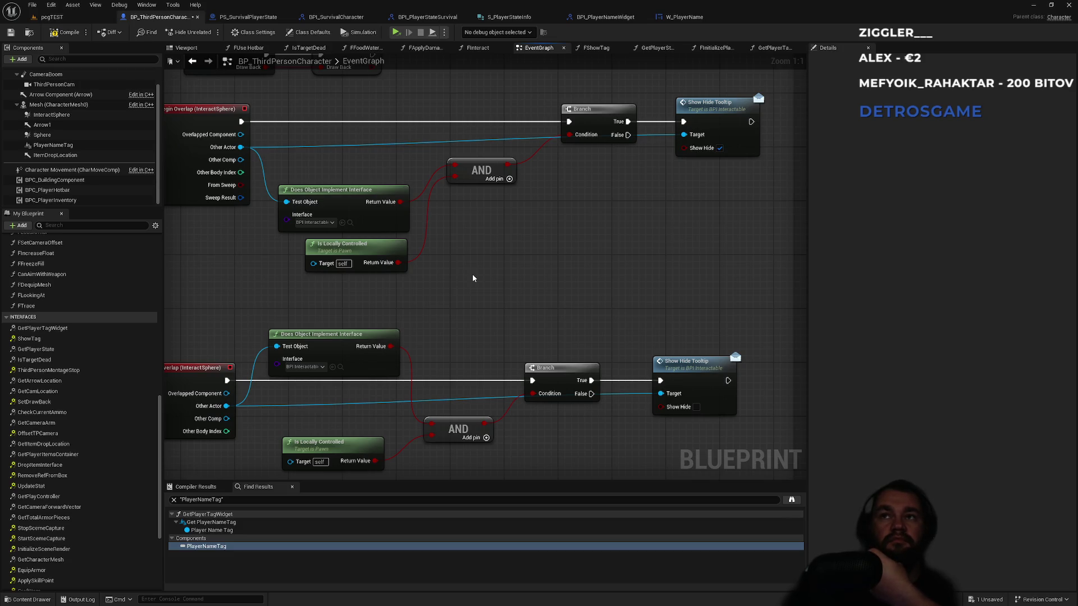
drag(472, 275, 425, 240)
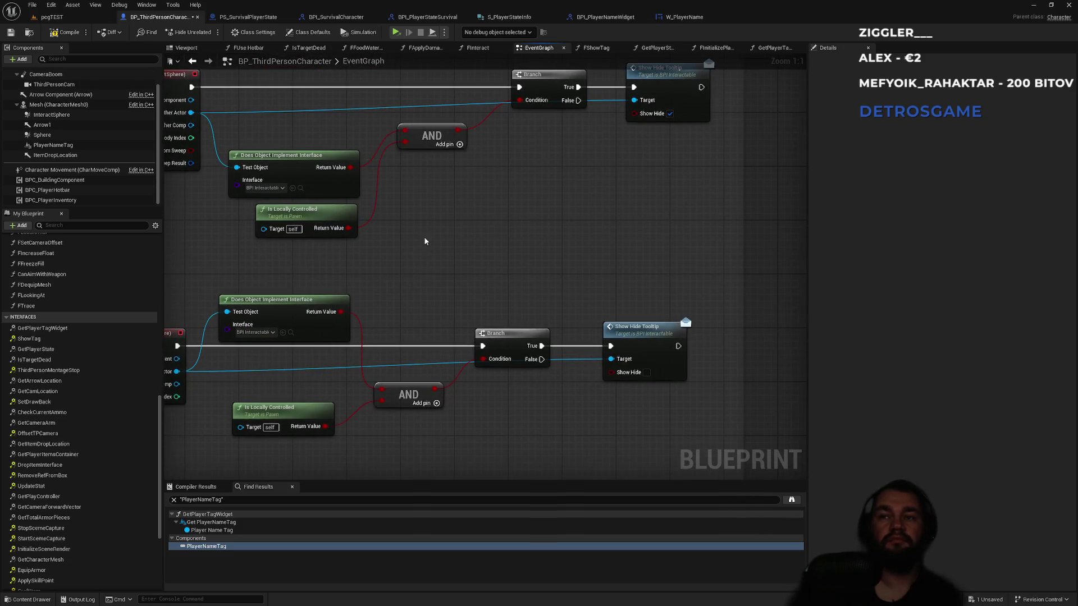
scroll(425, 240, down, 6)
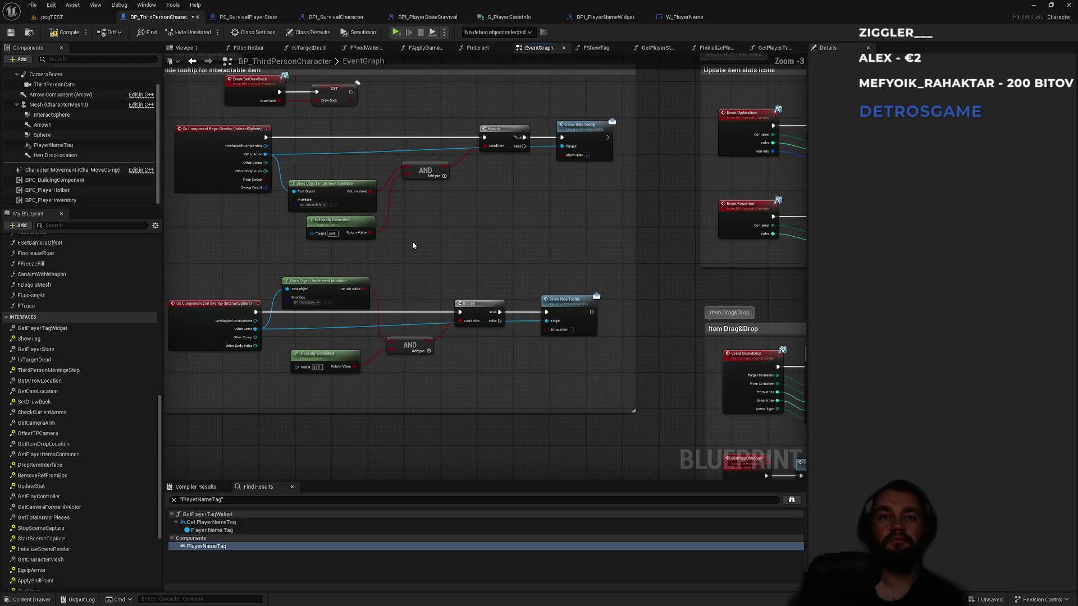
drag(444, 407, 368, 207)
scroll(368, 208, down, 3)
mouse_move(373, 125)
mouse_down()
mouse_move(488, 178)
mouse_move(352, 335)
mouse_up()
scroll(403, 251, up, 8)
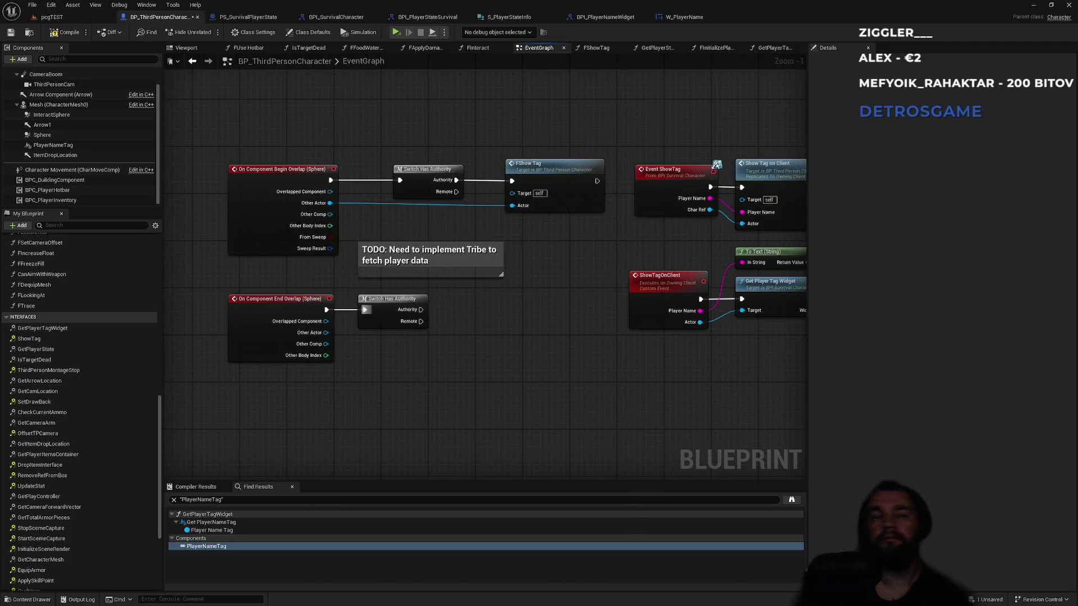
Step: Add a new function named FHideTag to BP_ThirdPersonCharacter and open its empty graph
scroll(79, 291, up, 2)
scroll(79, 288, up, 1)
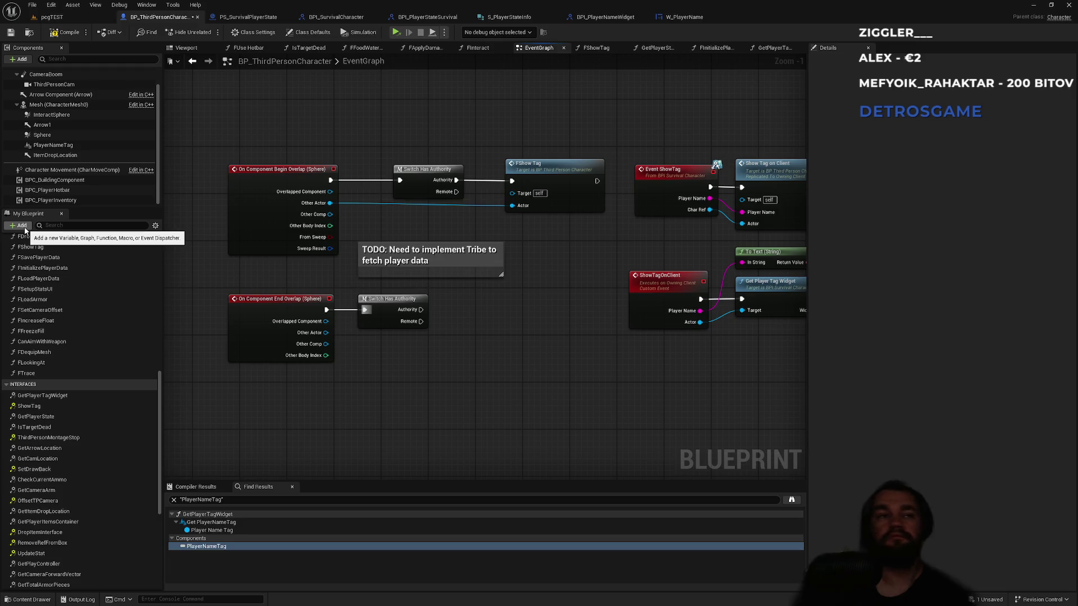
click(23, 226)
click(43, 268)
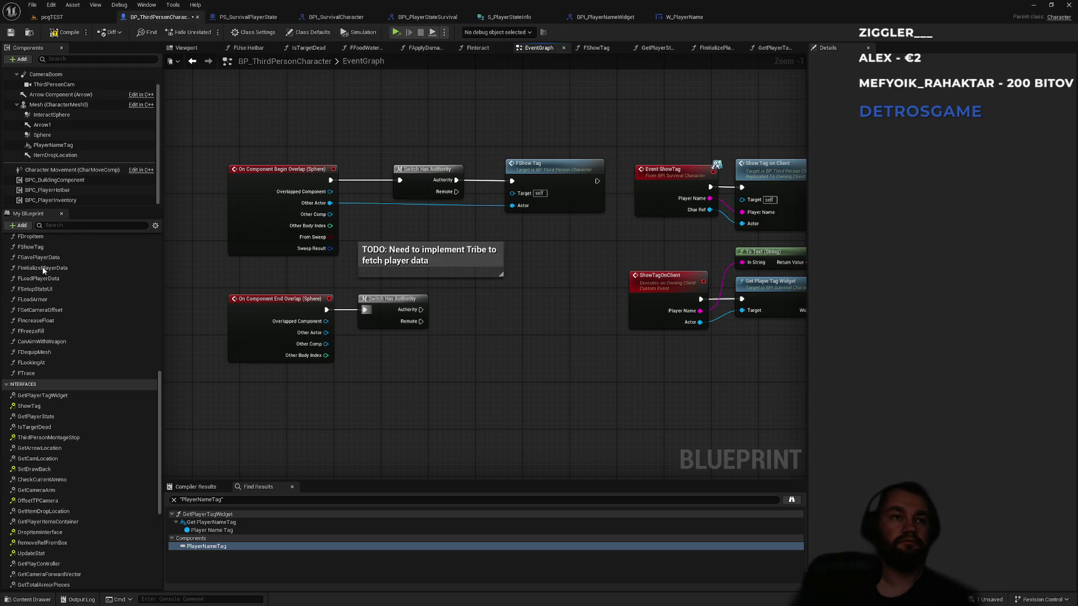
text(FHideTag)
key(Return)
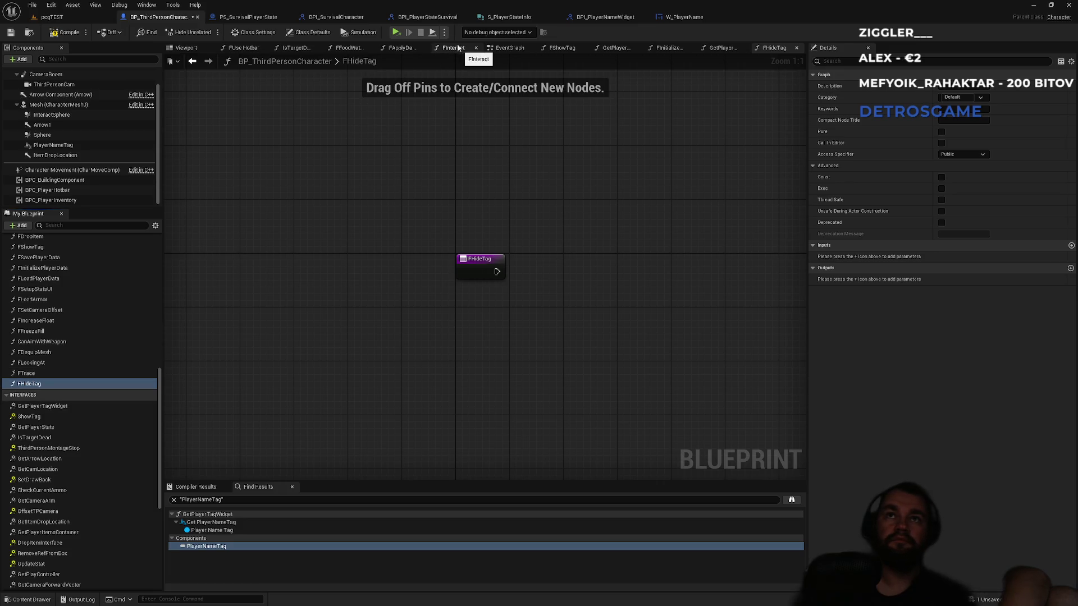
Step: Call FHideTag from the end-overlap Authority path in the EventGraph and compile
click(510, 48)
mouse_move(410, 313)
mouse_down()
mouse_move(498, 324)
mouse_move(481, 301)
mouse_up()
text(fhide)
key(Return)
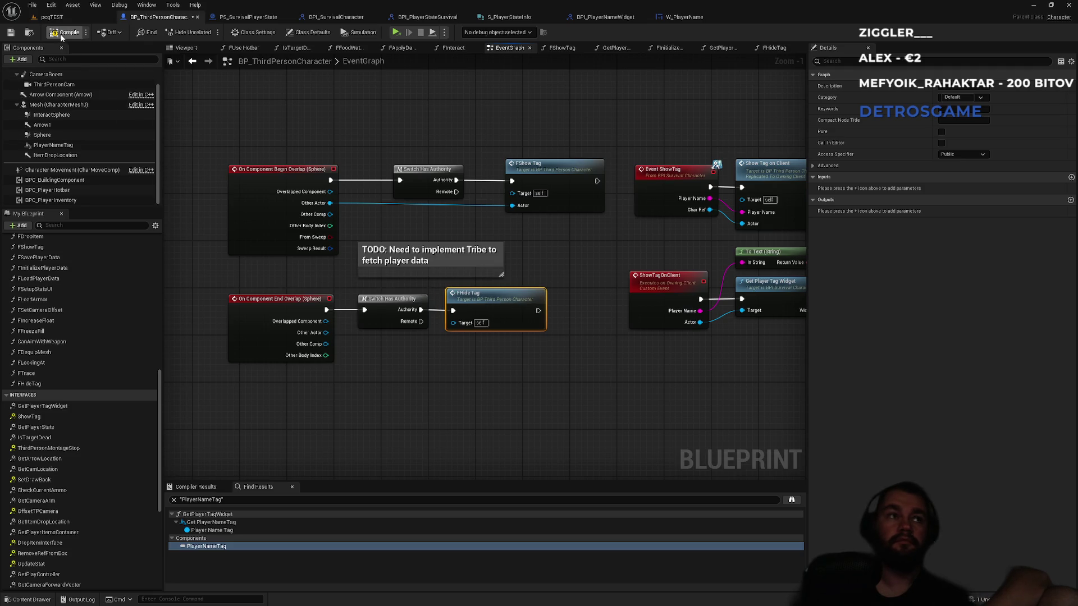
click(62, 33)
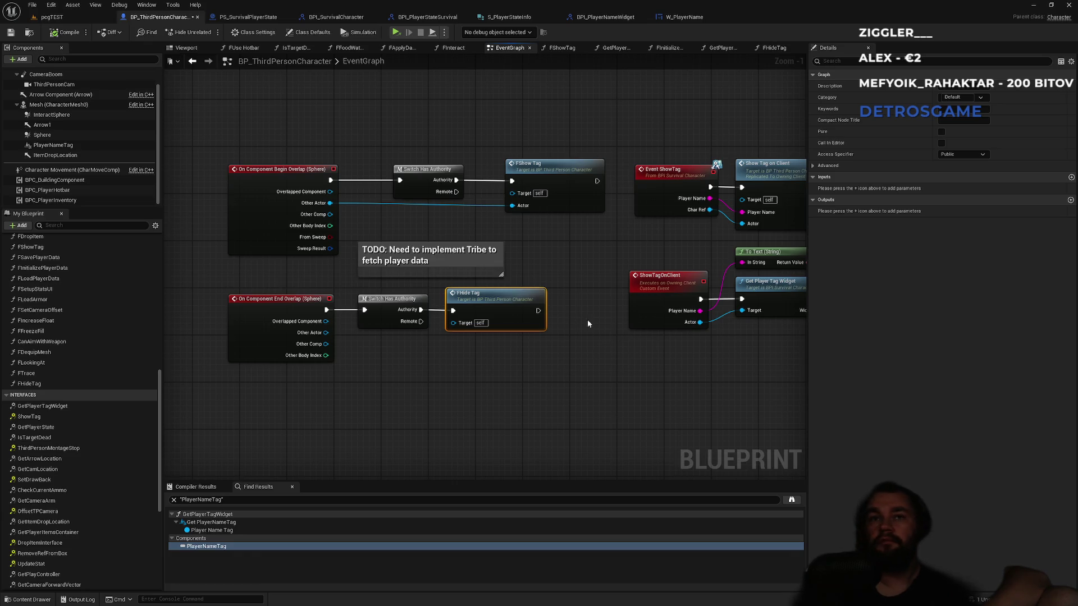
Step: Give FHideTag an Actor input wired from Other Actor, then open the function
click(1071, 177)
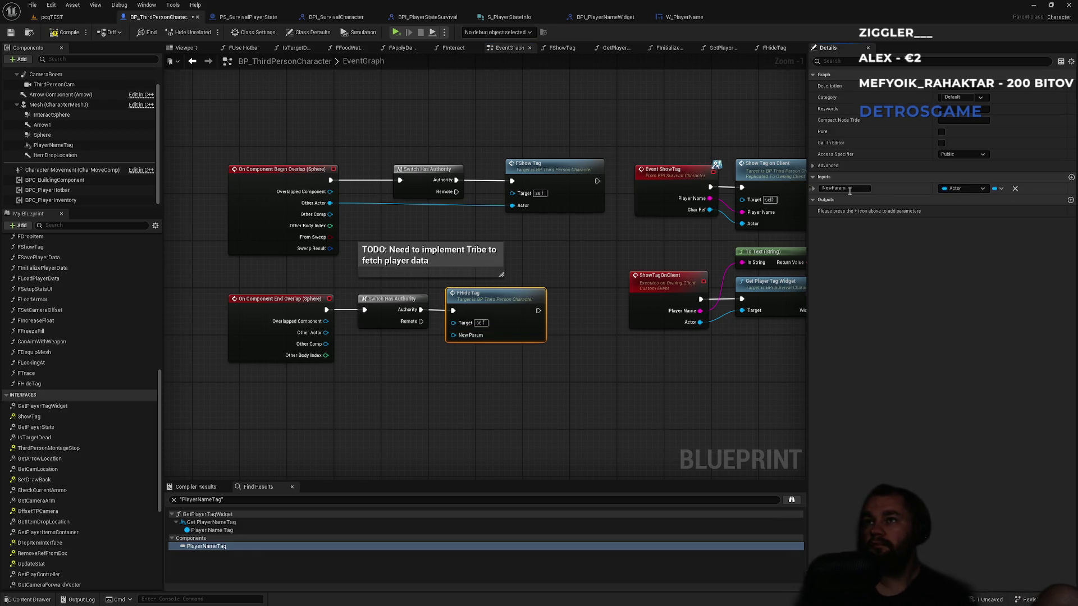
text(Actor)
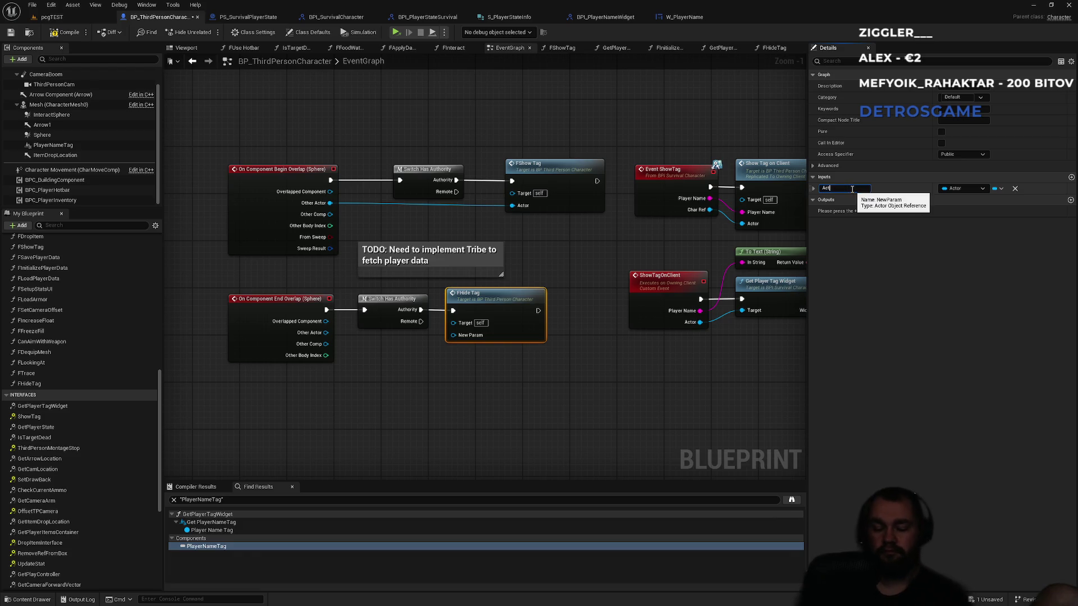
key(Return)
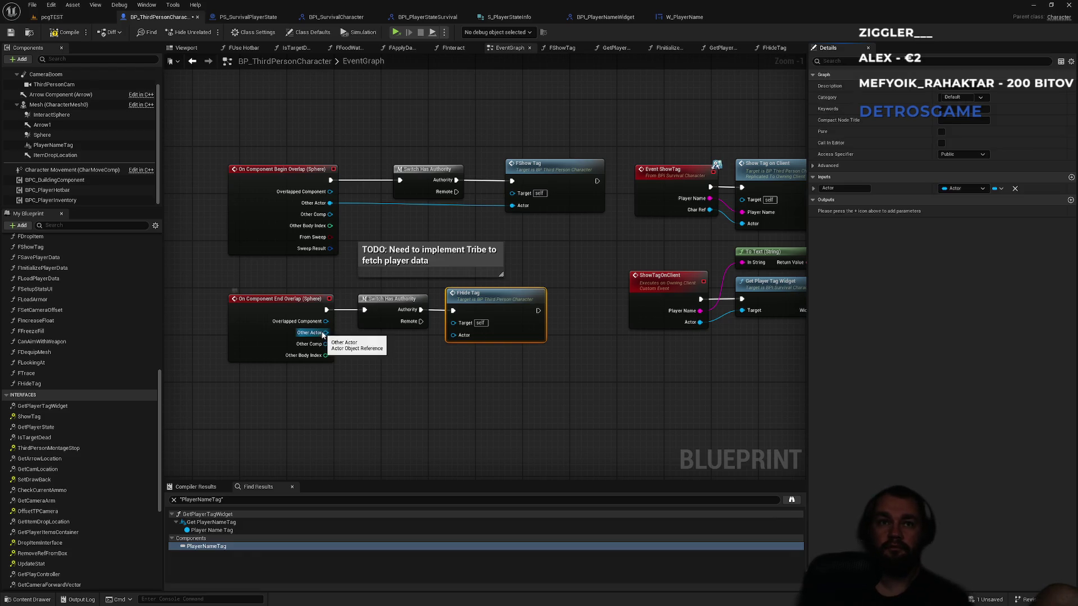
drag(326, 333, 460, 339)
double_click(493, 298)
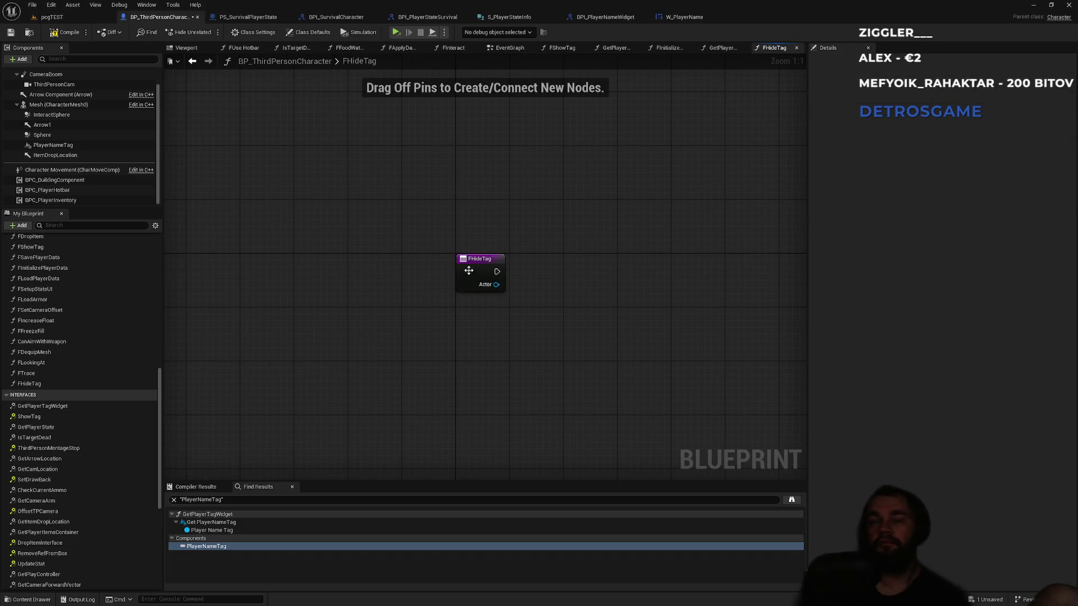
Step: Add a check that the Actor input is not equal to Self
drag(496, 284, 562, 309)
text(notq)
key(BackSpace)
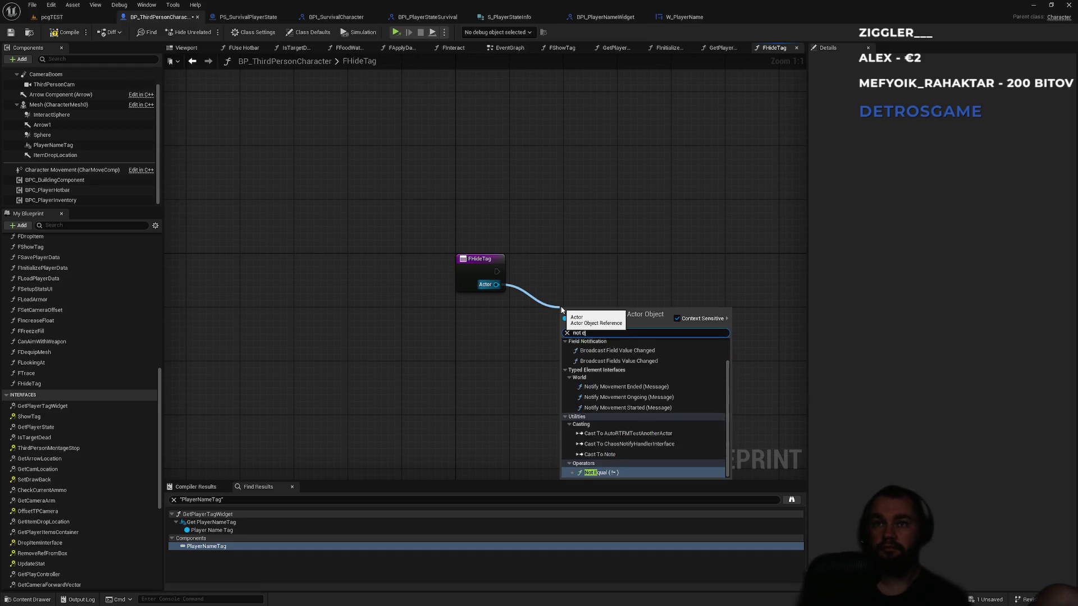
text(eq)
key(Return)
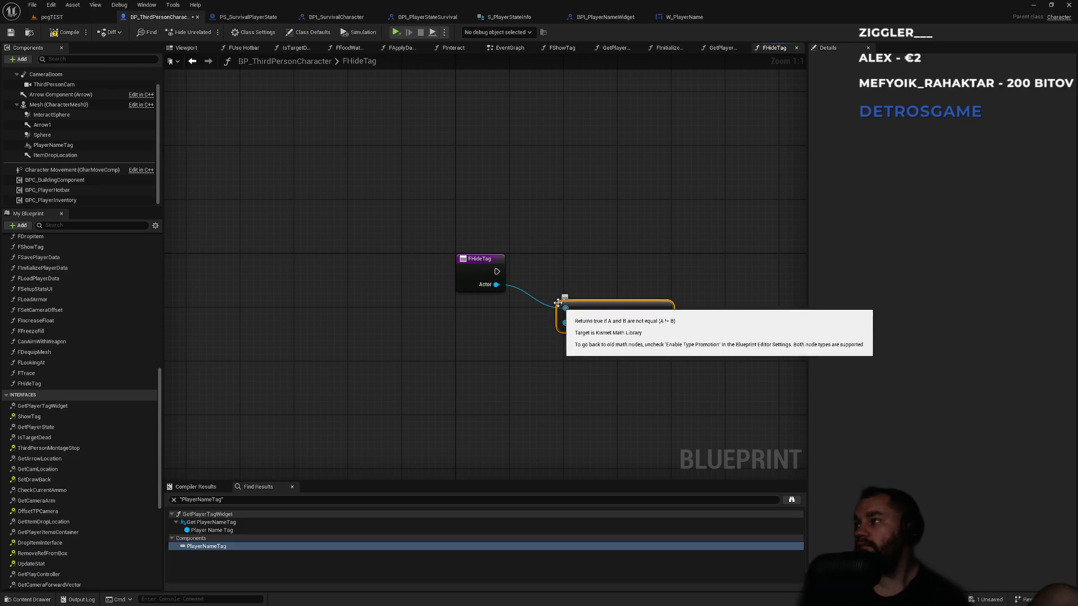
drag(566, 323, 503, 361)
text(self)
key(Down)
key(Down)
key(Return)
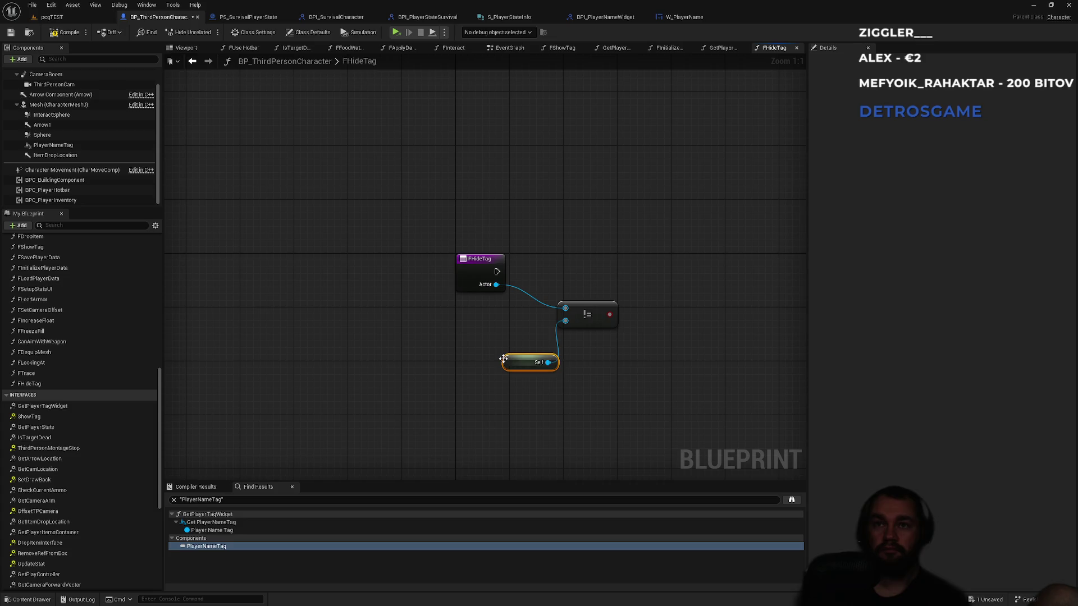
Step: Combine the != check in an AND with Actor Has Tag 'player'
drag(609, 314, 669, 257)
text(and bo)
key(Return)
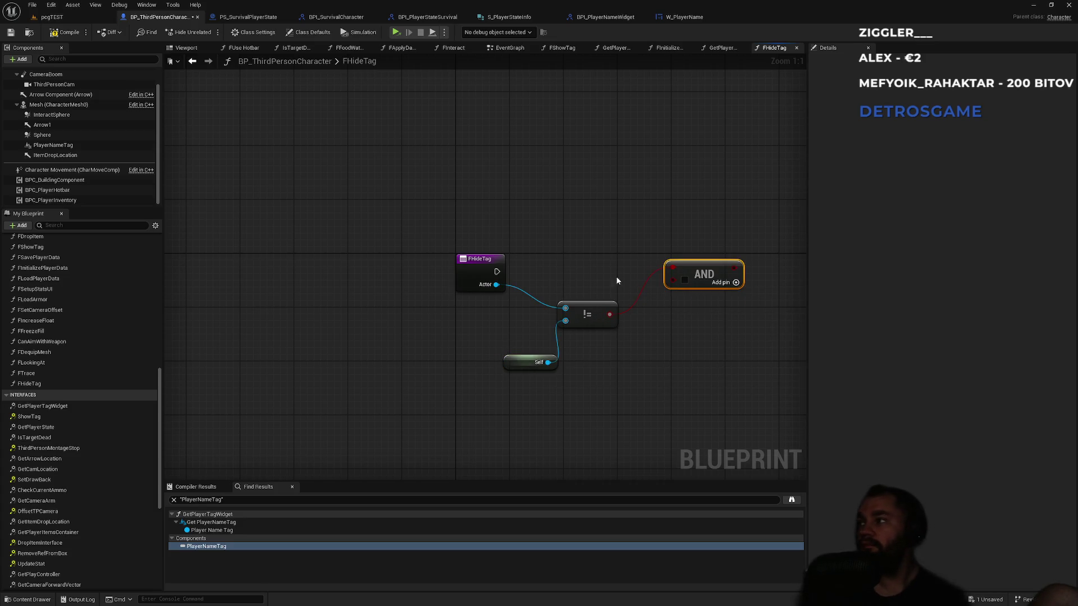
drag(496, 284, 603, 405)
text(actor hh)
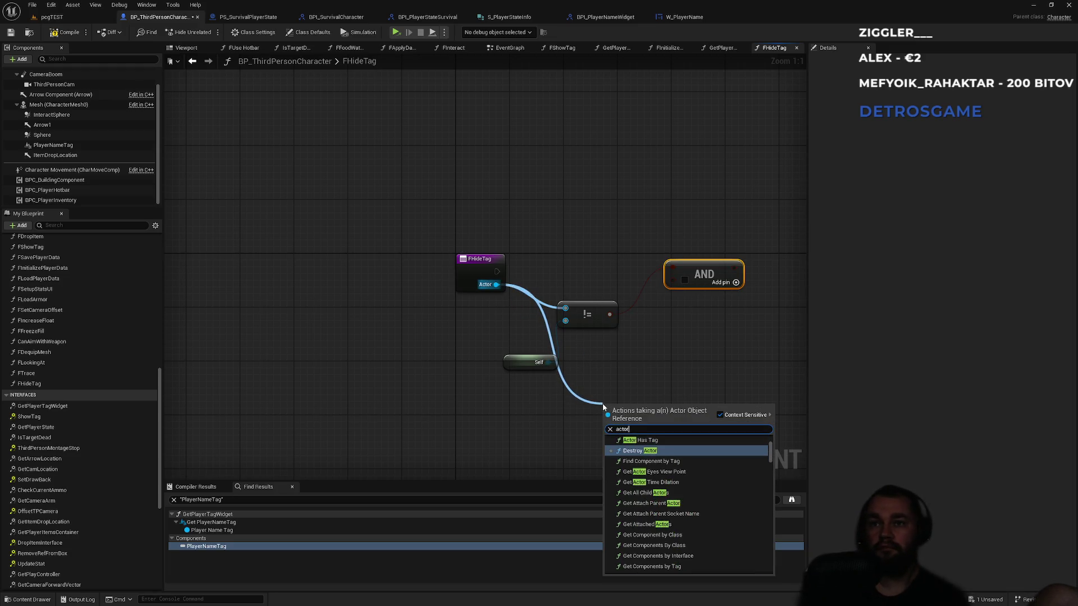
key(BackSpace)
click(630, 440)
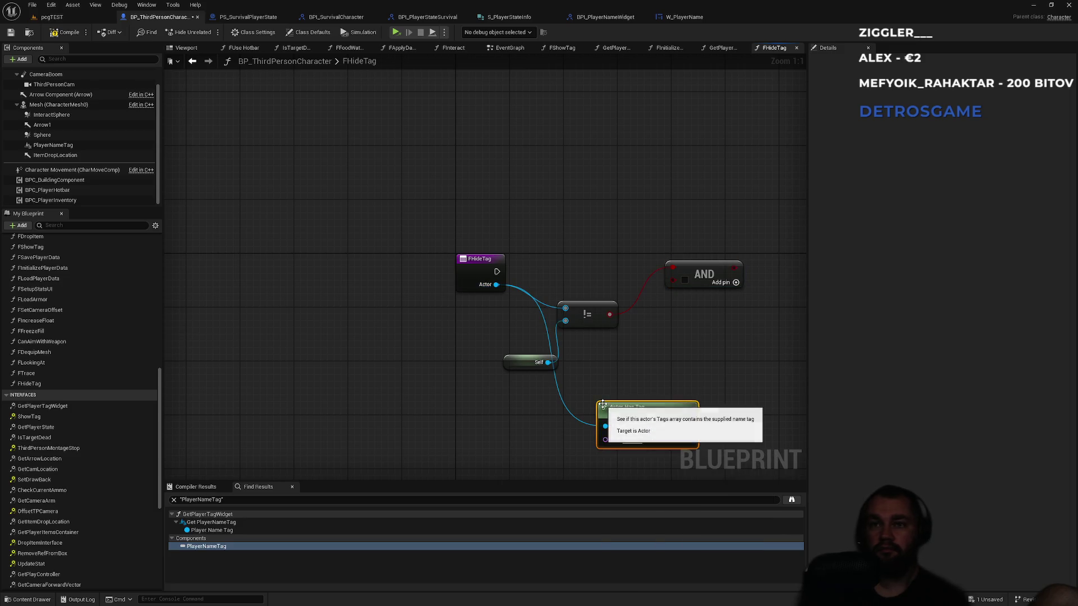
click(631, 439)
text(player)
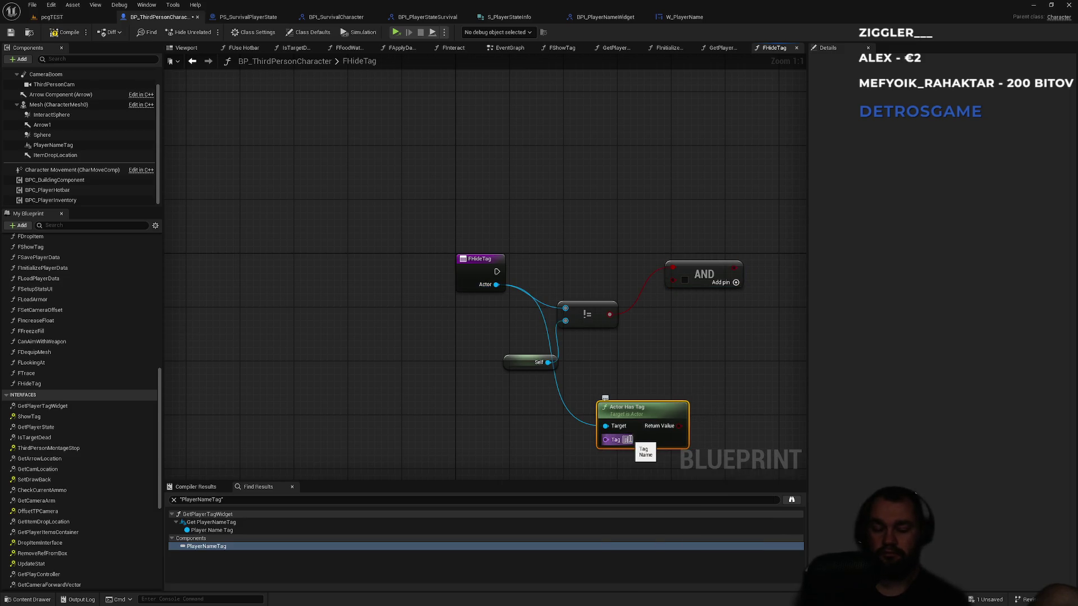
mouse_move(691, 426)
mouse_down()
mouse_move(672, 282)
mouse_move(760, 251)
mouse_up()
Step: Drive a Branch from the combined AND condition
text(branch)
key(Return)
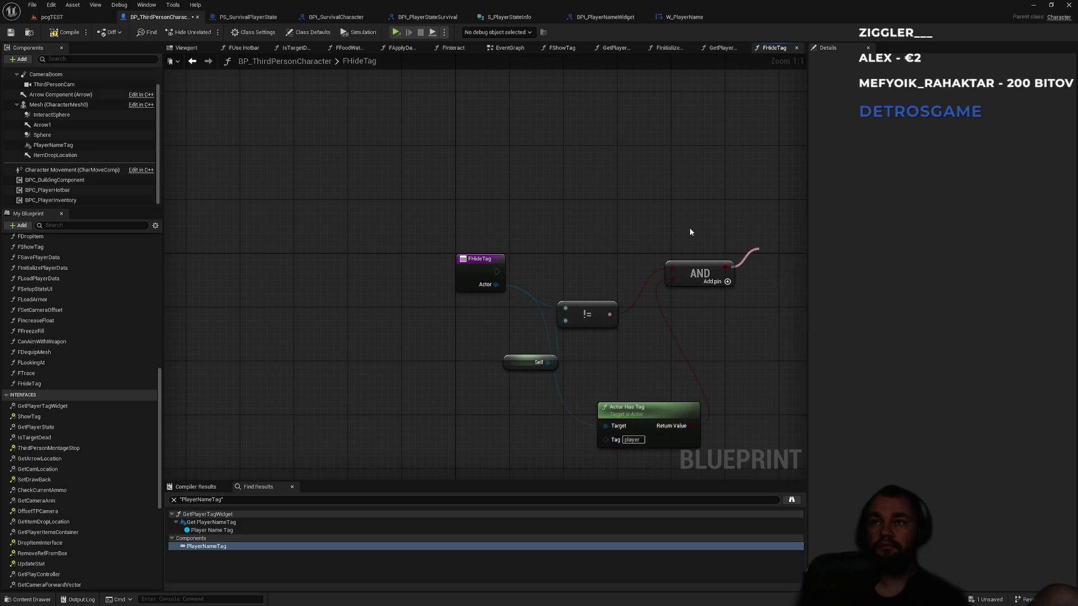
drag(689, 228, 470, 219)
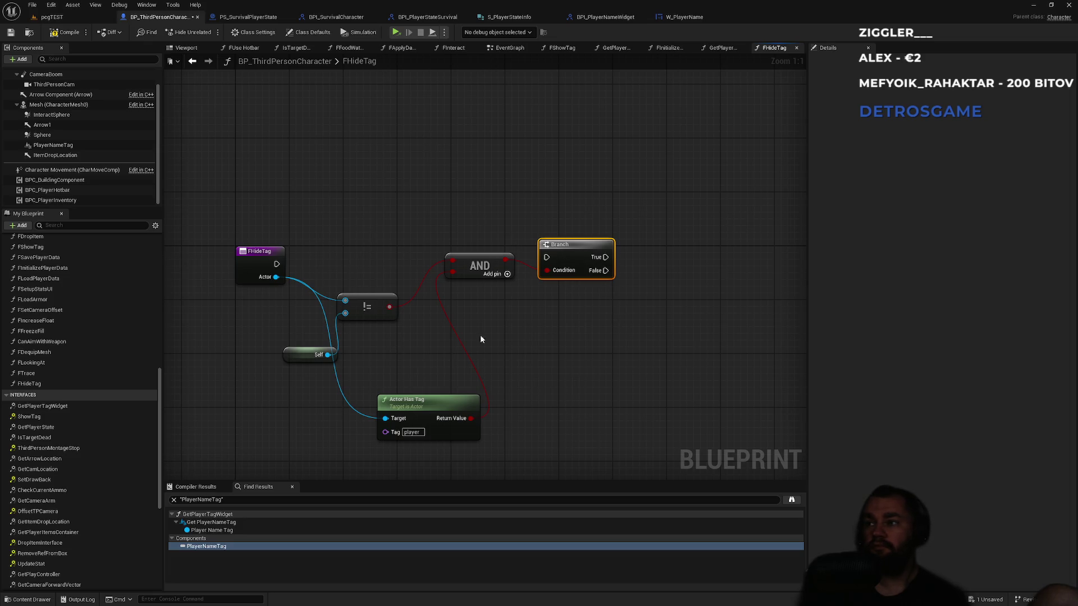
scroll(90, 337, up, 5)
Step: Chain a second Branch on Get Is Dead after the first Branch's True output
right_click(562, 357)
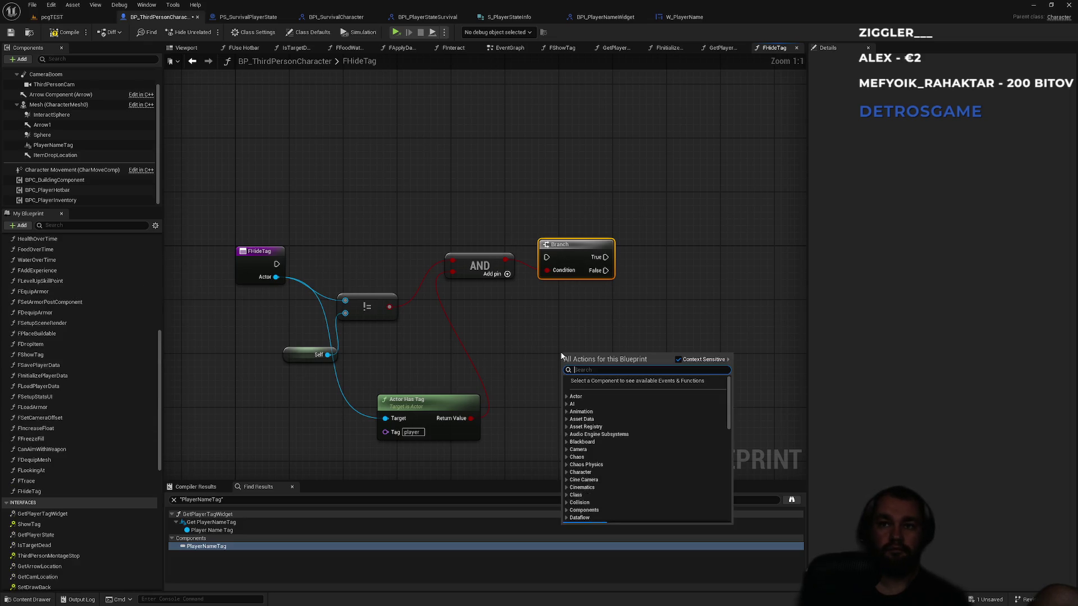
text(isdead)
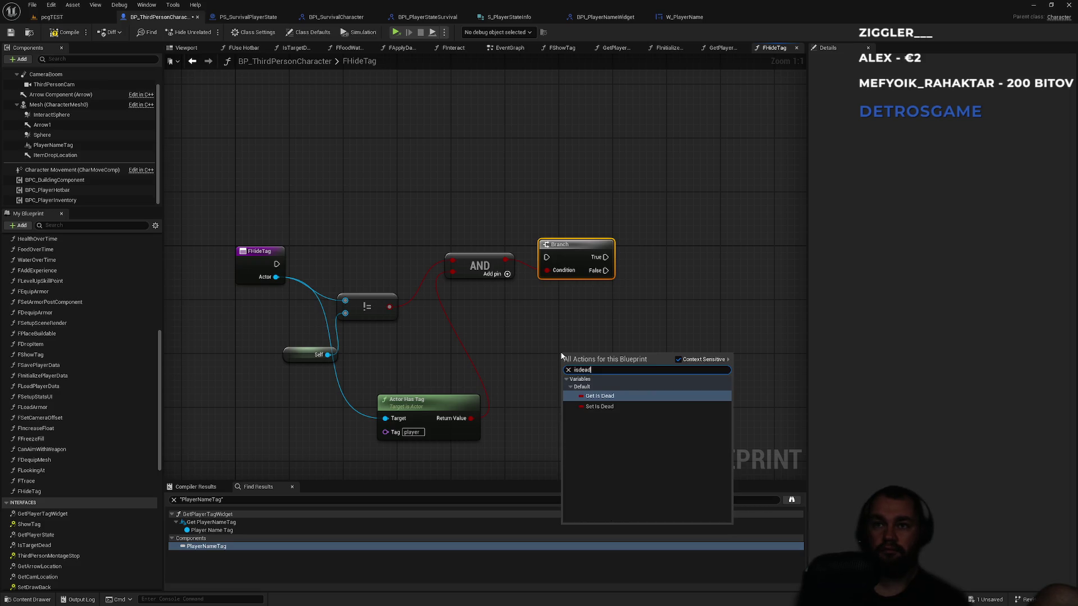
key(Return)
drag(611, 355, 661, 289)
click(682, 306)
drag(604, 257, 668, 298)
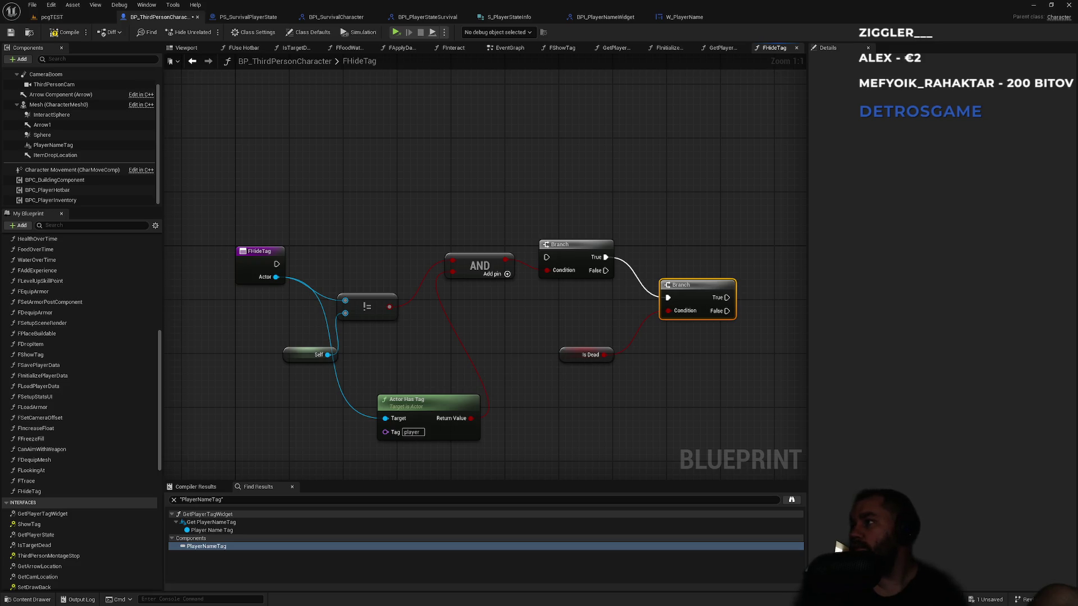
mouse_move(276, 277)
mouse_down()
mouse_move(769, 397)
mouse_move(696, 371)
mouse_up()
Step: Add a Show Tag call on Actor, run FHideTag into the first Branch, and drive Show Tag from the second Branch's False
text(showtag)
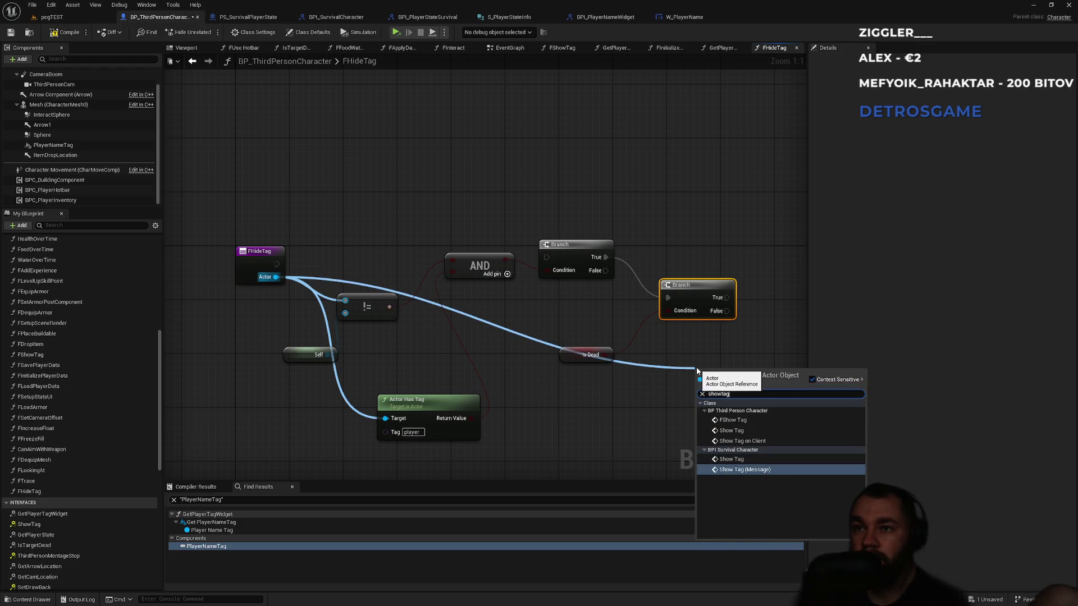
key(Return)
drag(697, 369, 598, 352)
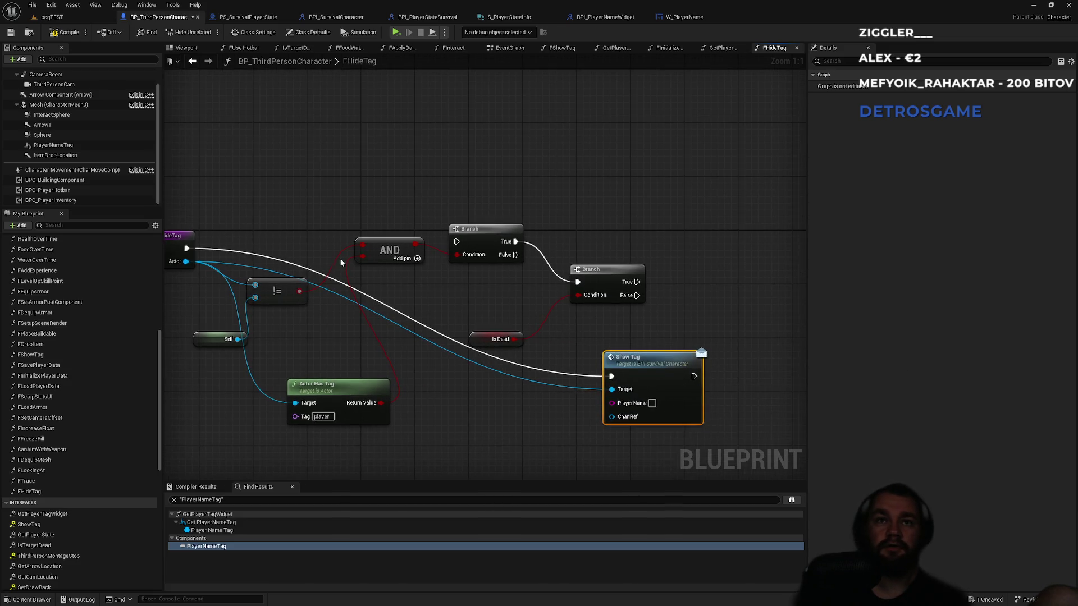
key(ctrl+z)
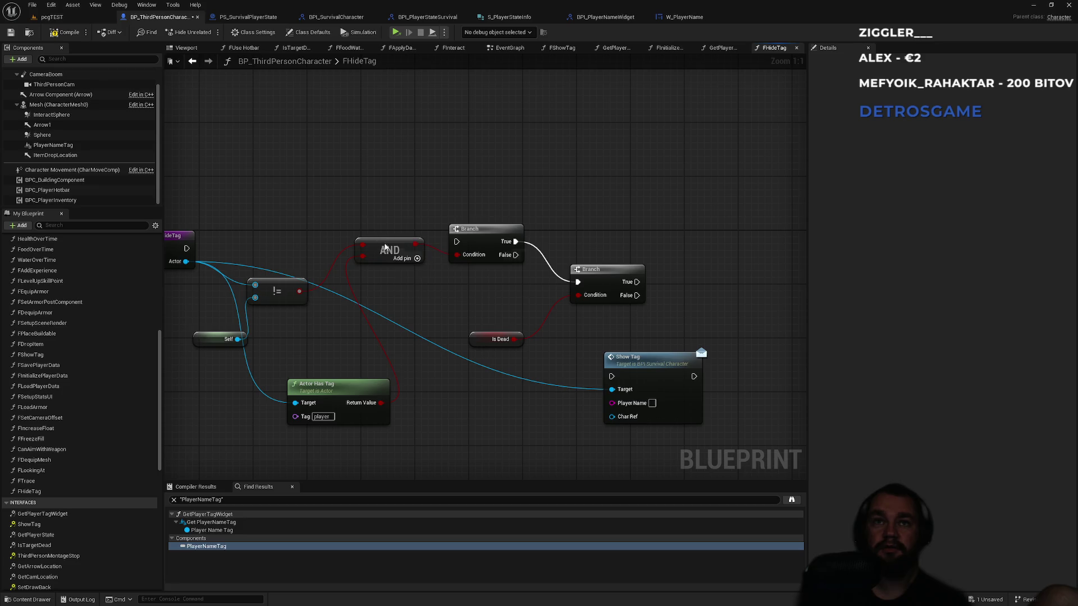
click(385, 247)
drag(457, 242, 234, 249)
mouse_move(683, 295)
mouse_down()
mouse_move(696, 310)
mouse_move(659, 376)
mouse_up()
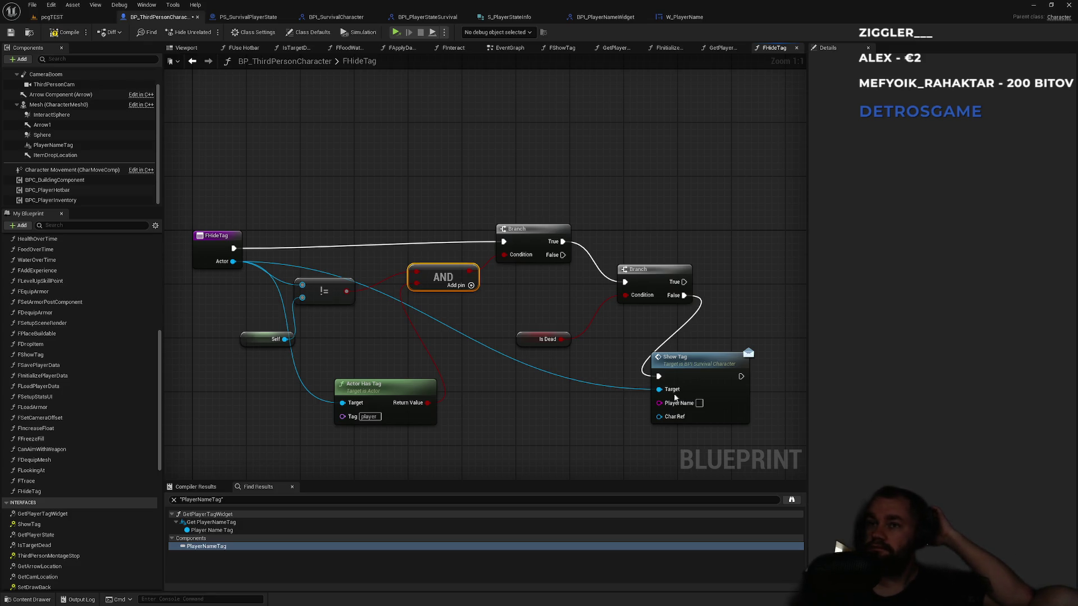
Step: Feed a Self reference into Show Tag's Char Ref, then switch to the BPI_SurvivalCharacter interface
click(712, 372)
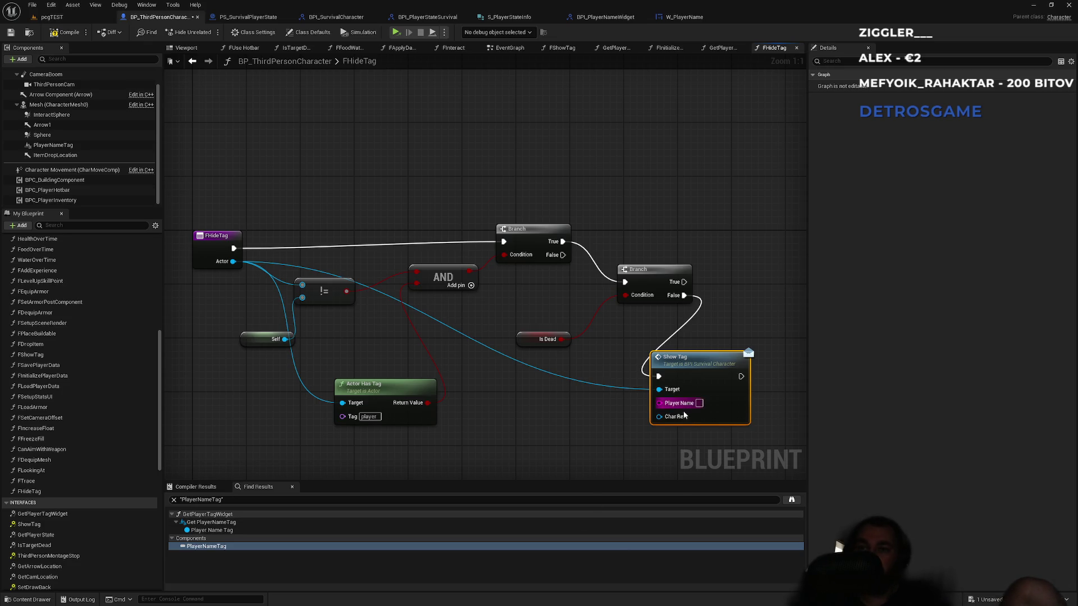
drag(660, 417, 564, 443)
text(self)
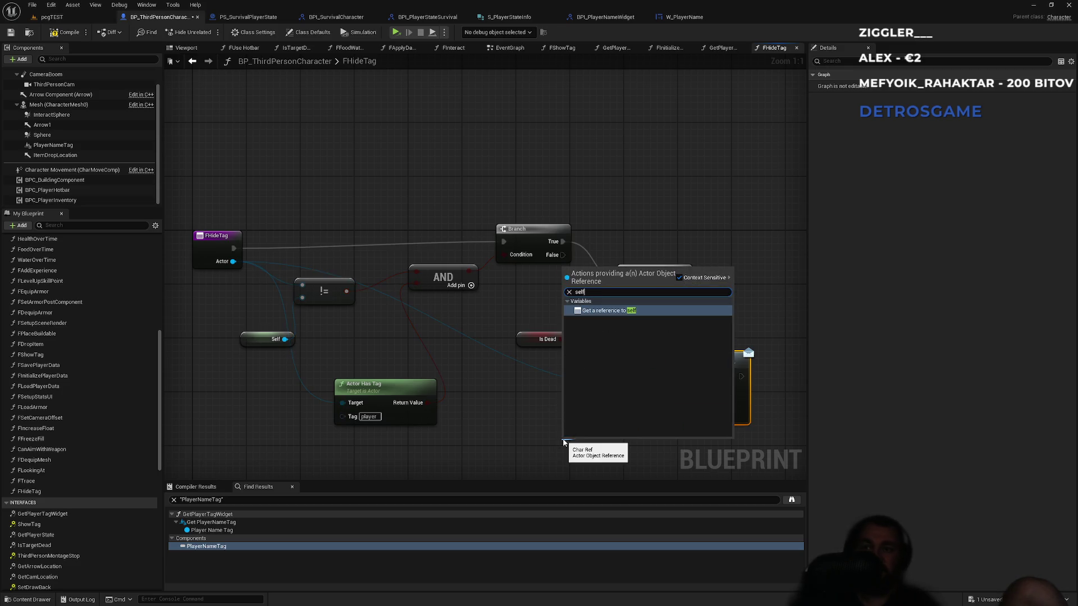
key(Return)
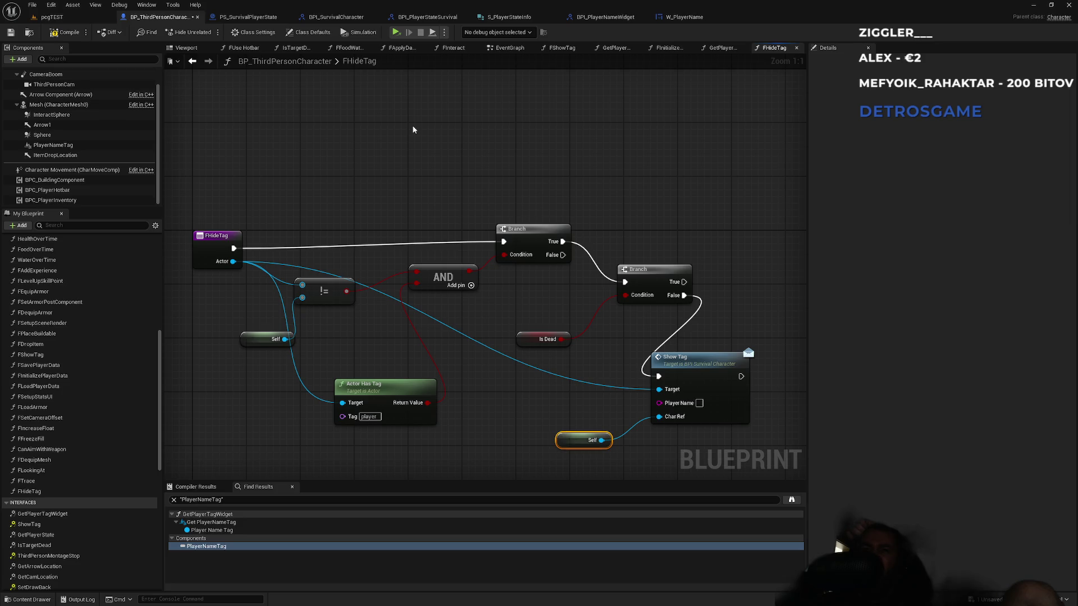
click(353, 22)
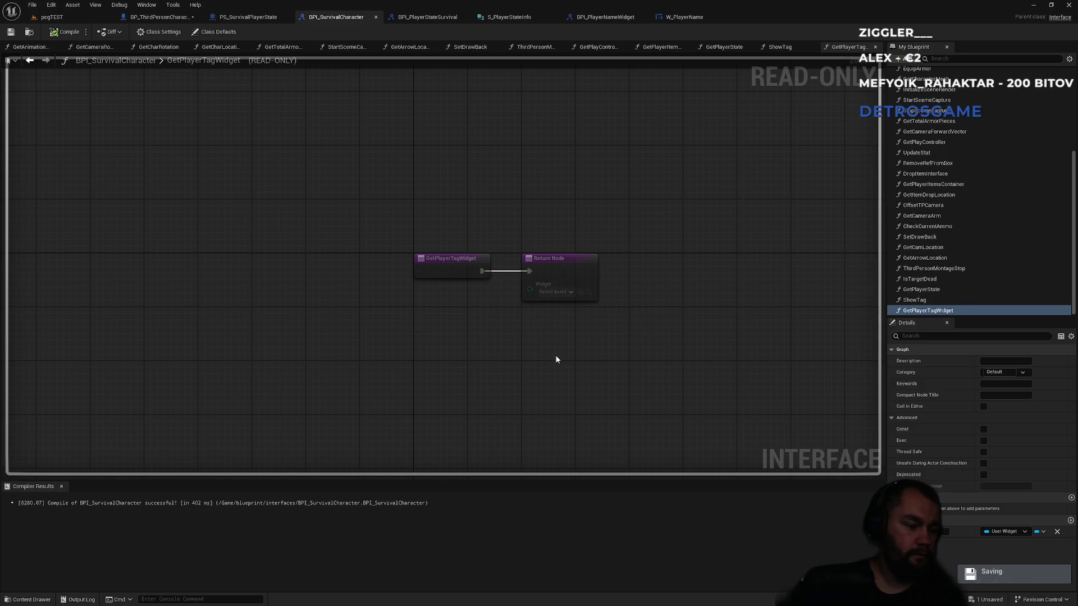
Step: Select the ShowTag function and look through the other interface and structure tabs
right_click(556, 359)
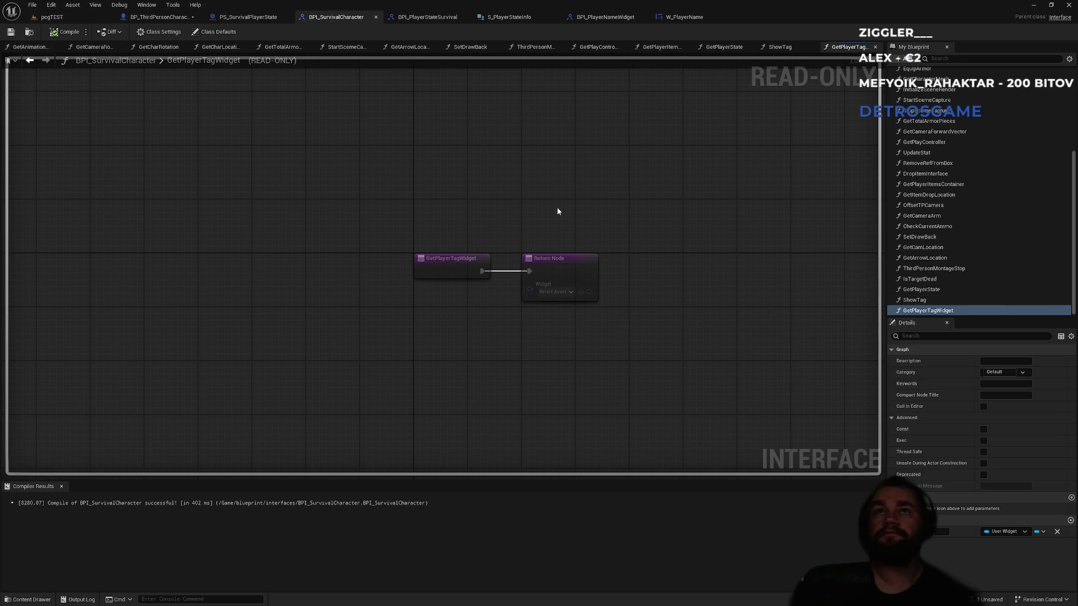
click(951, 300)
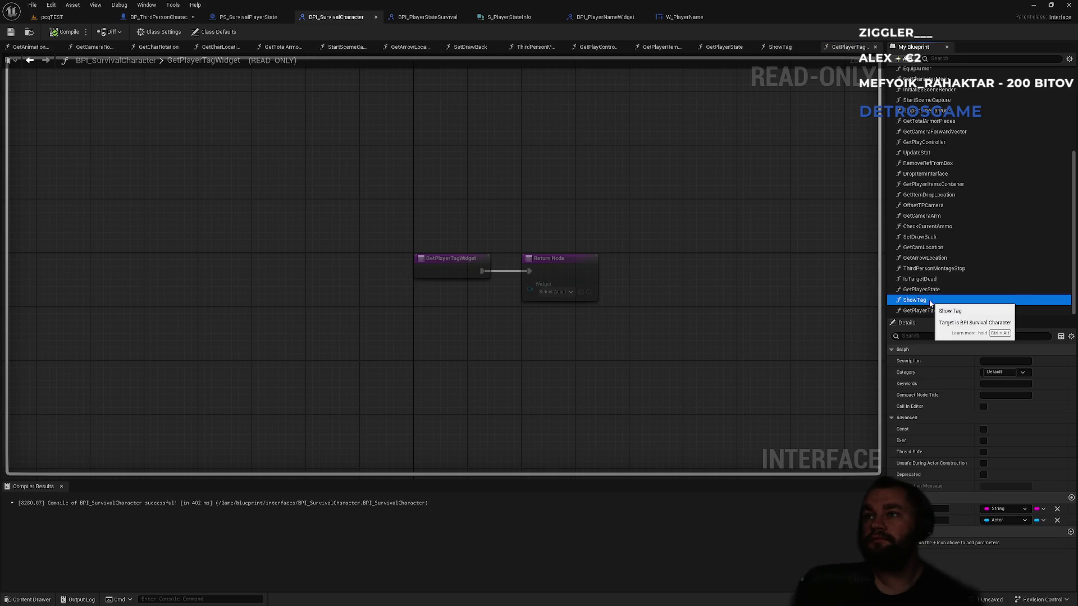
click(591, 19)
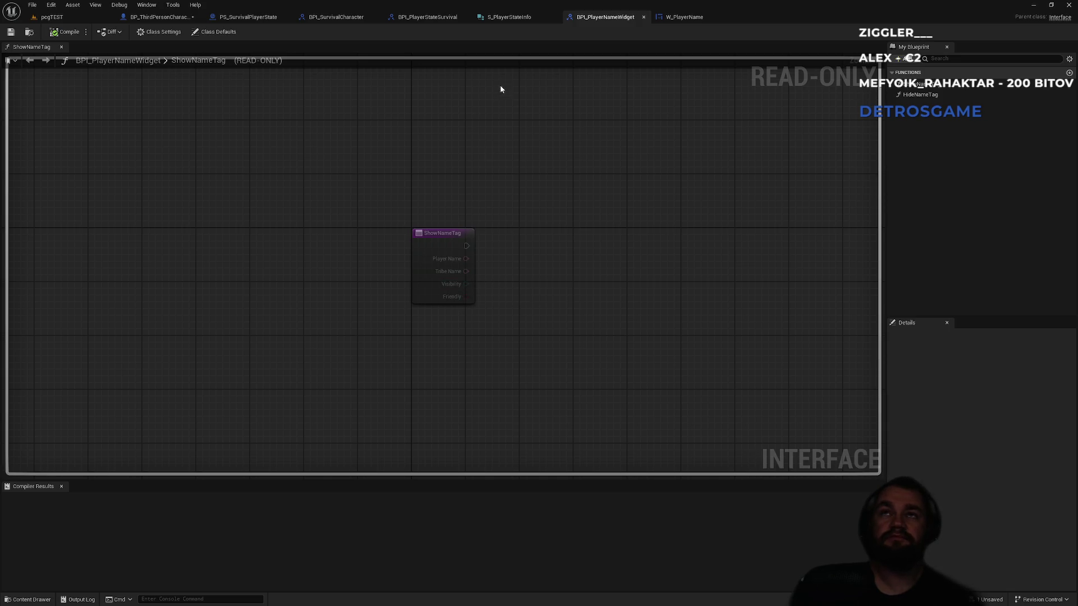
click(514, 18)
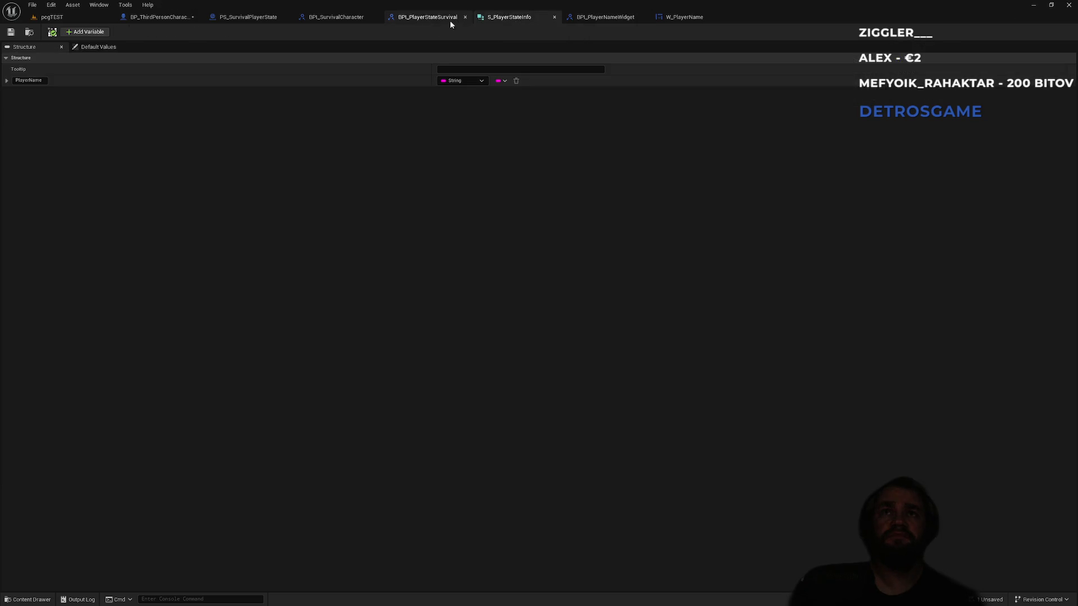
click(444, 18)
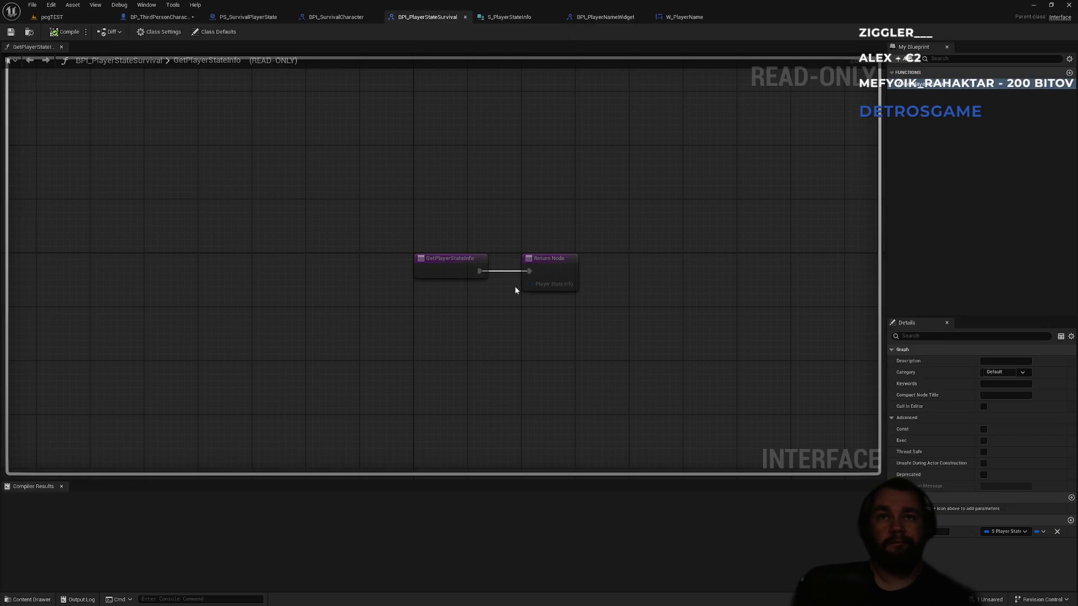
click(339, 20)
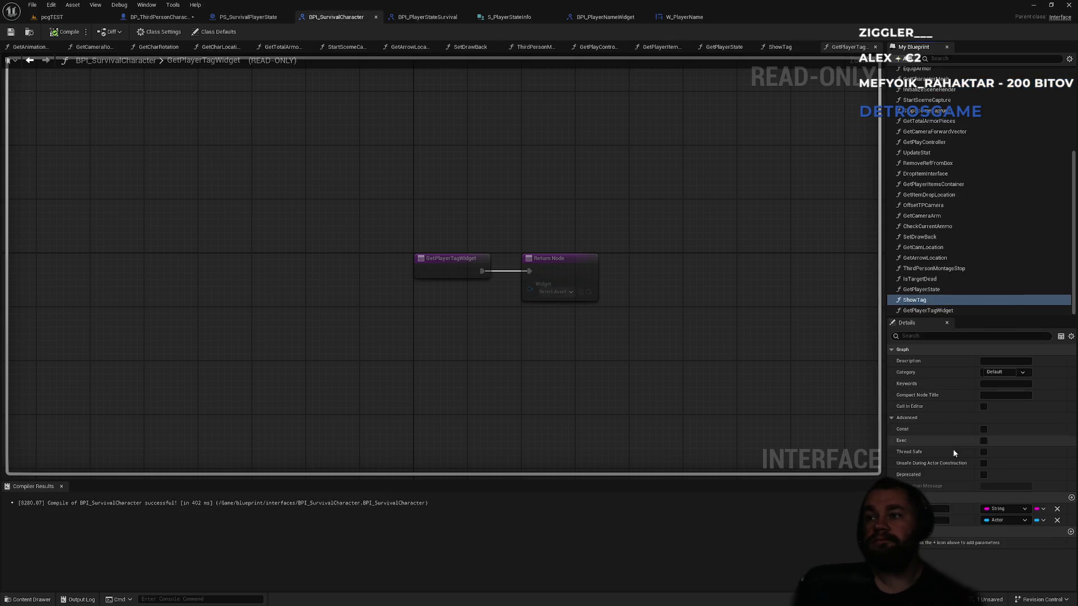
Step: Add a third ShowTag parameter of type ESlate Visibility, compile, and save all
click(1070, 499)
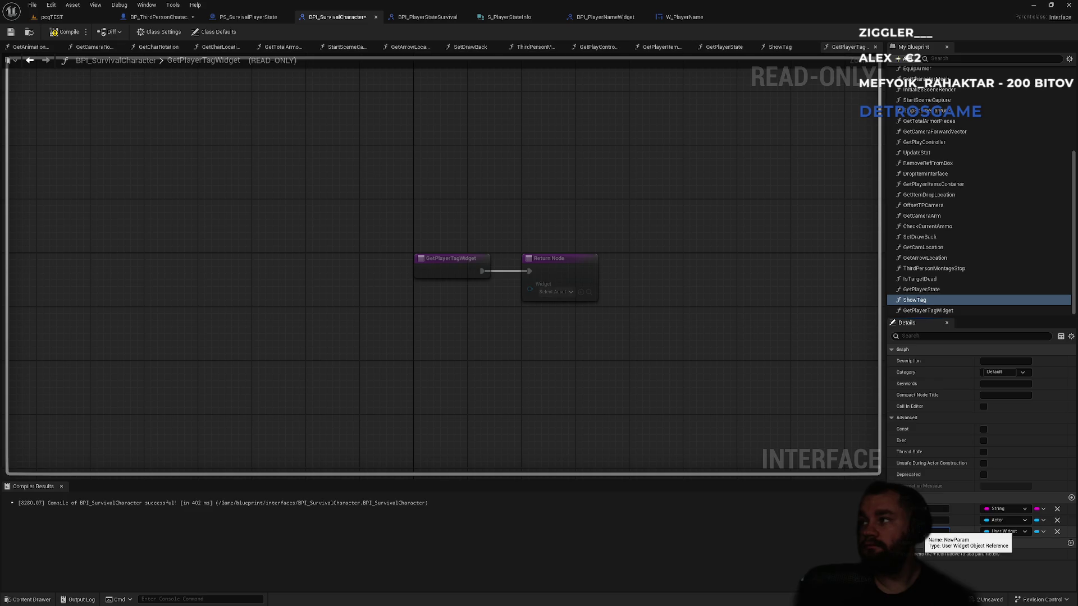
click(998, 531)
text(e)
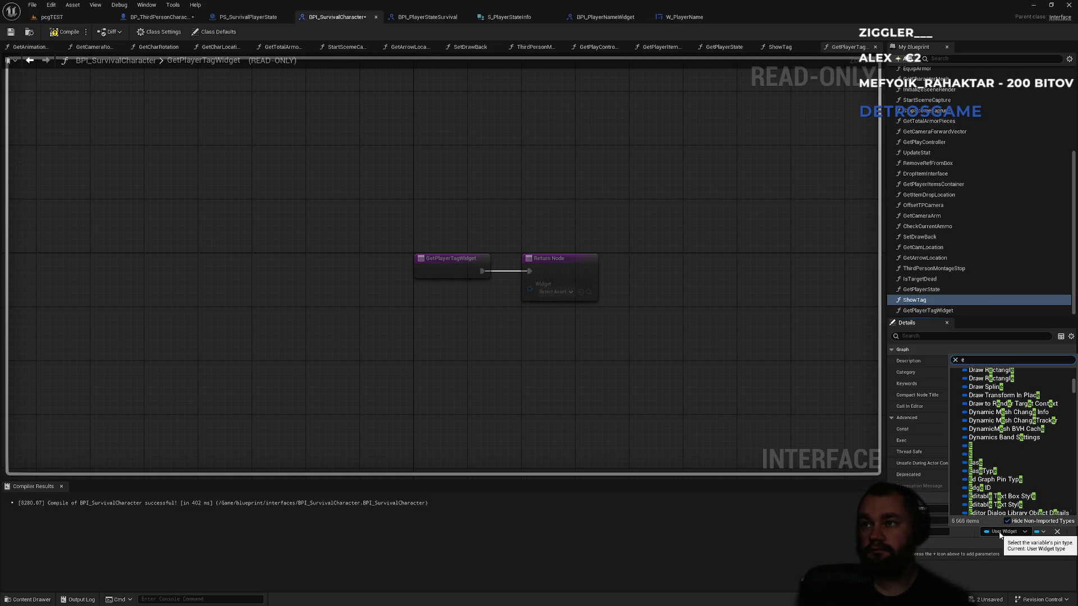
text(slate)
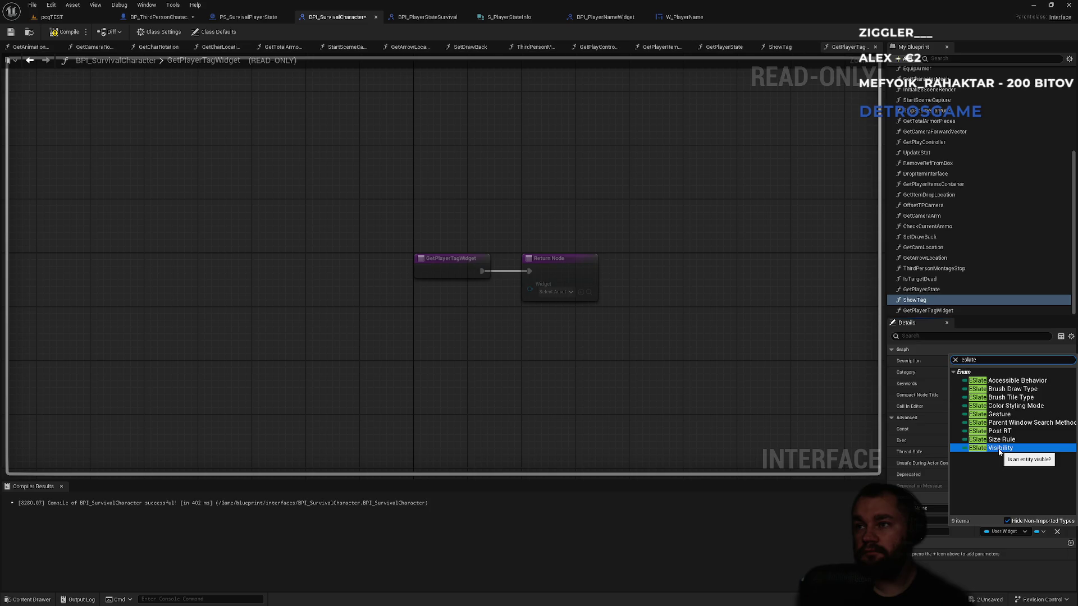
click(1000, 448)
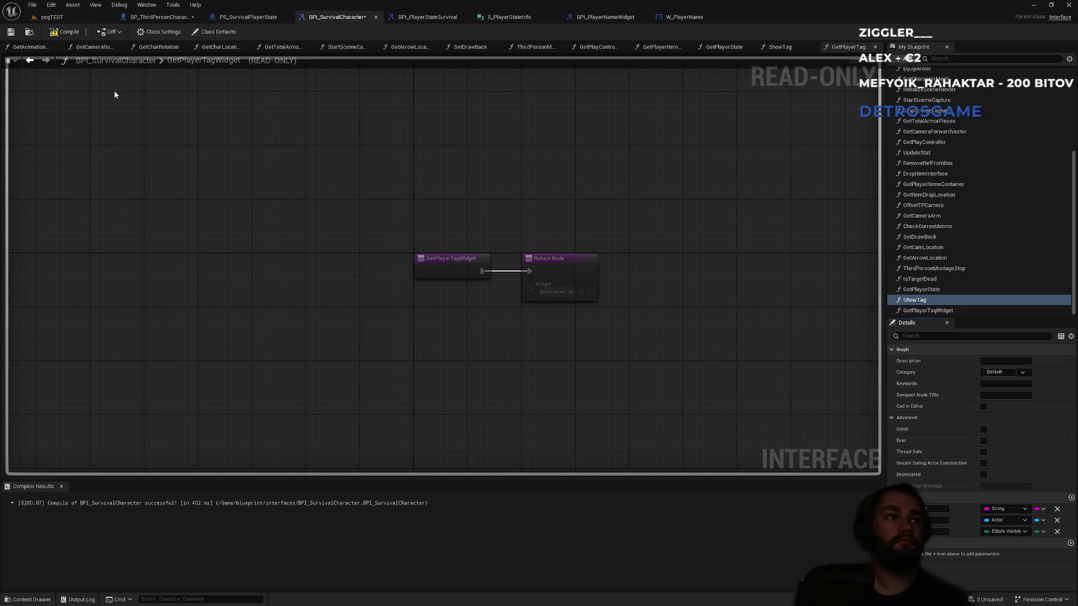
click(55, 34)
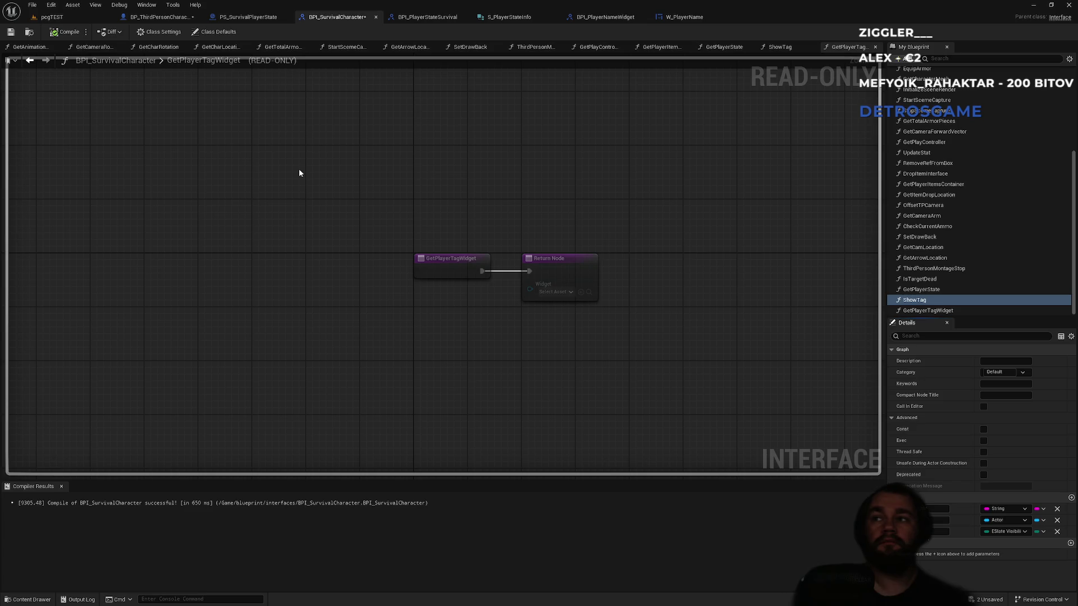
key(ctrl+shift+s)
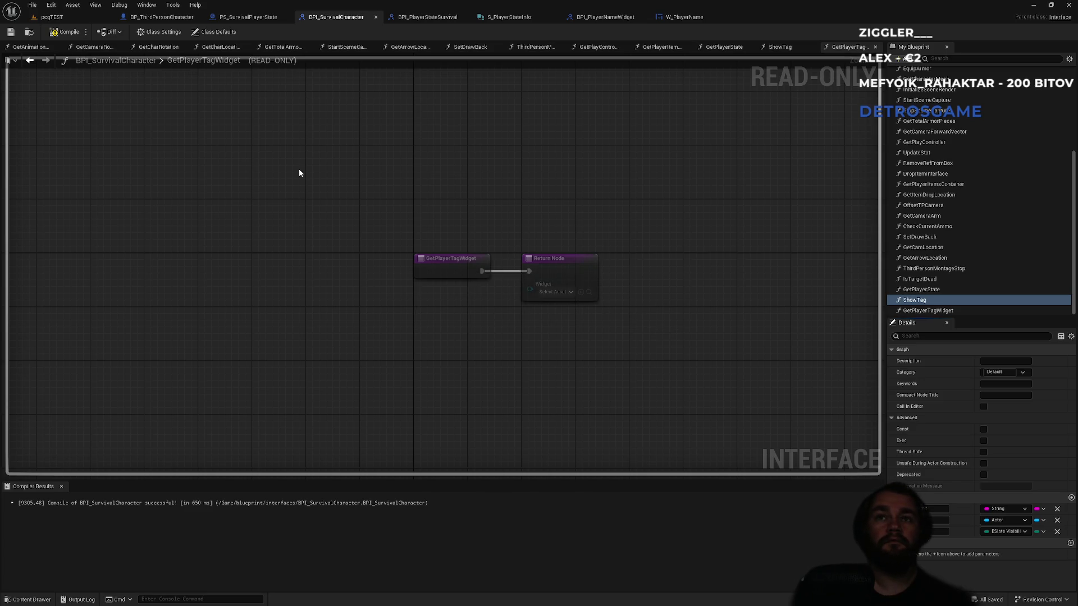
Step: Open the ShowTag function graph, then go back to the character's EventGraph
right_click(914, 304)
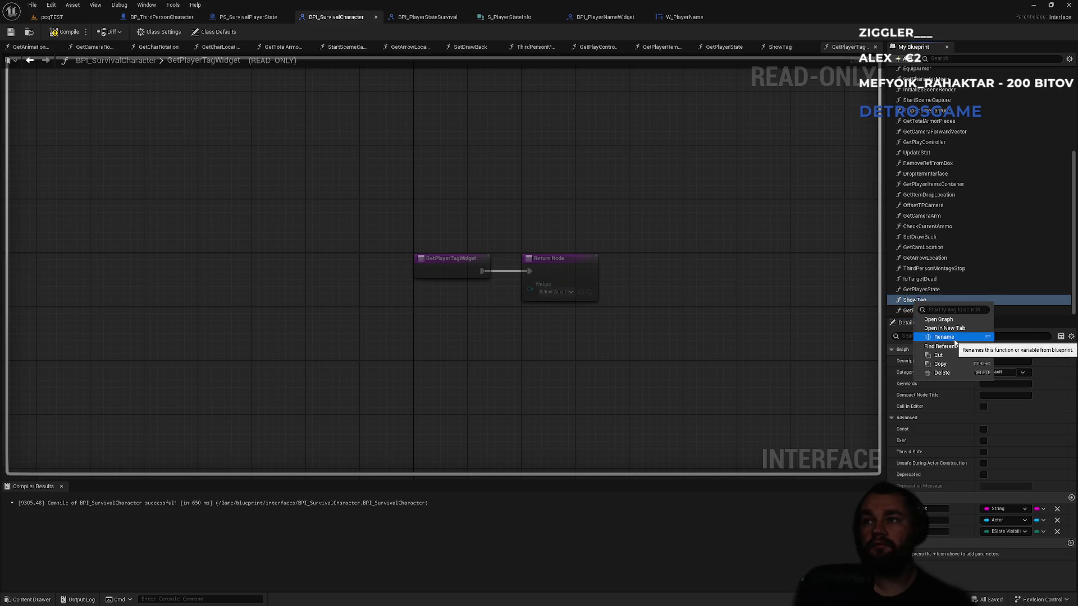
mouse_move(953, 348)
click(698, 395)
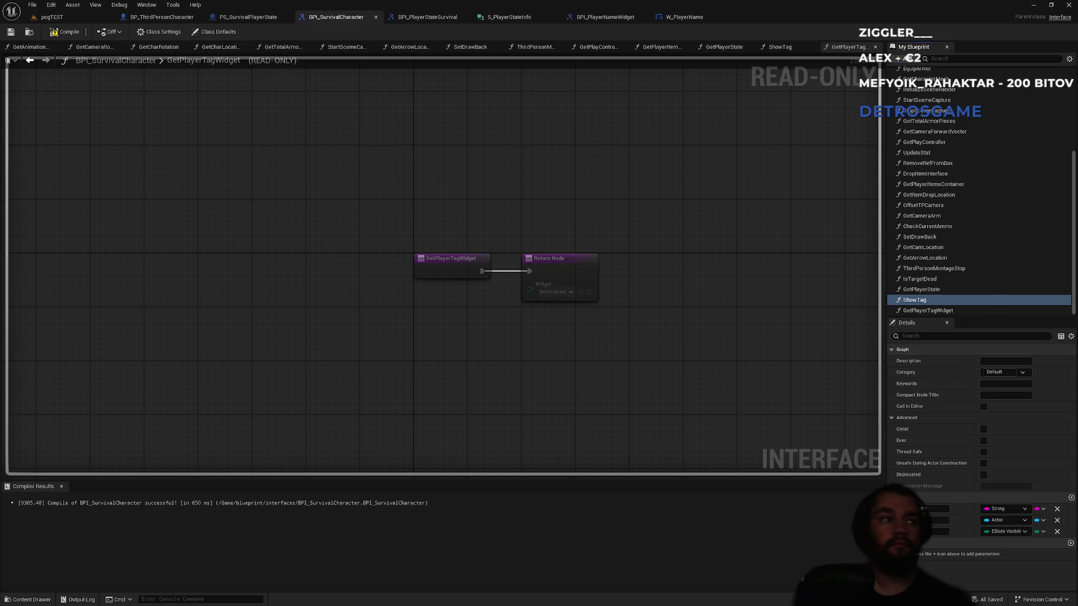
double_click(914, 300)
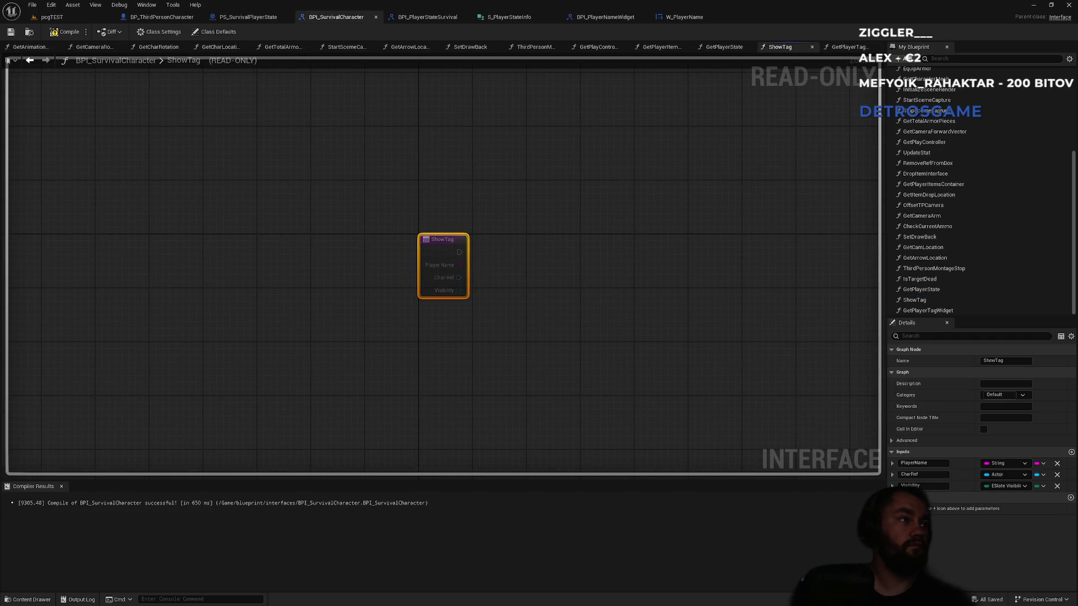
click(162, 17)
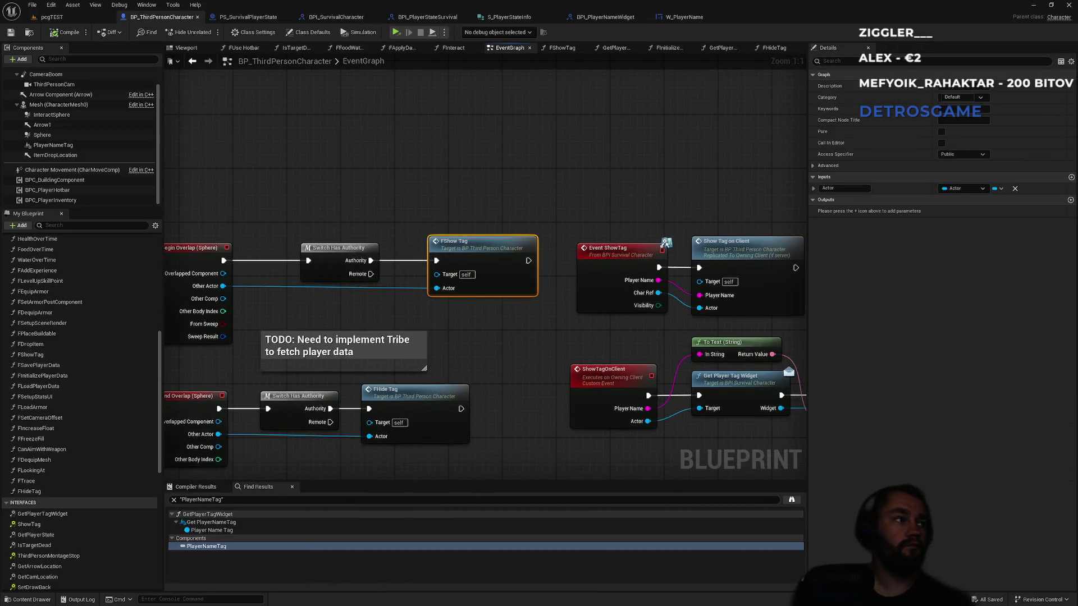
Step: Try wiring Event ShowTag's Visibility output, then select the ShowTagOnClient custom event
click(607, 248)
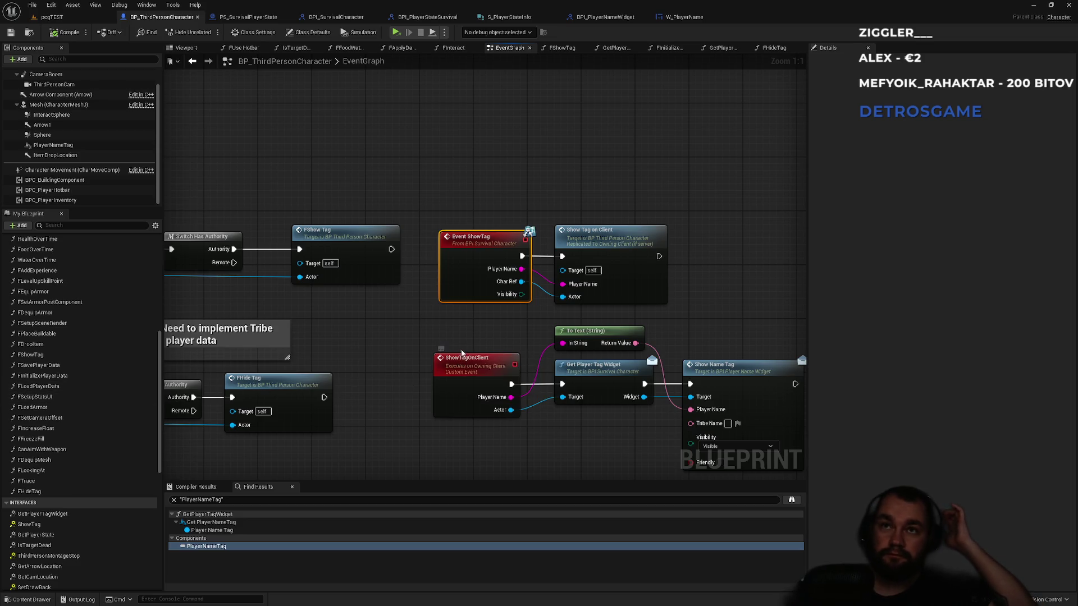
drag(522, 294, 616, 298)
click(710, 283)
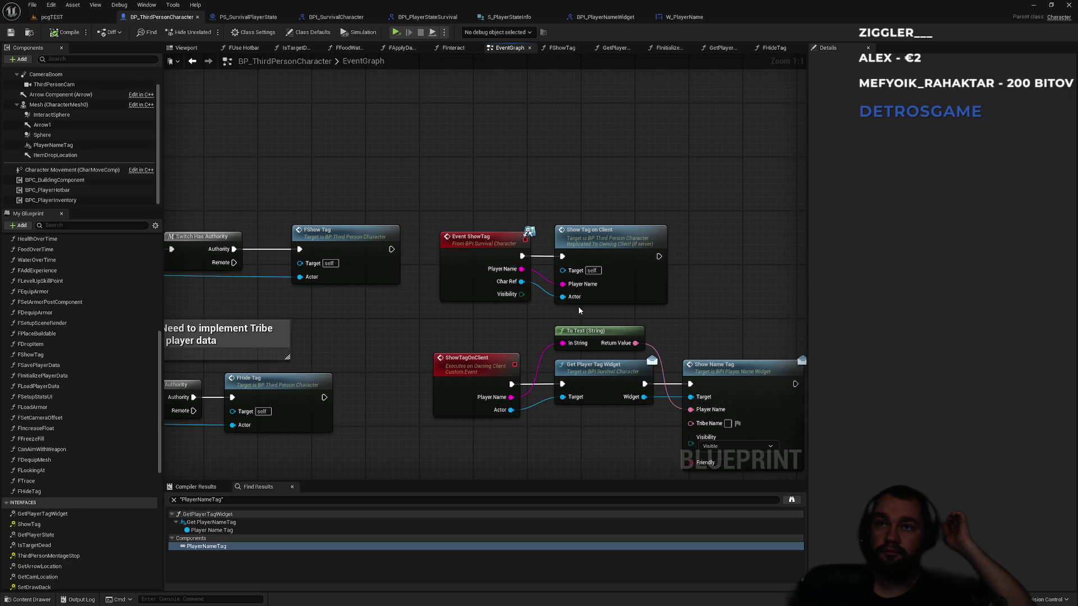
click(613, 242)
click(490, 370)
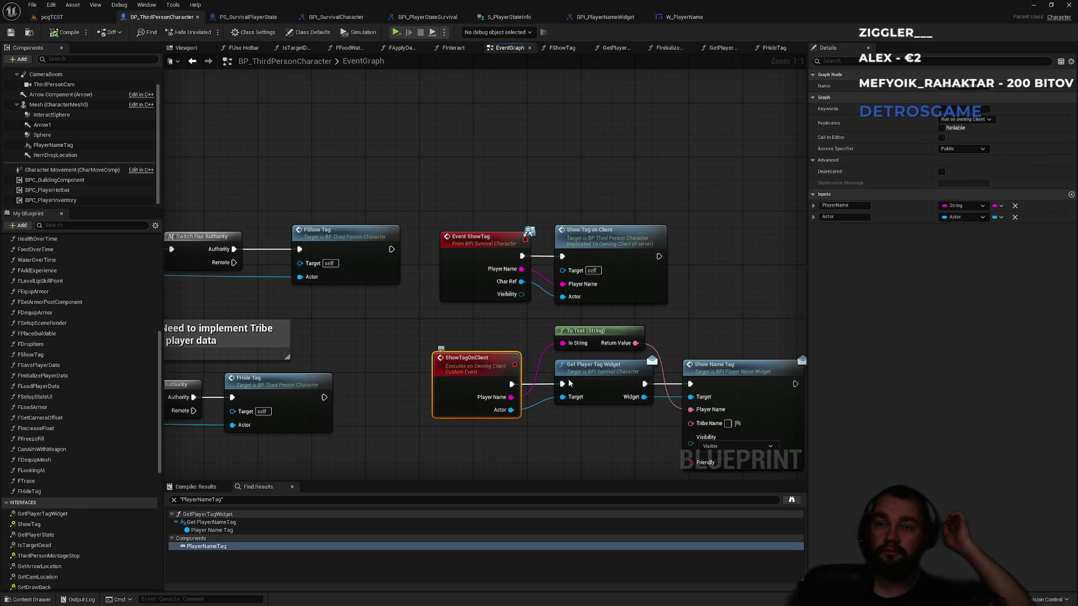
Step: Give ShowTagOnClient an ESlate Visibility input named Visibility, wire it into Show Name Tag, compile and save
click(1071, 195)
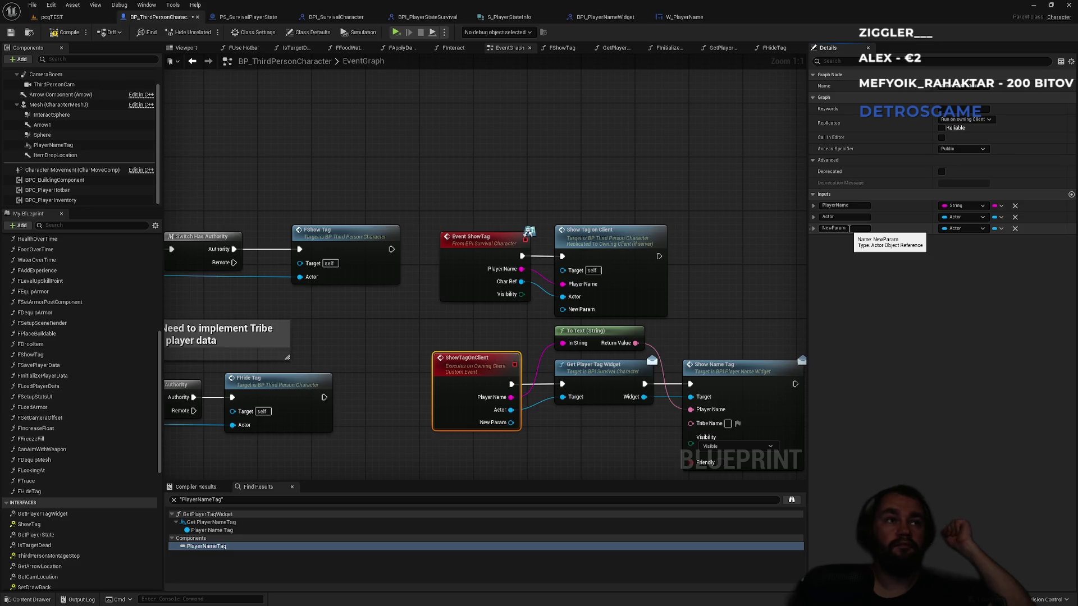
click(849, 228)
text(Visibility)
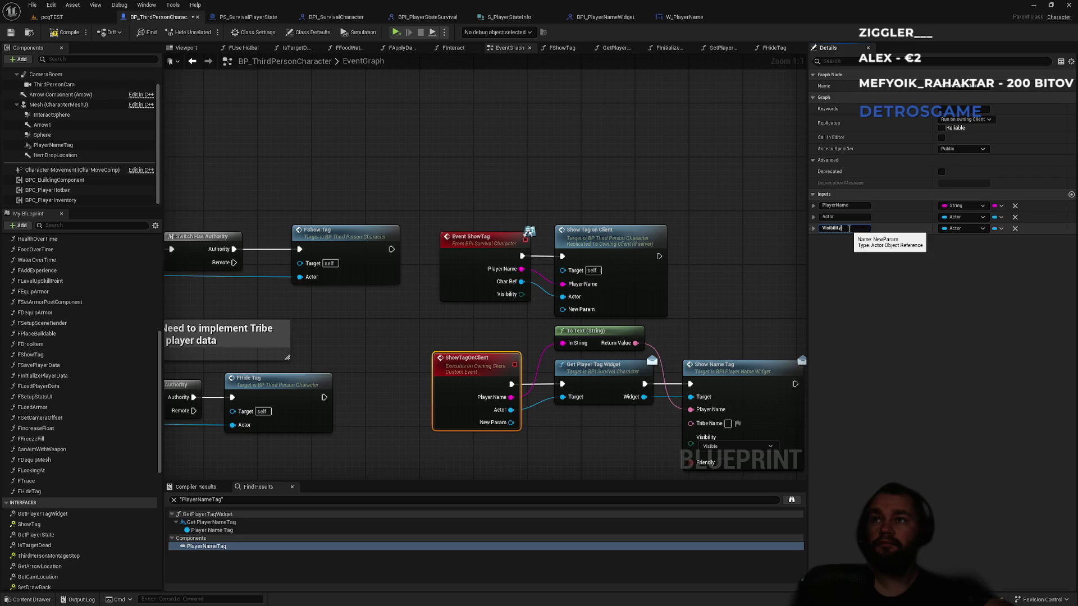
key(Return)
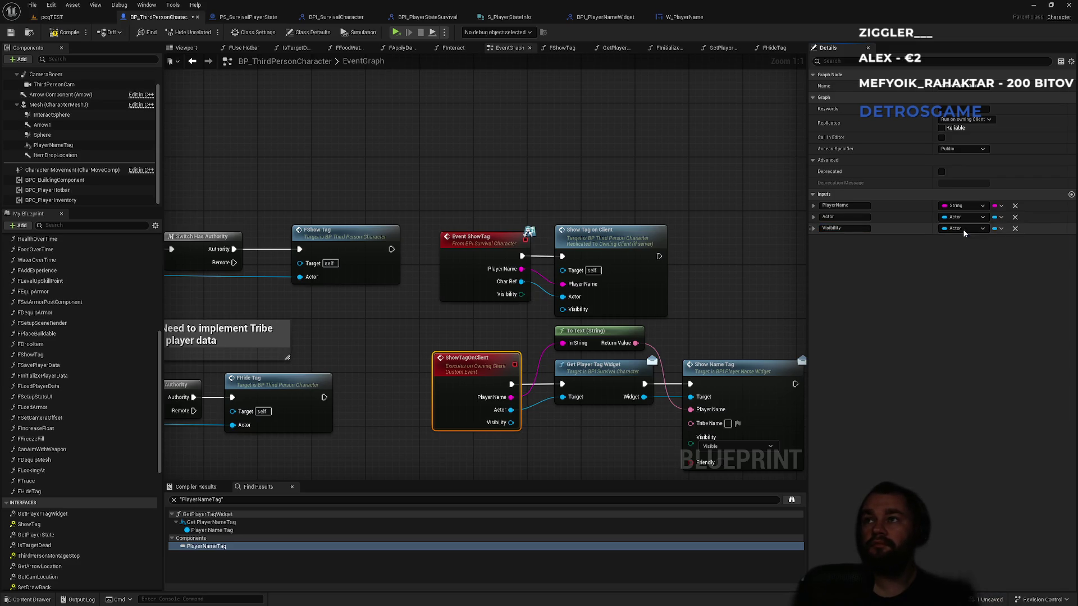
click(963, 229)
text(eslatev)
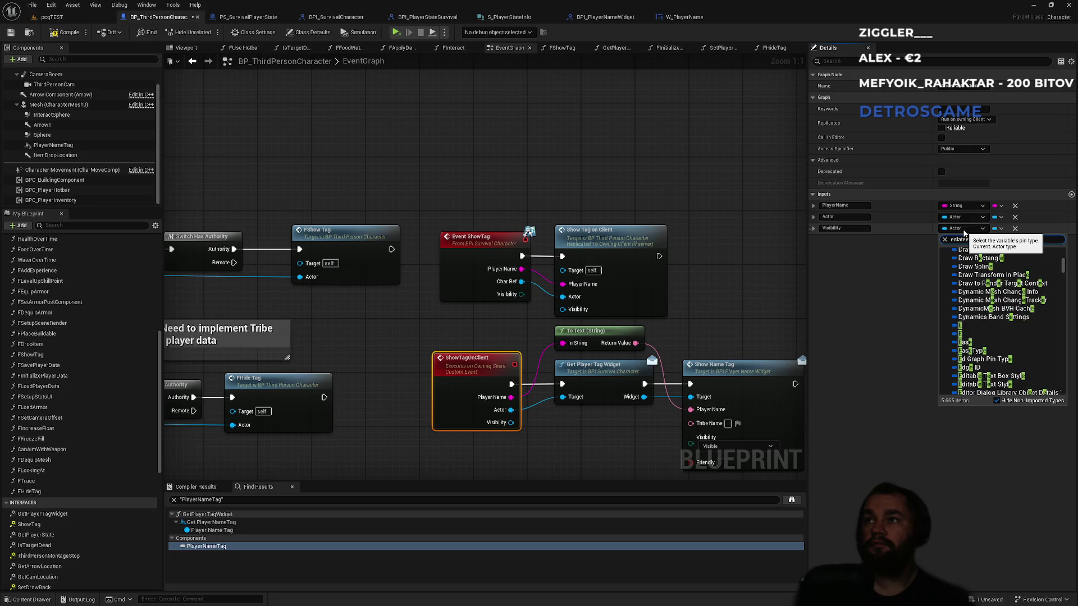
text(isibility)
key(Escape)
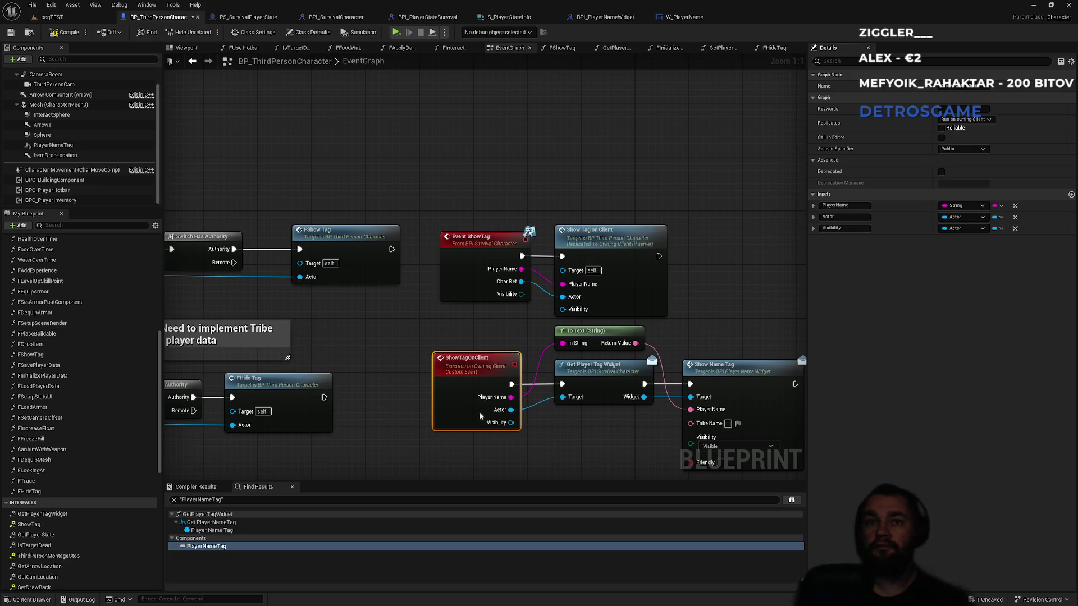
drag(509, 422, 706, 447)
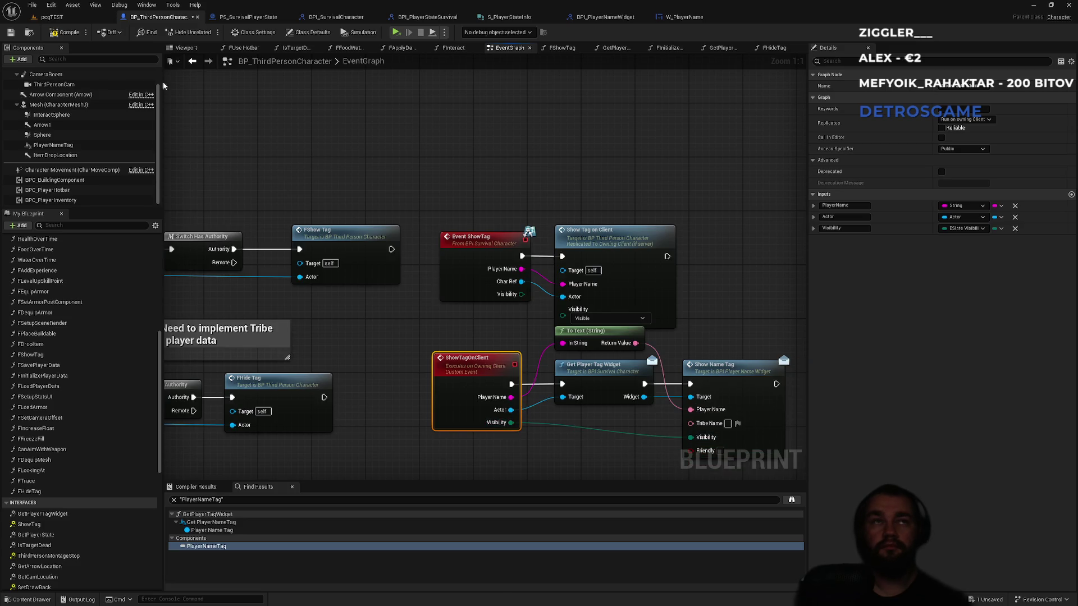
click(62, 32)
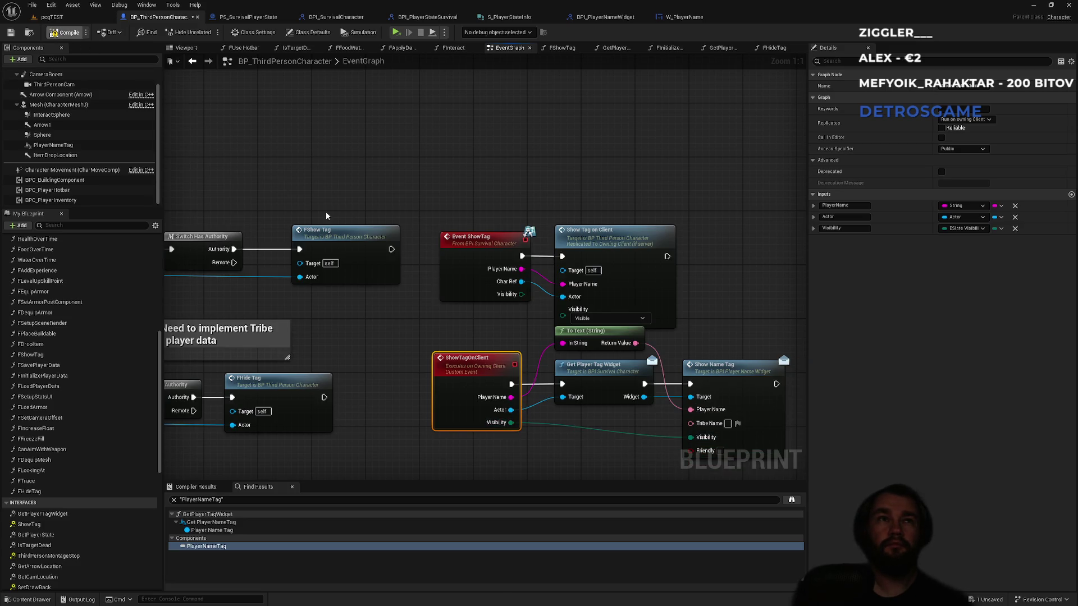
key(ctrl+s)
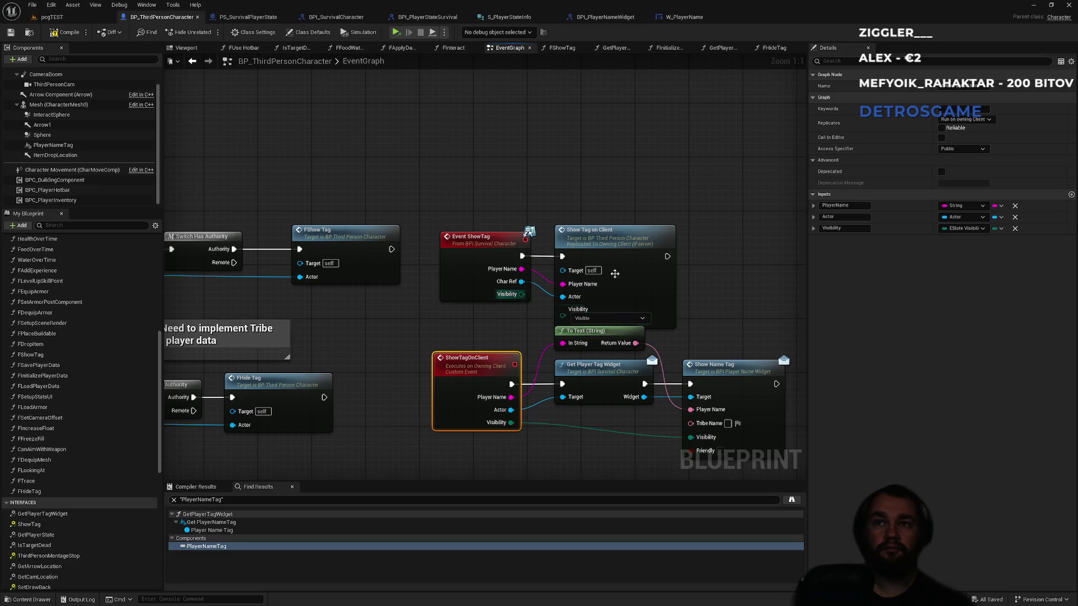
Step: Move Event ShowTag and Show Tag on Client upward, recompile, and open the FShowTag graph
mouse_move(500, 171)
mouse_down()
mouse_move(557, 231)
mouse_move(608, 246)
mouse_move(608, 226)
mouse_up()
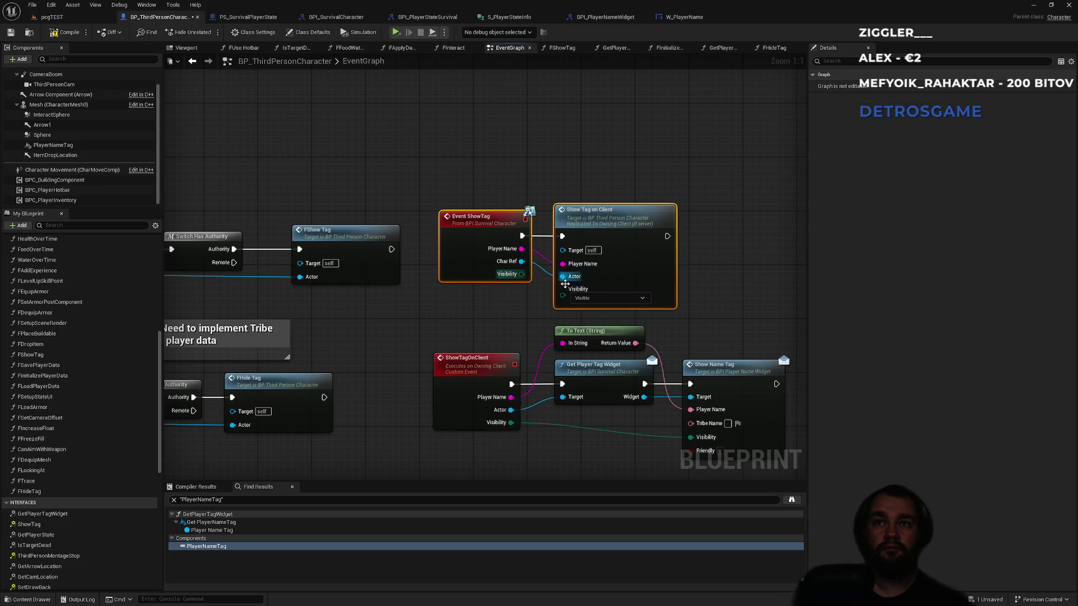
drag(562, 289, 522, 274)
click(516, 318)
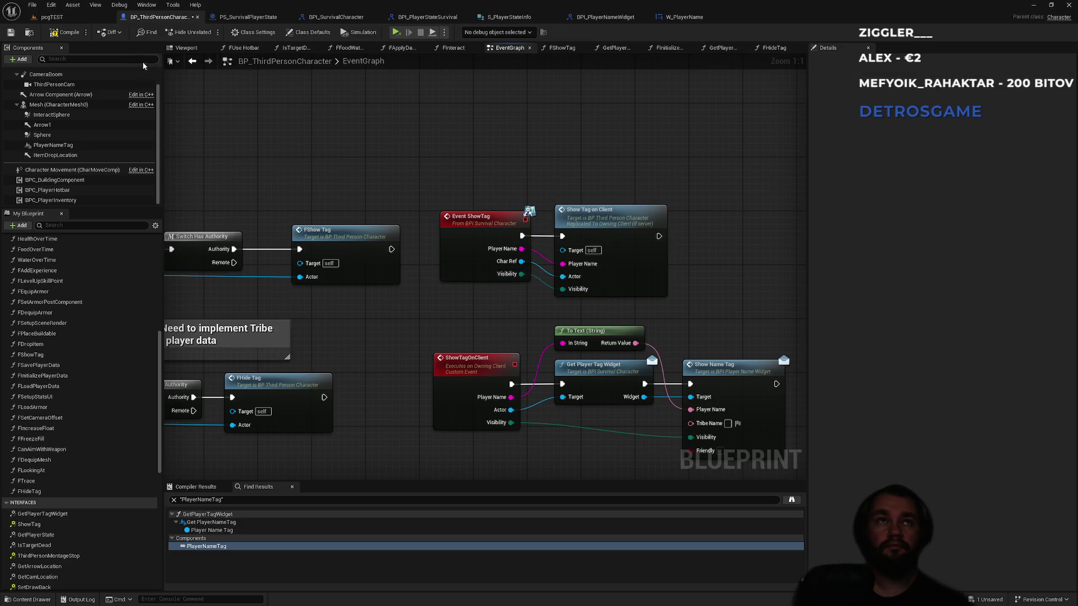
click(66, 36)
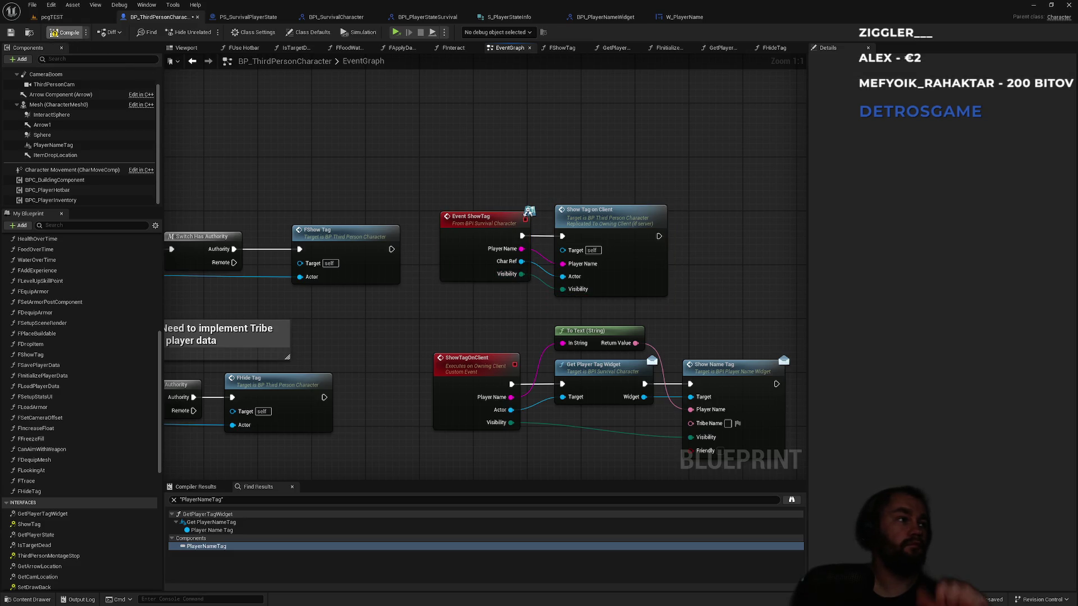
click(472, 365)
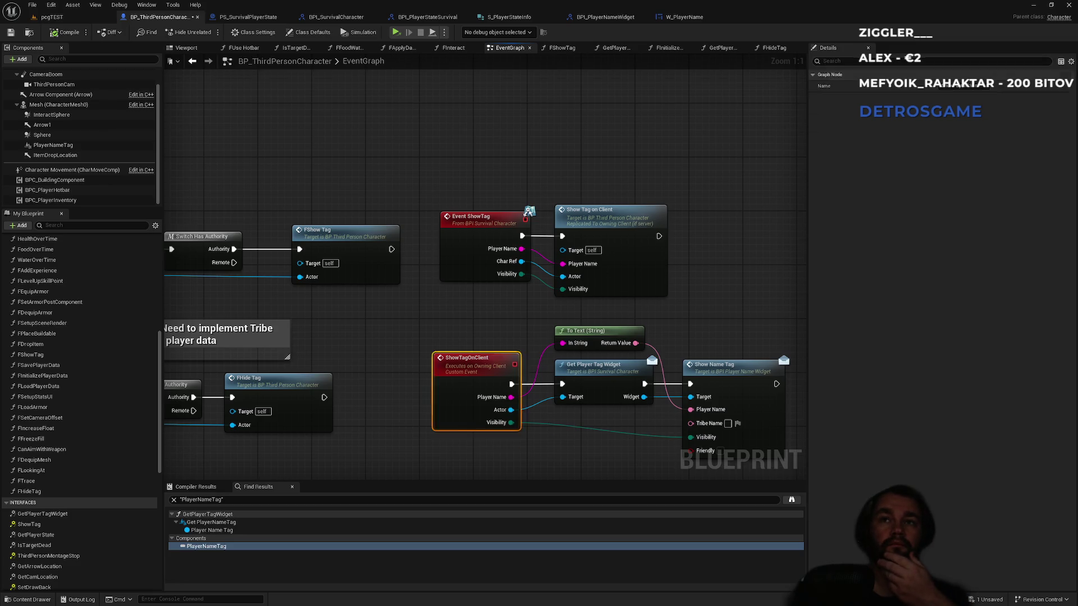
double_click(475, 233)
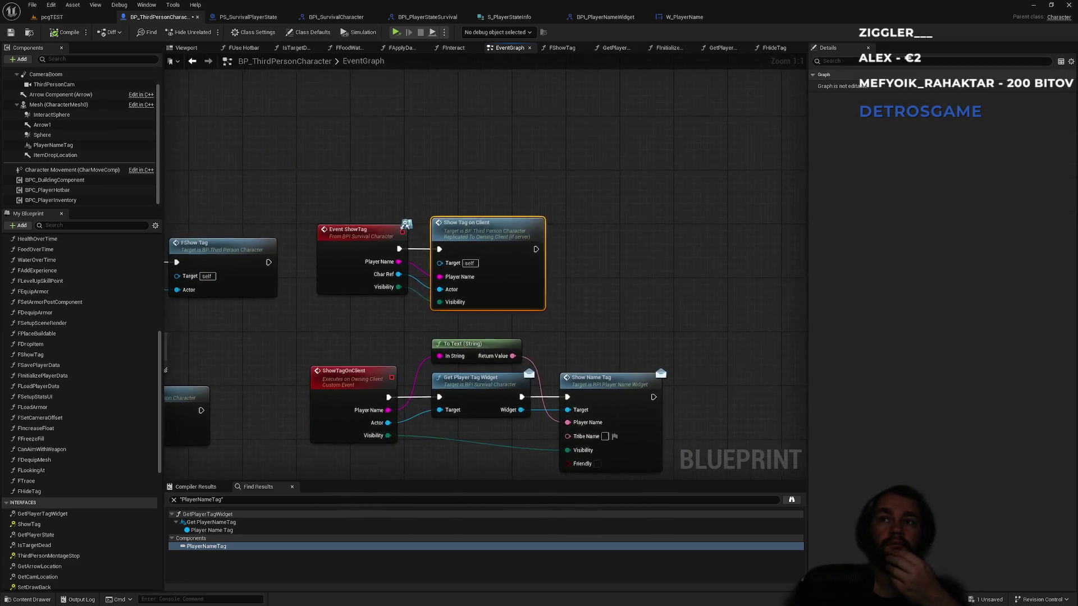
double_click(219, 247)
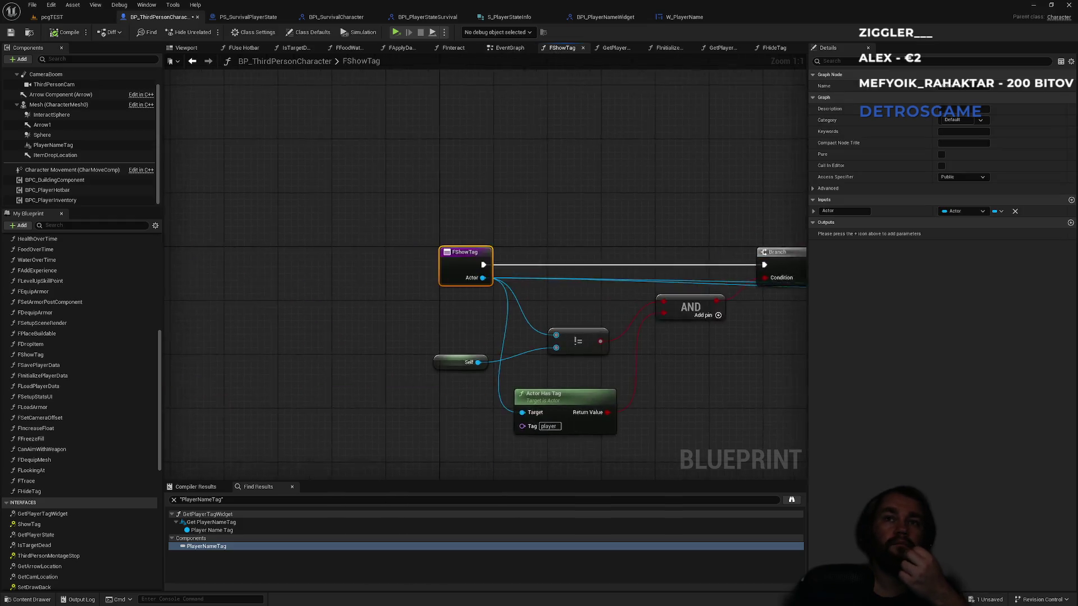
Step: Check FShowTag's Show Tag call, then bring up FHideTag's Show Tag, still passing Visible
mouse_move(531, 247)
mouse_down()
mouse_move(288, 207)
mouse_move(421, 223)
mouse_move(206, 216)
mouse_up()
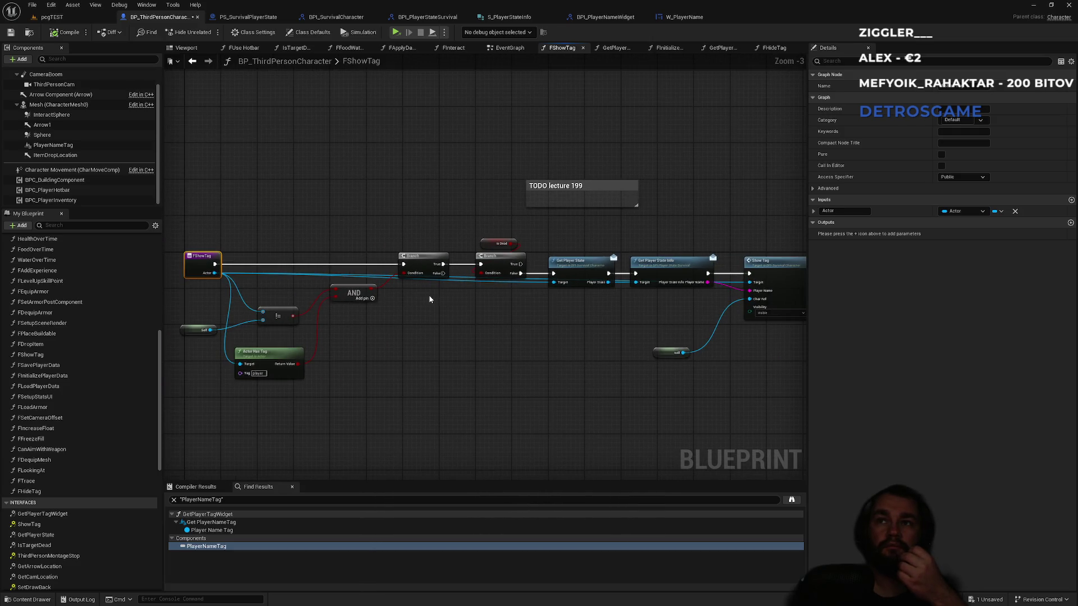
scroll(645, 312, up, 2)
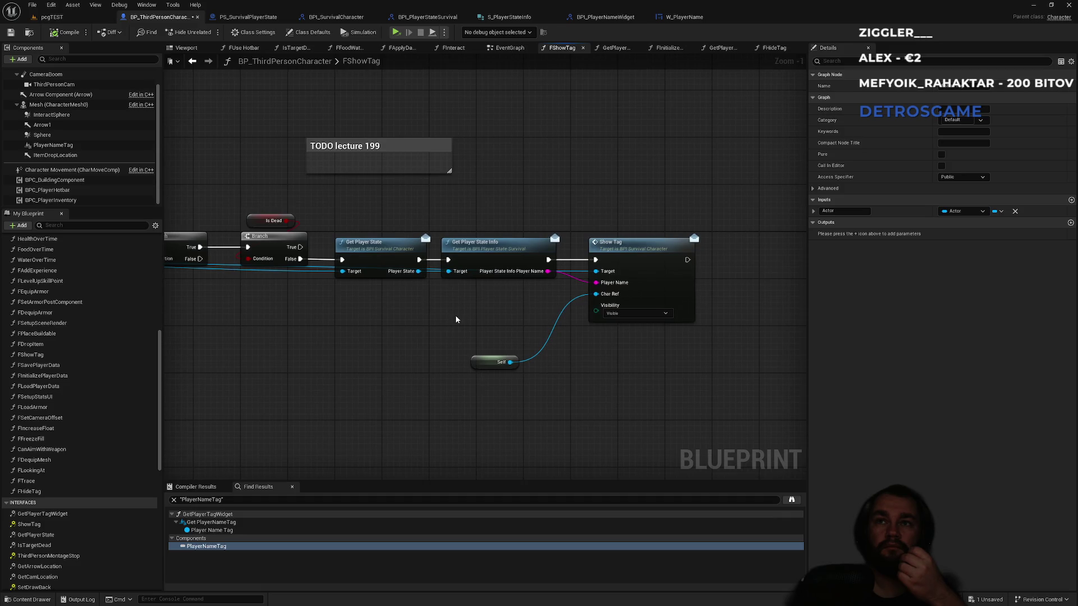
mouse_move(456, 319)
mouse_down()
mouse_move(535, 309)
mouse_move(367, 312)
mouse_move(664, 324)
mouse_move(611, 318)
mouse_up()
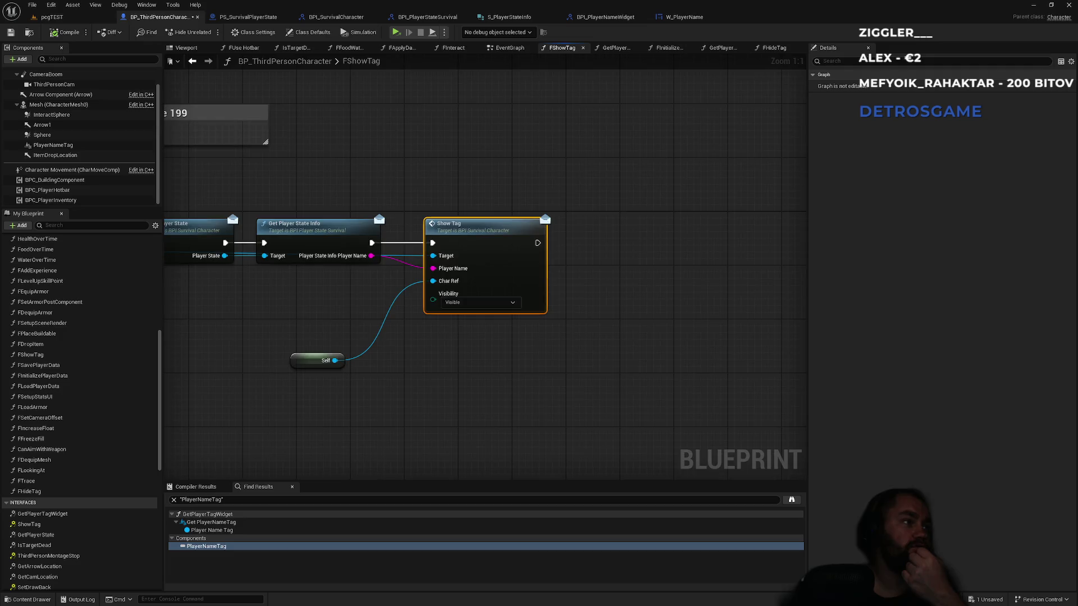
mouse_move(277, 269)
mouse_down()
mouse_move(698, 305)
mouse_move(445, 317)
mouse_move(585, 326)
mouse_move(323, 317)
mouse_up()
Step: Set FHideTag's Show Tag Visibility to Hidden and compile with F7
click(513, 355)
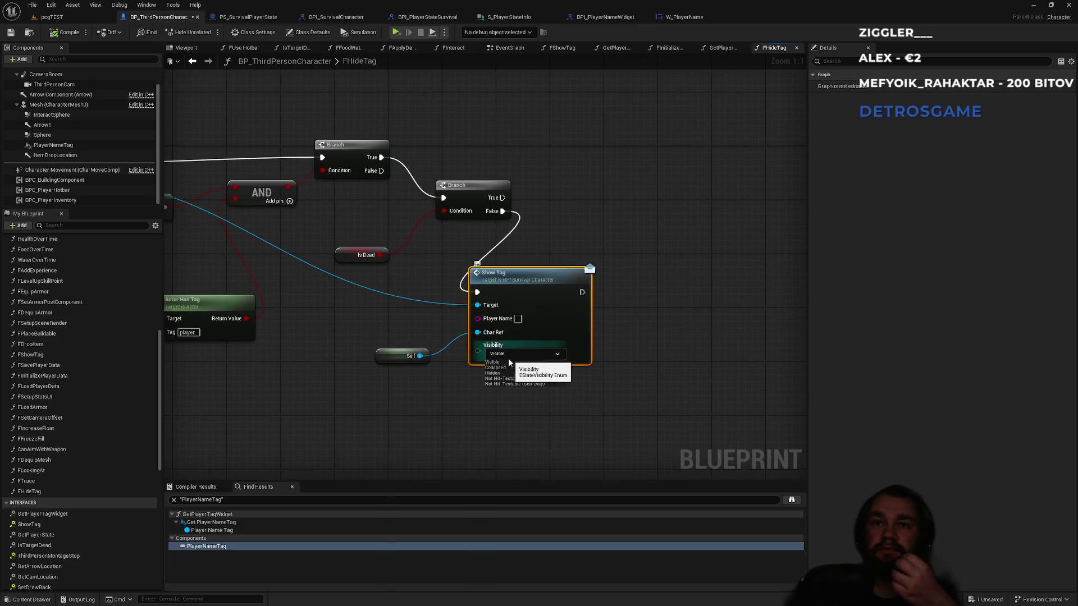
click(497, 374)
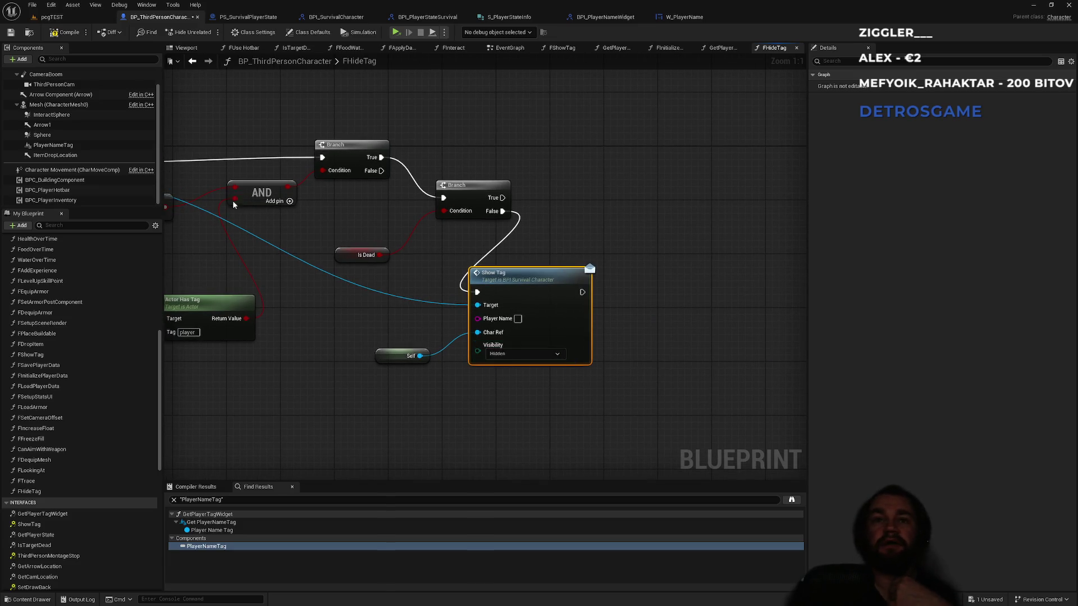
key(F7)
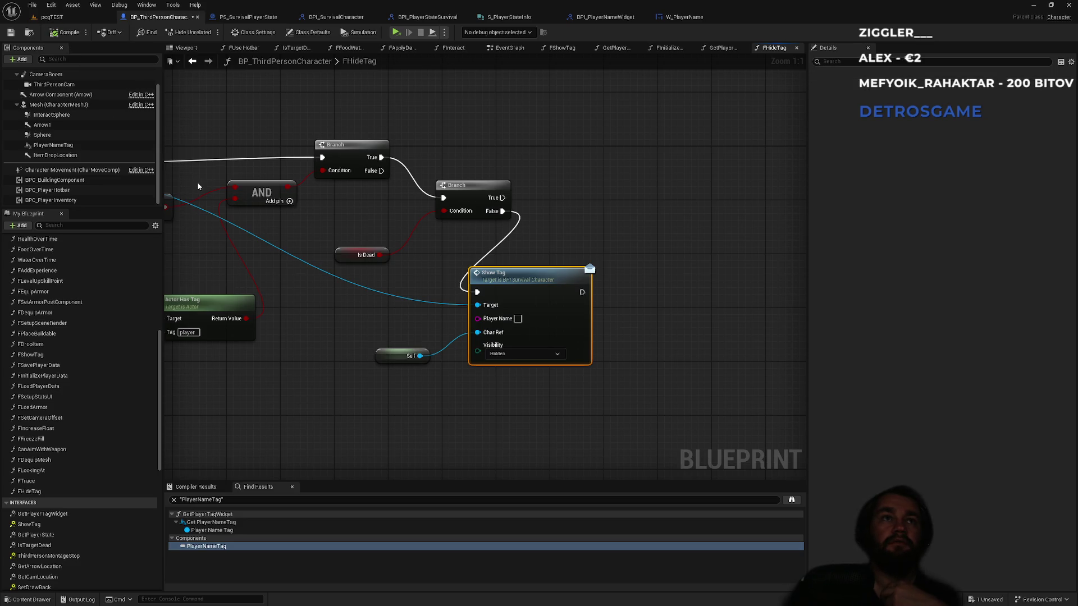
click(414, 282)
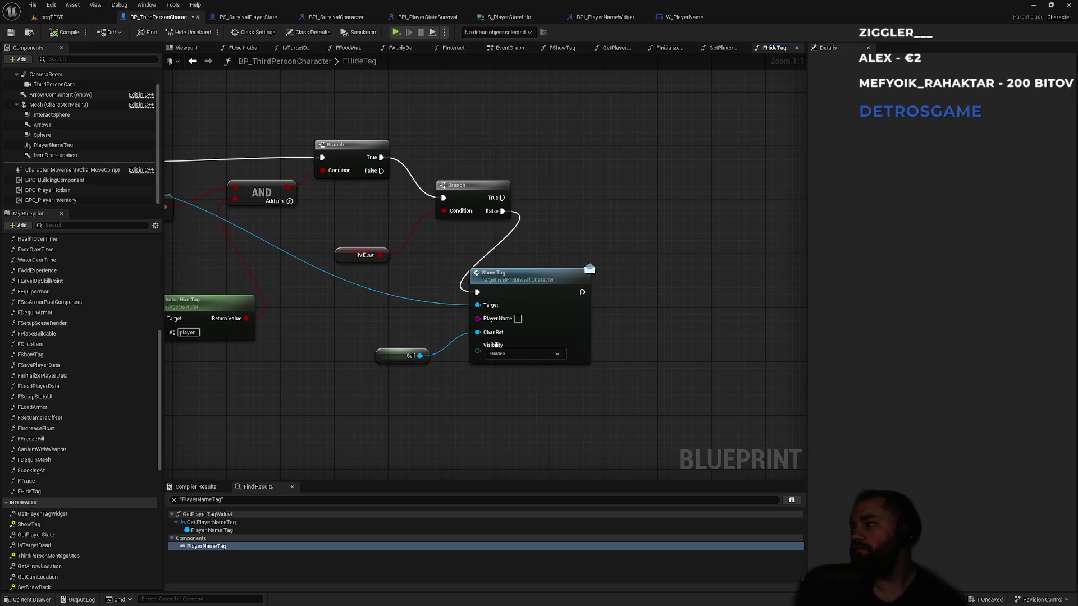
Step: Align the first Branch, AND and != nodes in FHideTag's graph
mouse_move(332, 260)
mouse_down()
mouse_move(580, 375)
mouse_move(692, 286)
mouse_up()
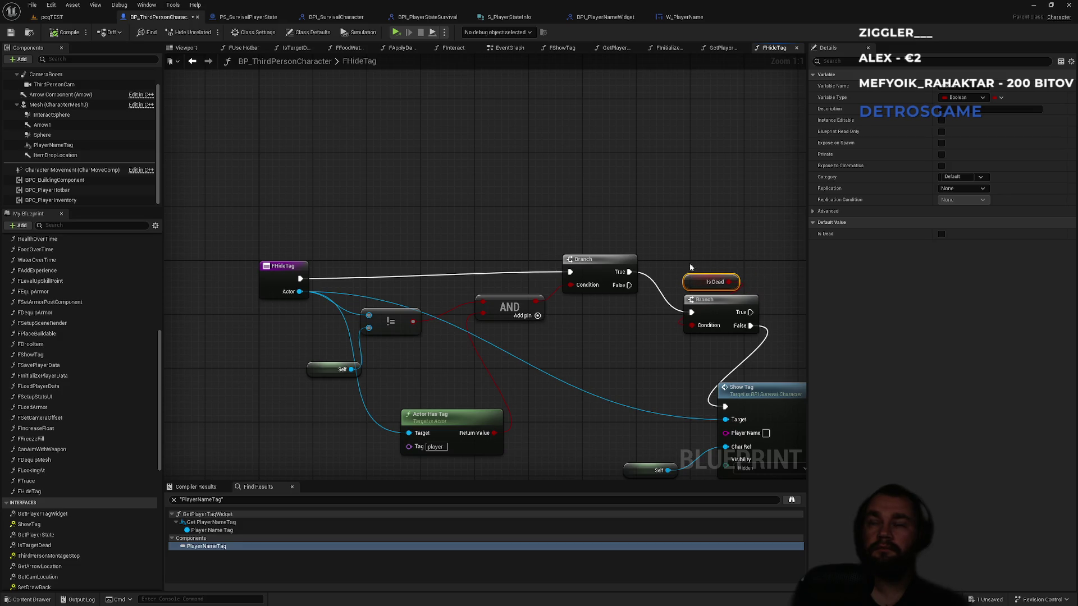
click(691, 267)
drag(576, 265, 577, 273)
click(551, 261)
drag(519, 305, 526, 316)
click(512, 293)
drag(403, 315, 410, 308)
Step: Reposition Actor Has Tag, both Self nodes and the Show Tag call for straight wires
click(419, 288)
mouse_move(443, 418)
mouse_down()
mouse_move(422, 258)
mouse_move(403, 229)
mouse_move(395, 235)
mouse_up()
click(394, 403)
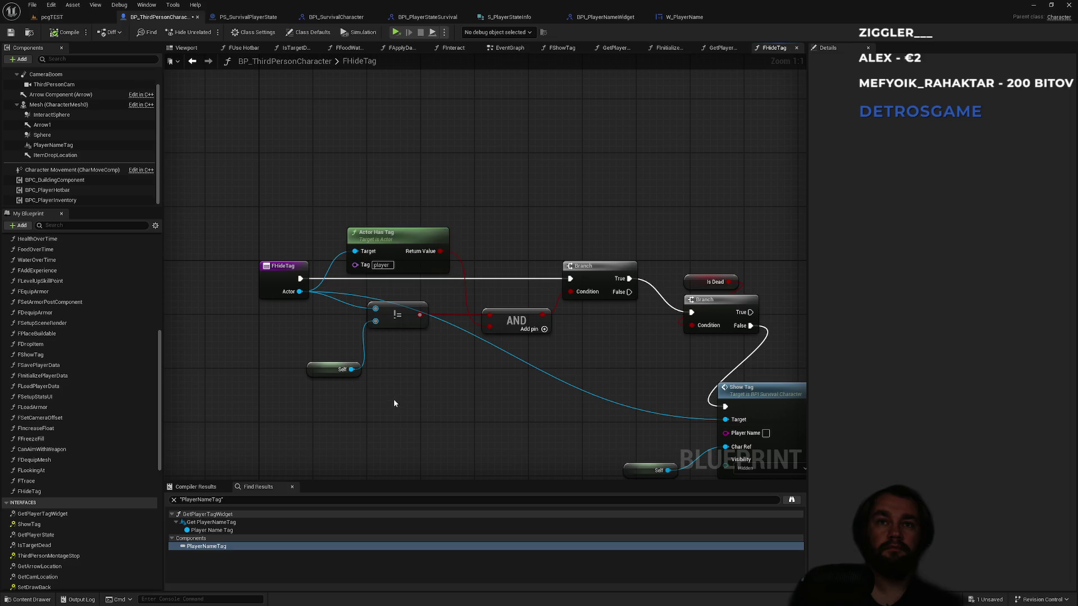
mouse_move(314, 372)
mouse_down()
mouse_move(287, 328)
mouse_move(261, 315)
mouse_move(267, 325)
mouse_up()
mouse_move(392, 311)
mouse_down()
mouse_move(393, 342)
mouse_move(305, 313)
mouse_up()
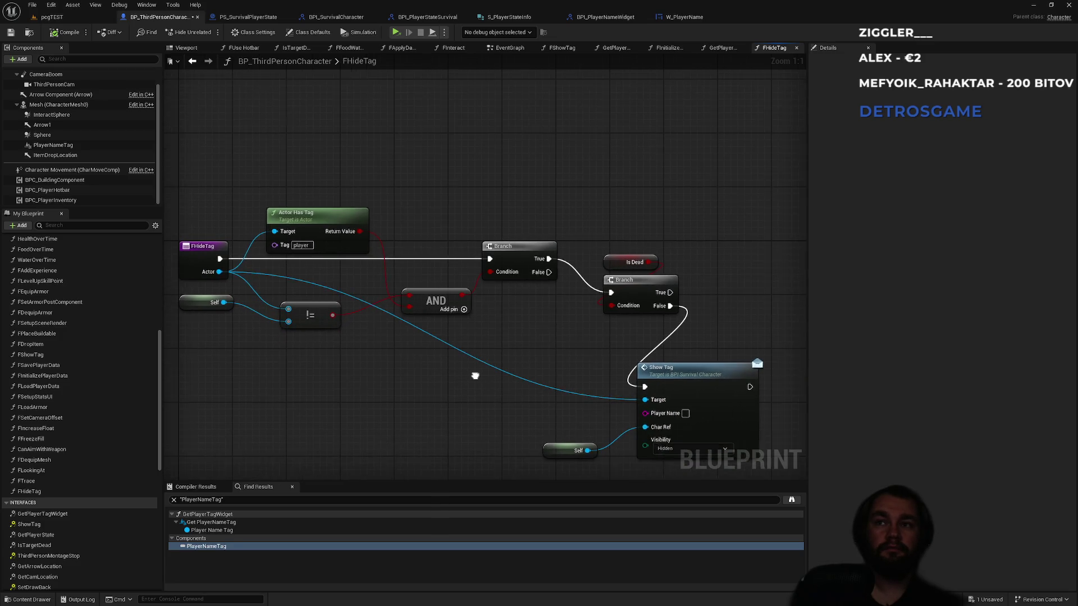
drag(665, 372, 746, 291)
mouse_move(564, 450)
mouse_down()
mouse_move(733, 258)
mouse_move(741, 267)
mouse_up()
Step: Route the Actor wire across the top with two reroute points, then return to the EventGraph
double_click(487, 293)
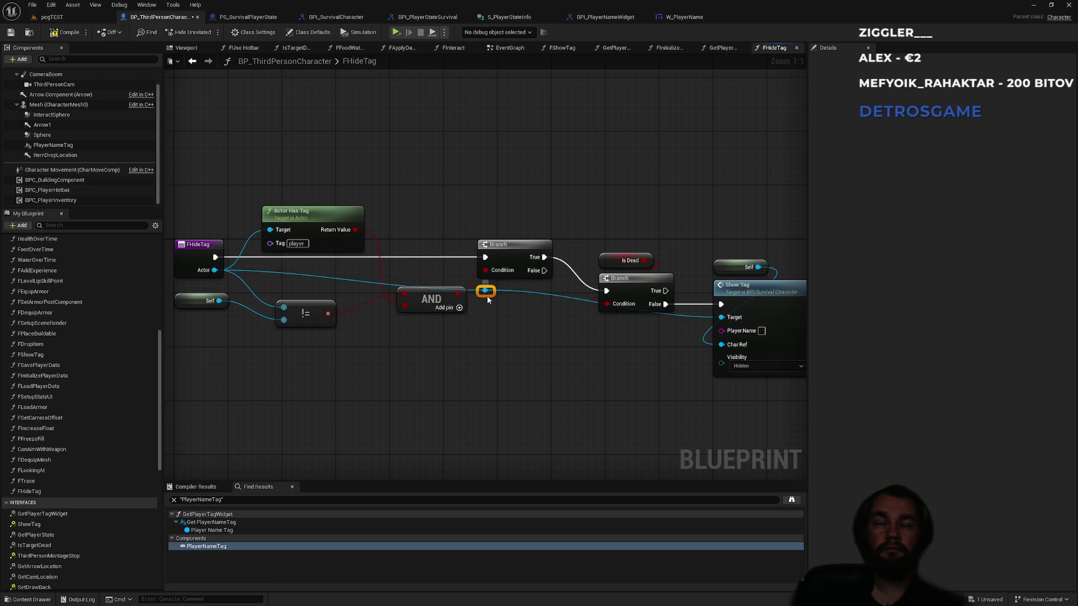
drag(488, 294, 258, 180)
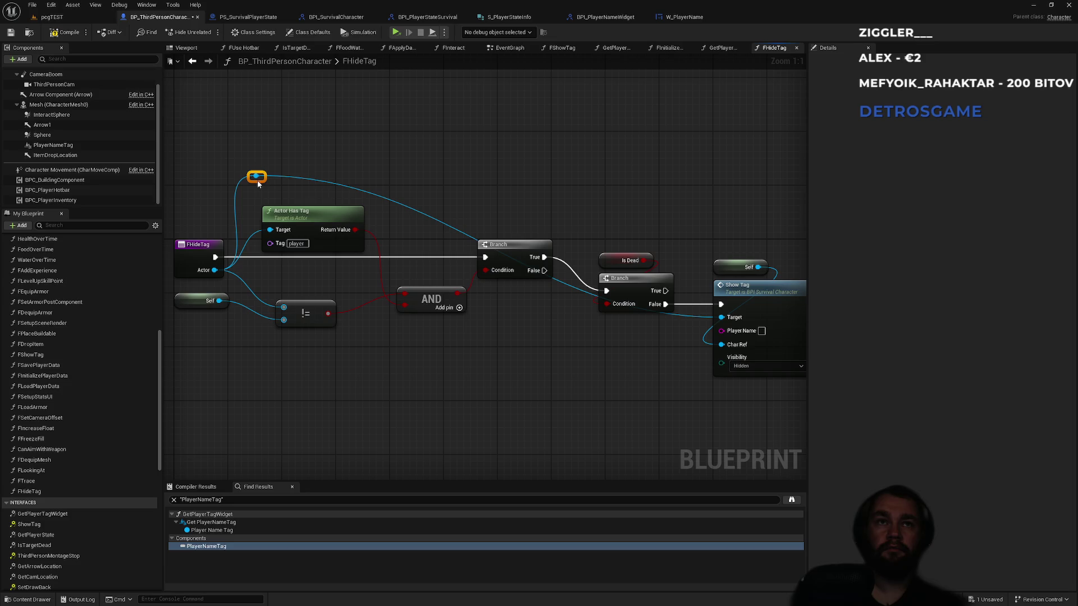
double_click(444, 215)
mouse_move(445, 215)
mouse_down()
mouse_move(412, 212)
mouse_move(562, 180)
mouse_move(663, 192)
mouse_move(664, 180)
mouse_move(644, 178)
mouse_up()
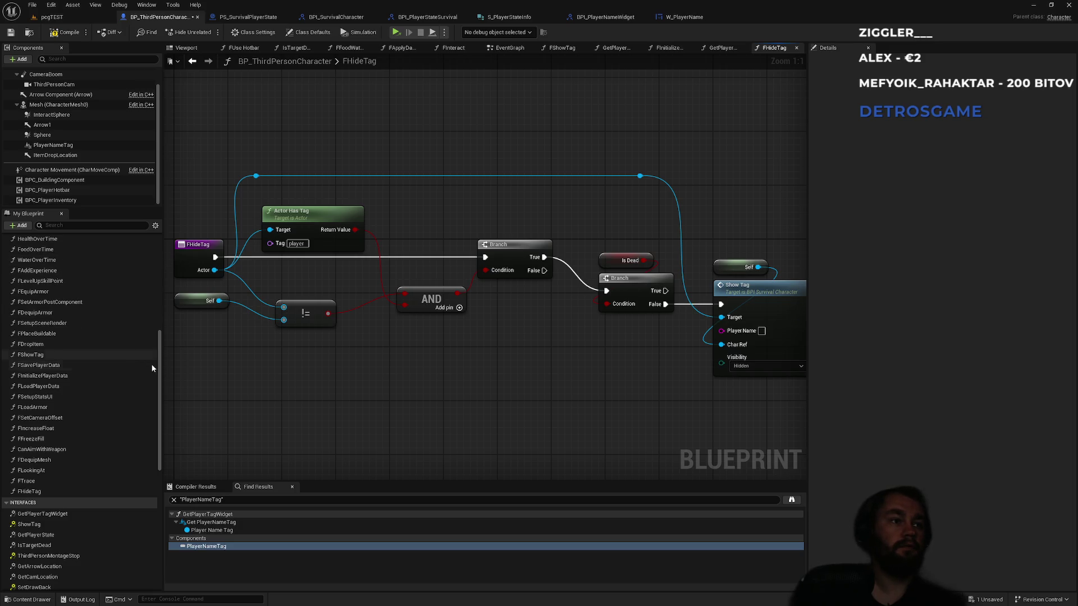
drag(528, 347, 362, 337)
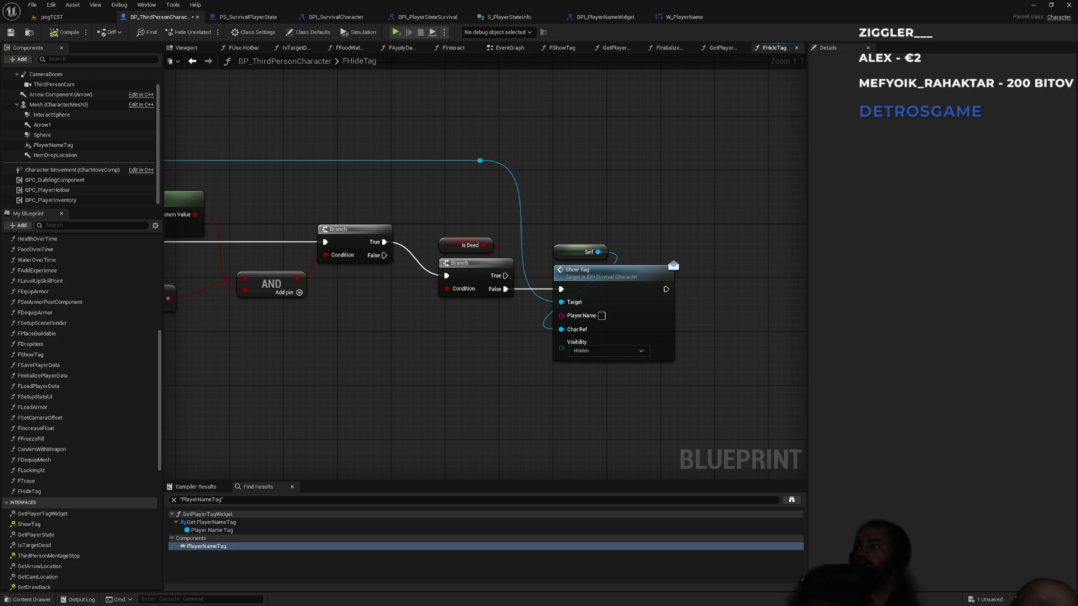
scroll(528, 325, down, 5)
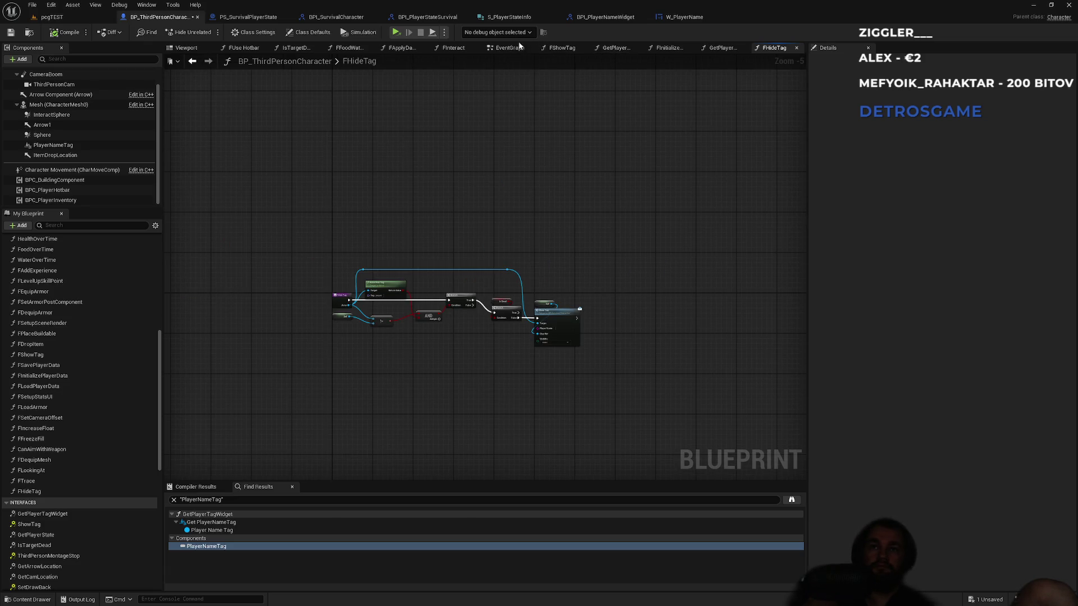
click(502, 51)
scroll(589, 158, down, 3)
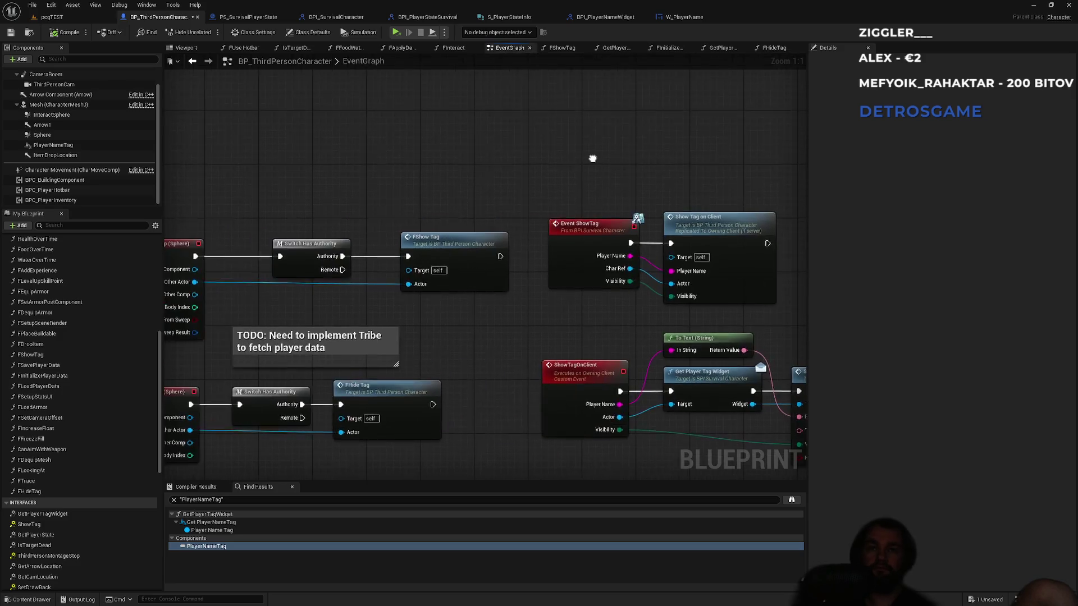